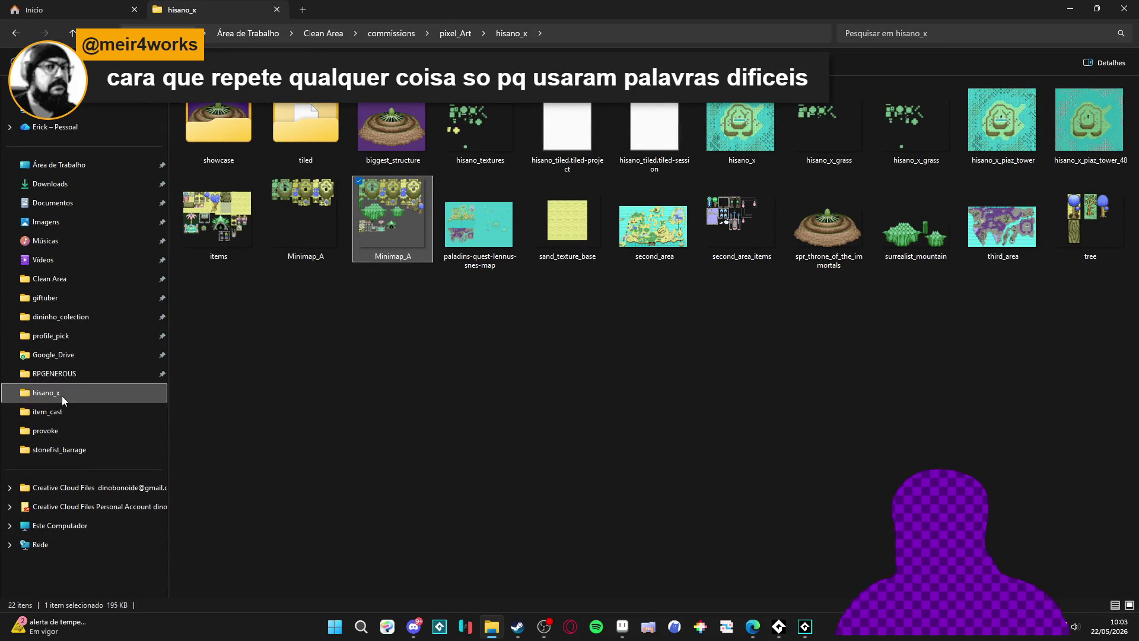
Browse between the RPGENEROUS and hisano_x folders under pixel_Art in File Explorer.
left_click(56, 374)
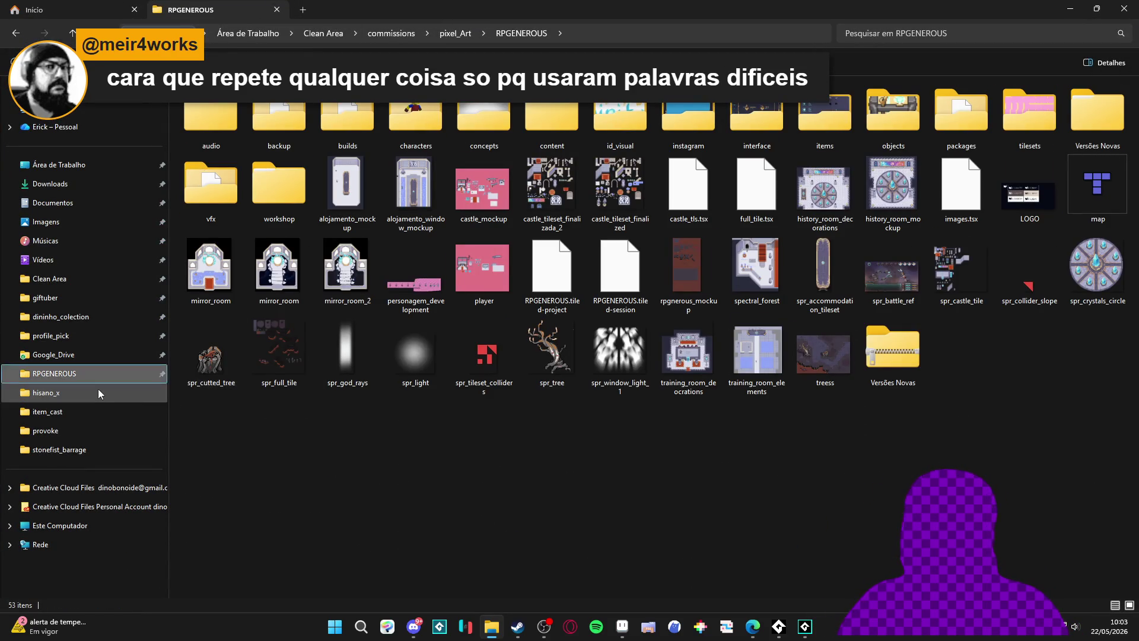
left_click(98, 391)
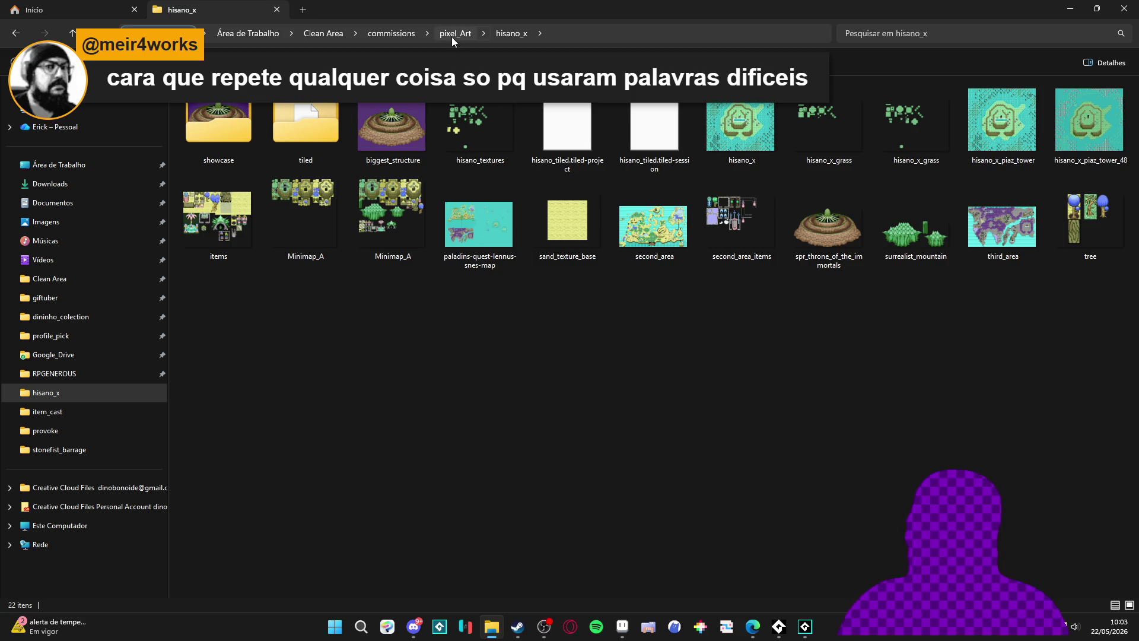
left_click(454, 33)
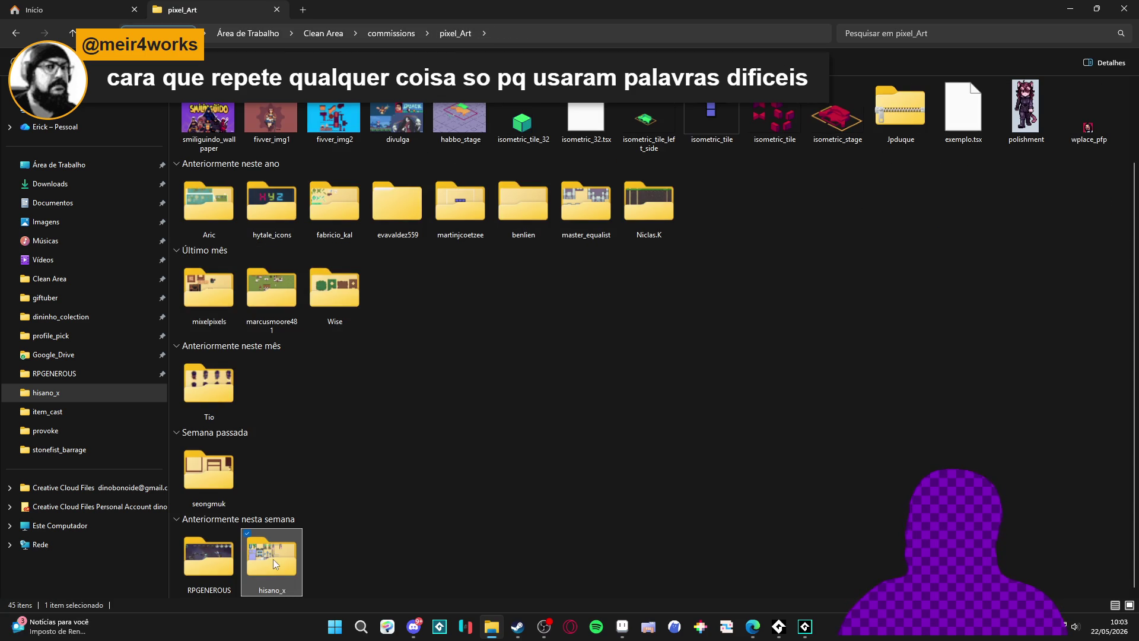
double_click(271, 555)
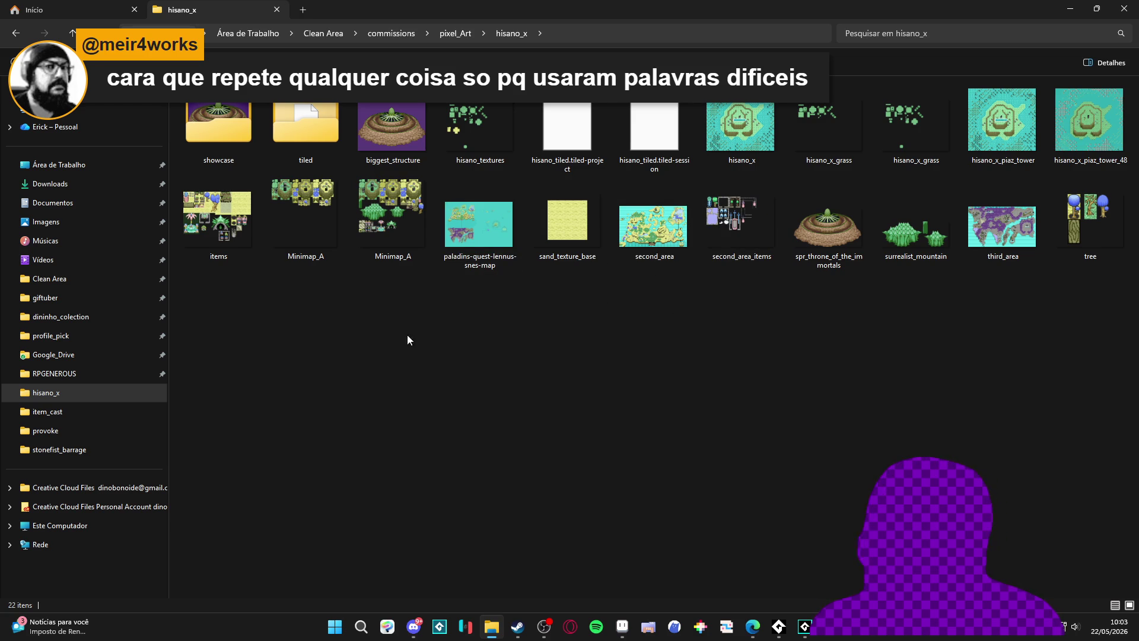
Open RPGENEROUS > instagram and preview instagram_post_frame in Photos before closing it.
left_click(61, 374)
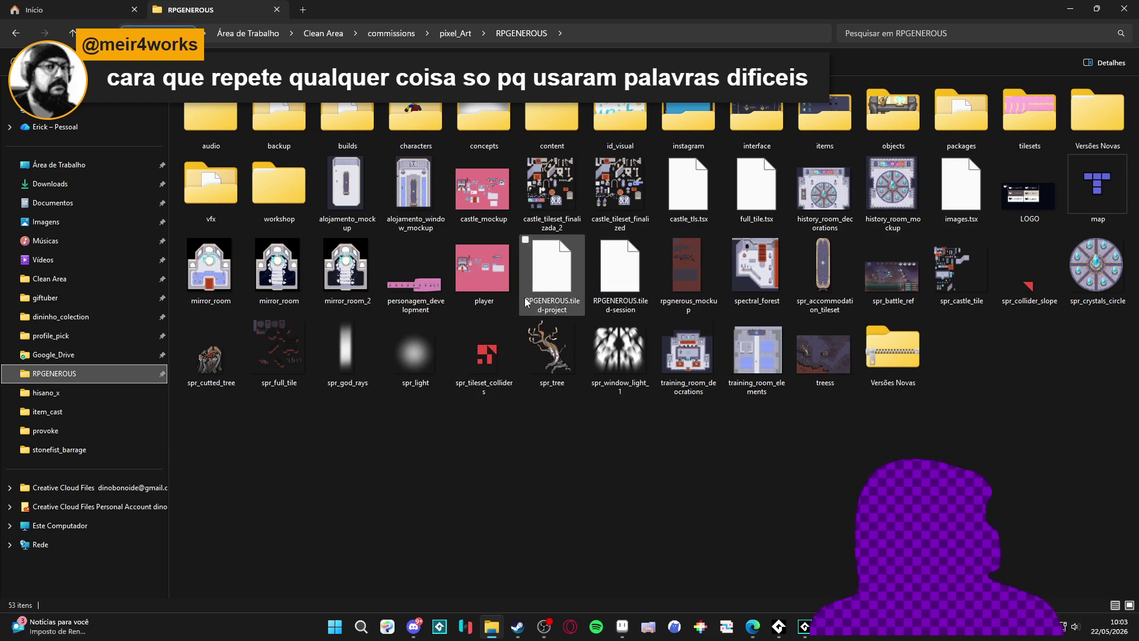
double_click(703, 129)
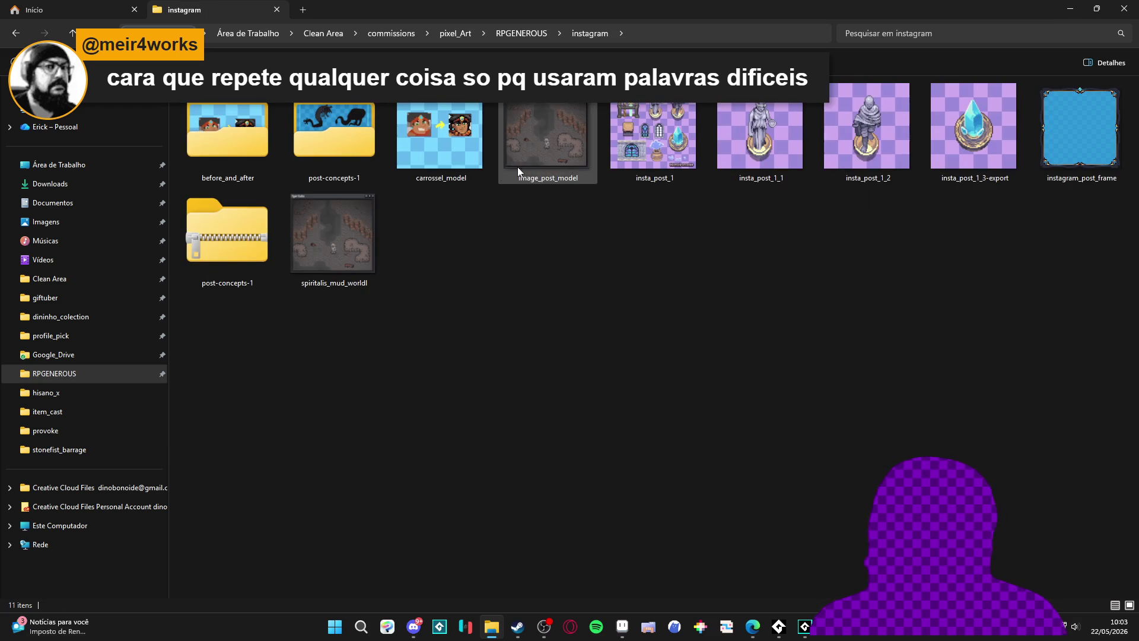
left_click(1062, 163)
double_click(1063, 163)
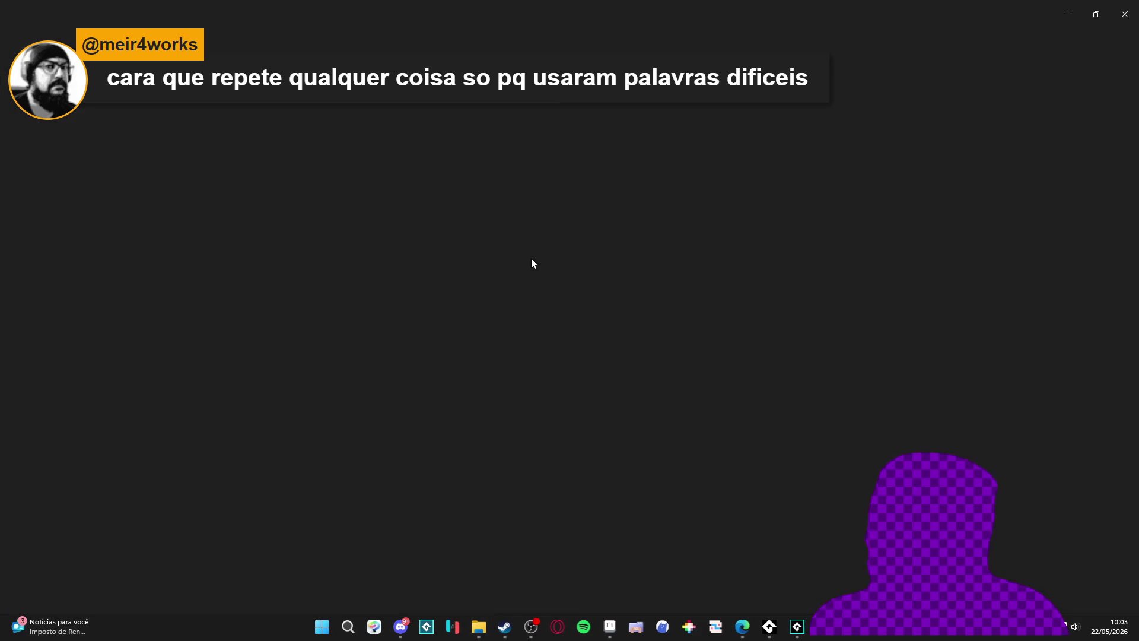
left_click(1125, 14)
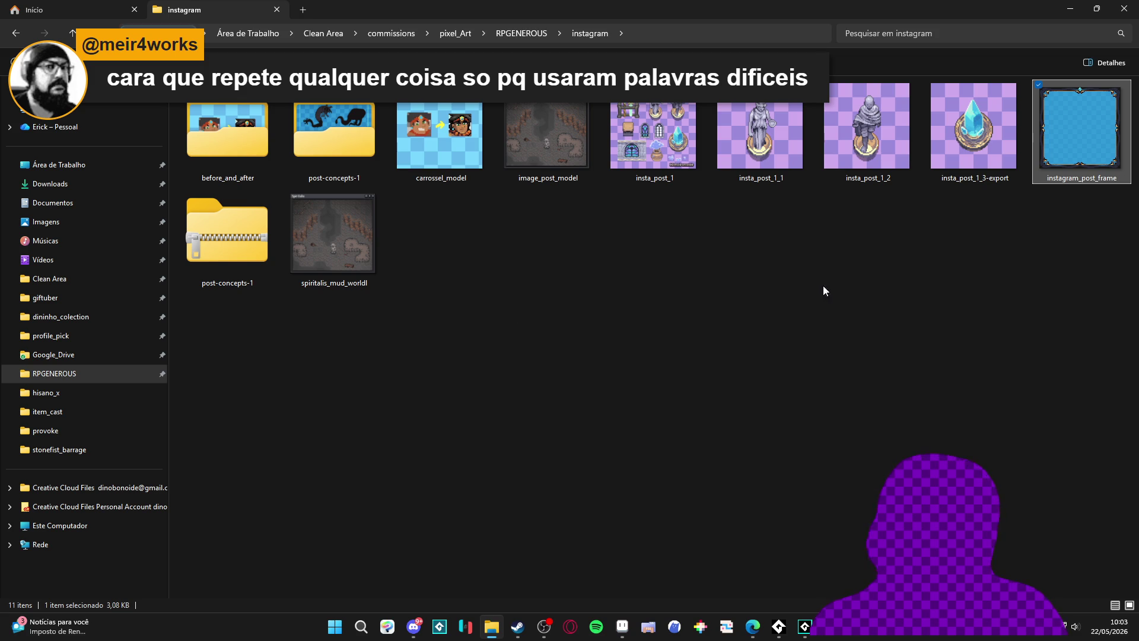
key("alt+Tab")
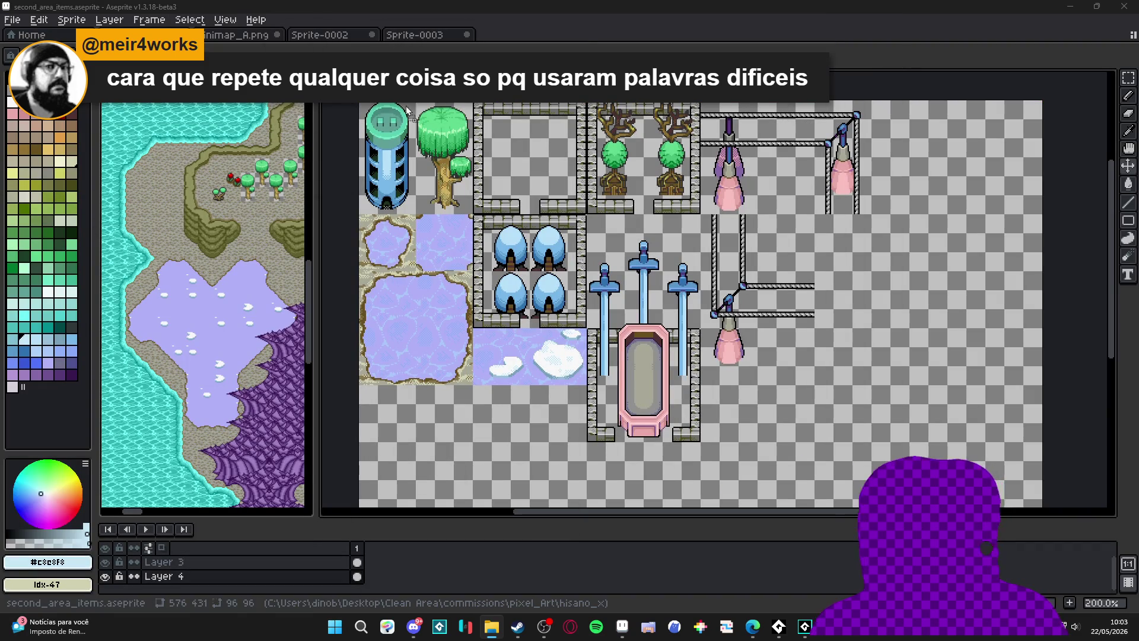
Drag instagram_post_frame.png into Aseprite and zoom in on the framed blue square.
left_click_drag(397, 129, 615, 33)
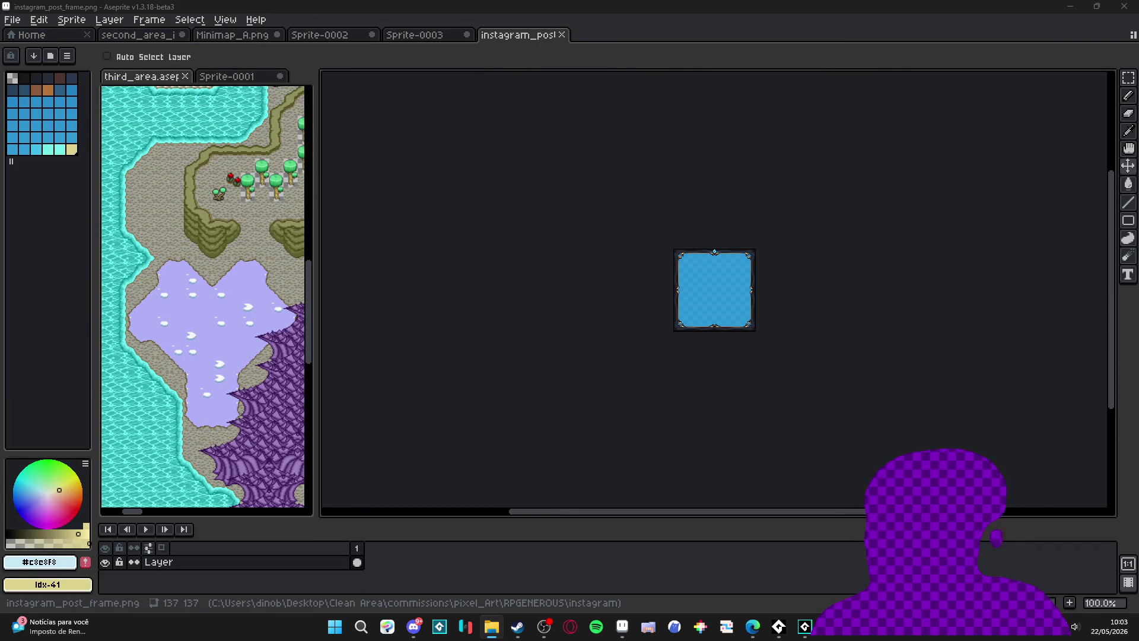
scroll(686, 295, "up", 2)
left_click_drag(796, 302, 617, 303)
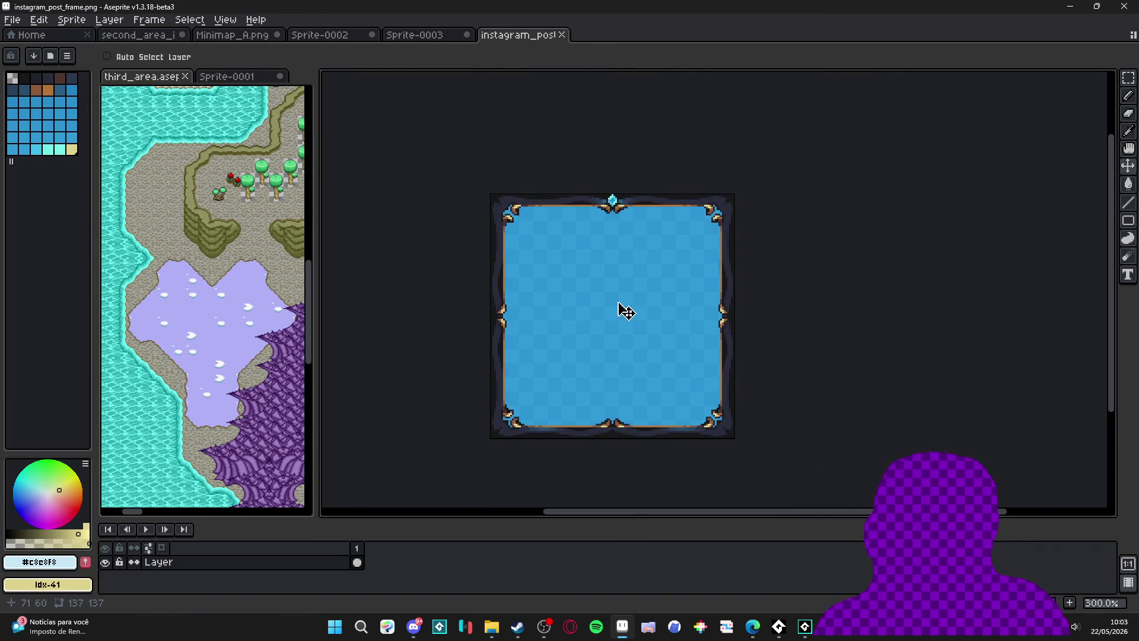
scroll(613, 358, "up", 1)
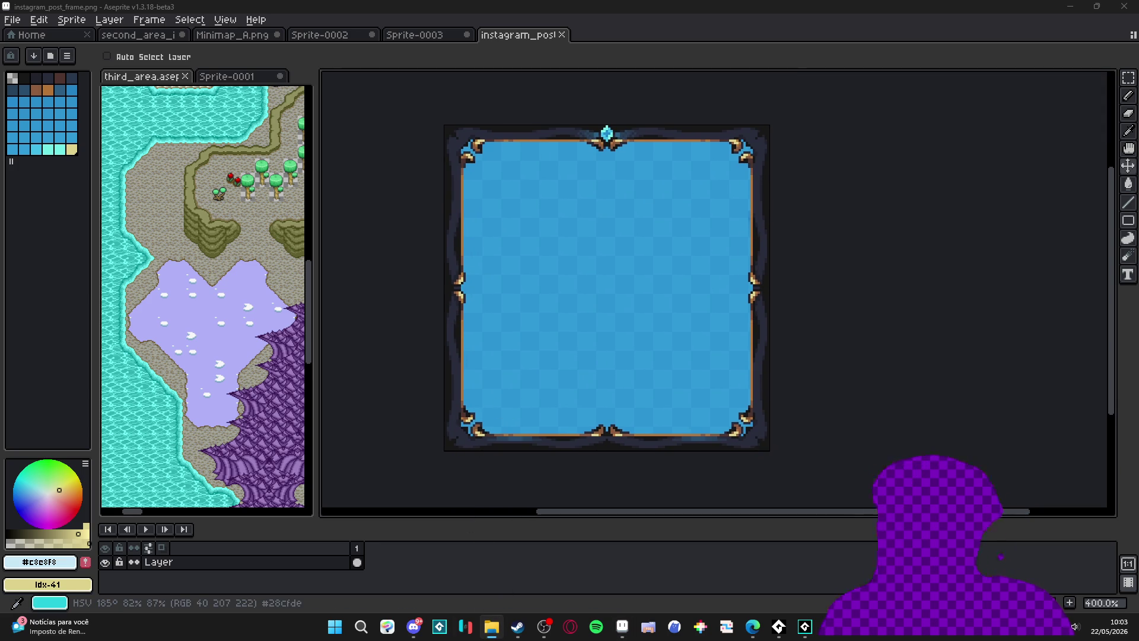
left_click(492, 627)
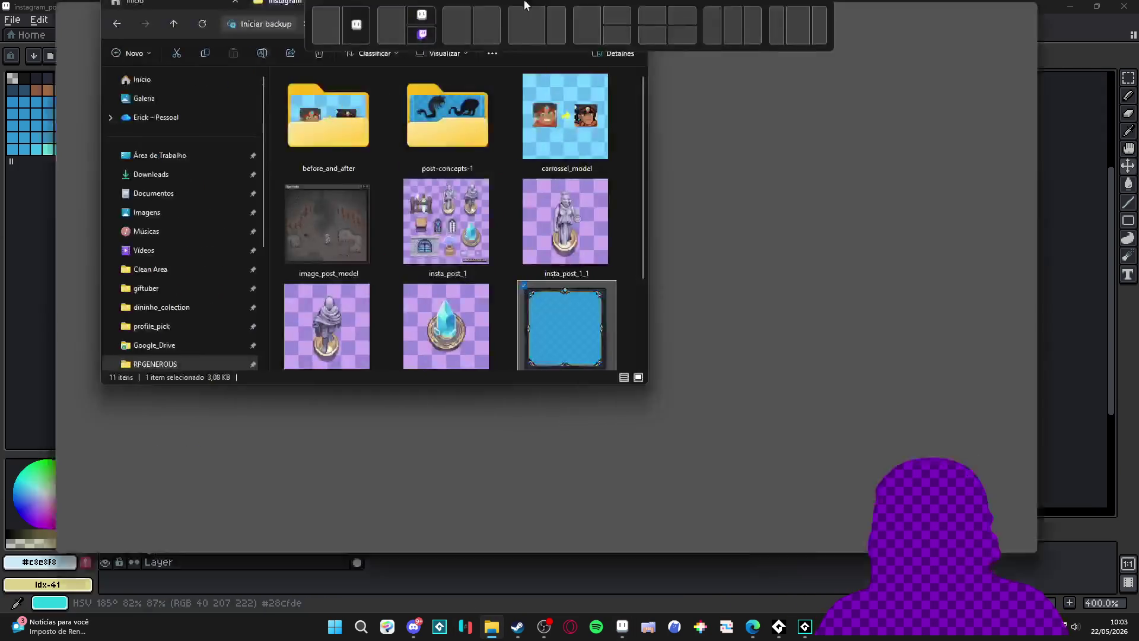
Maximize Explorer and open RPGENEROUS > vfx, briefly checking the item_cast folder.
left_click(530, 35)
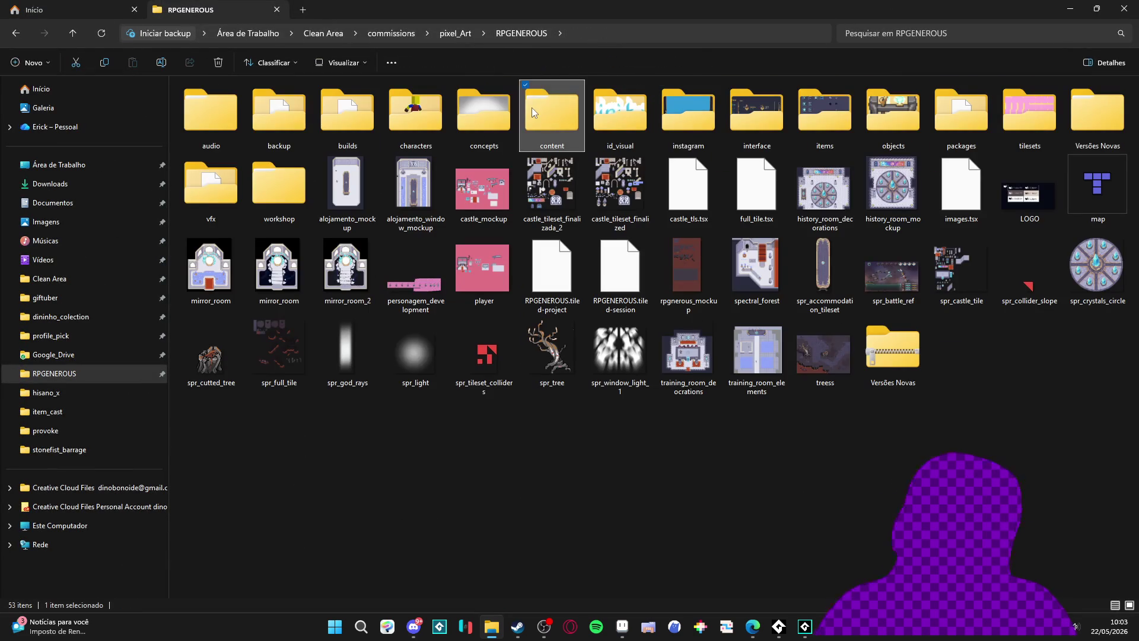
double_click(185, 195)
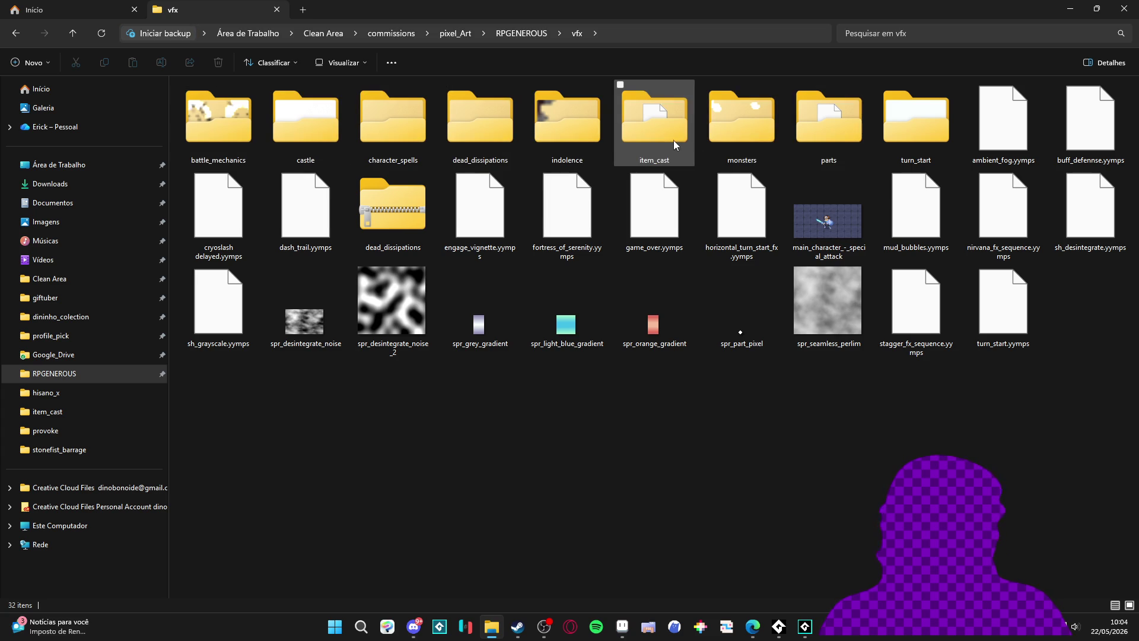
left_click(687, 147)
double_click(661, 126)
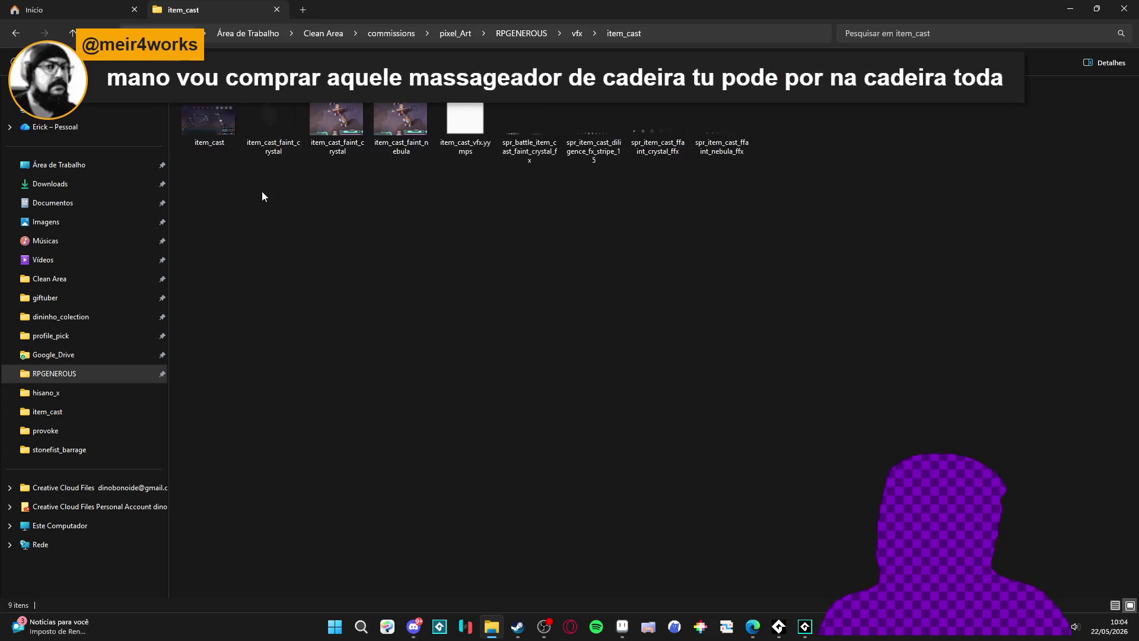
left_click(16, 33)
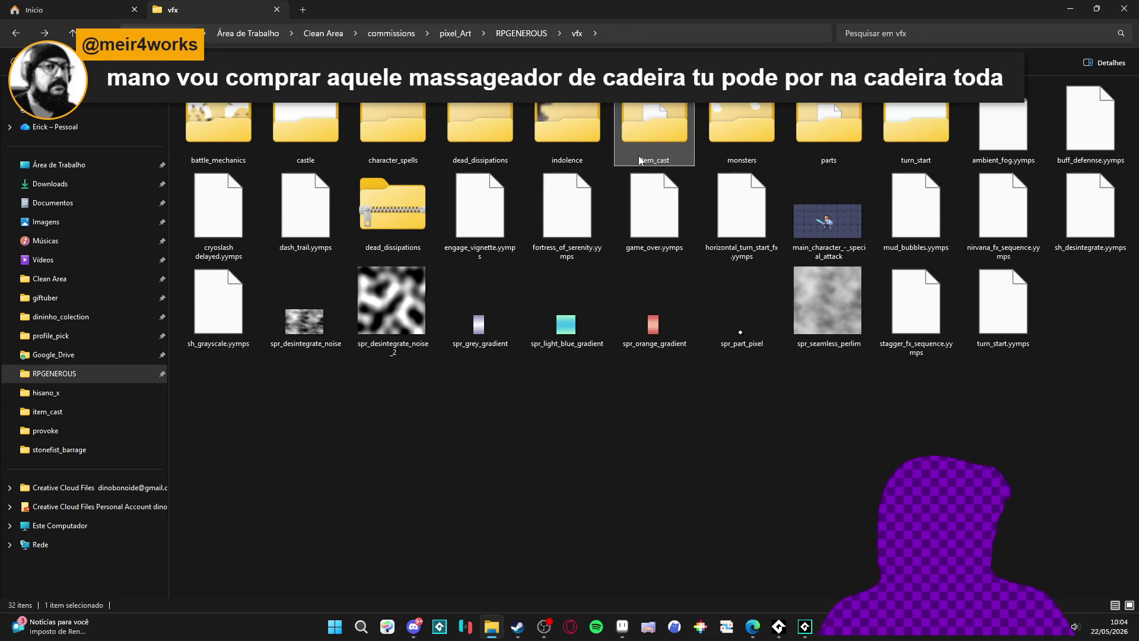
mouse_move(640, 156)
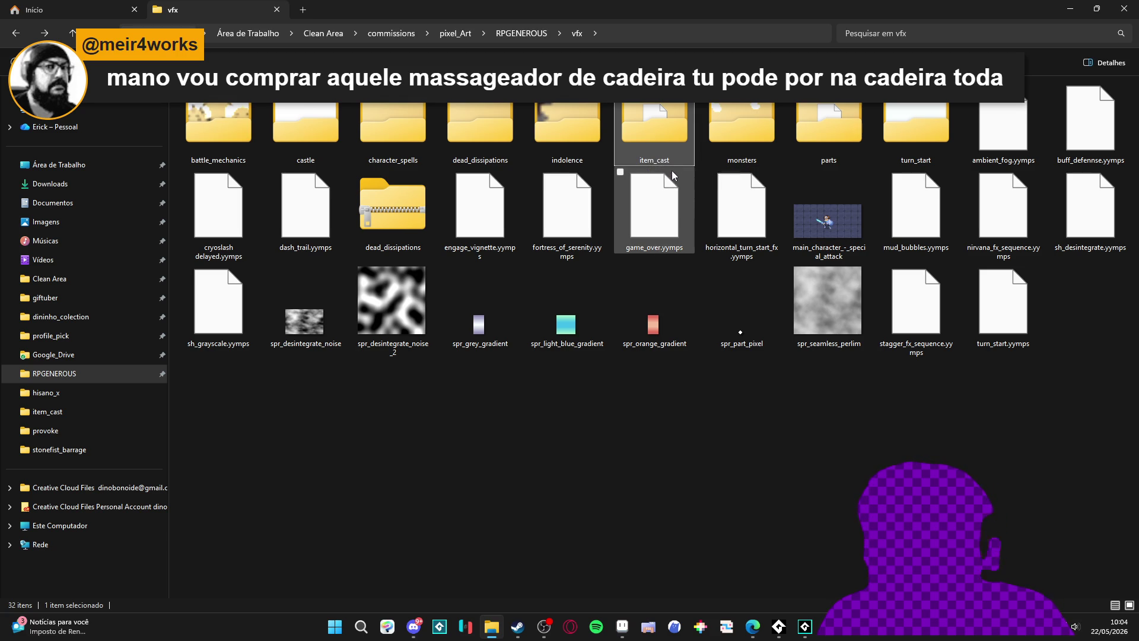
mouse_move(686, 175)
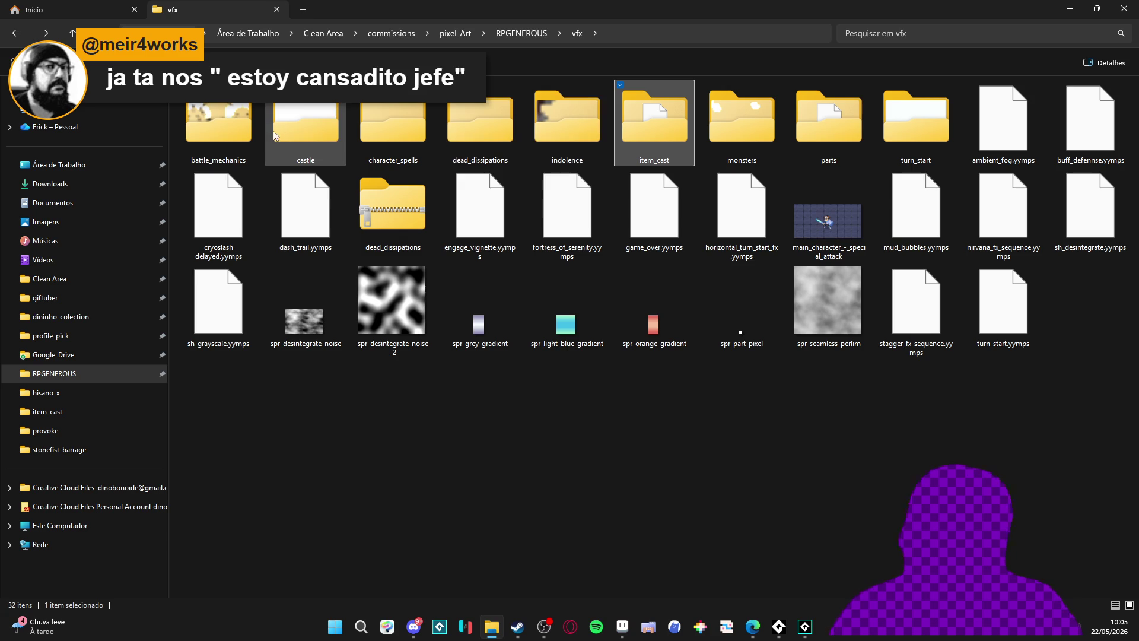
Go to vfx > character_spells > themba > provoke and preview spr_themba_provoke_gif2.
left_click(428, 115)
double_click(428, 115)
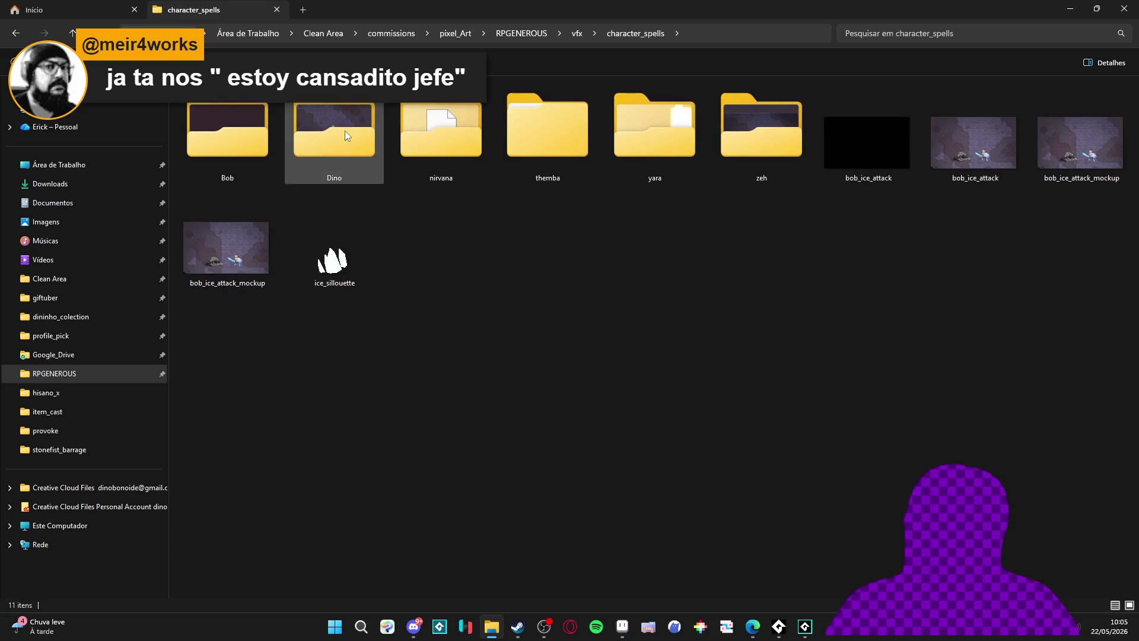
double_click(563, 134)
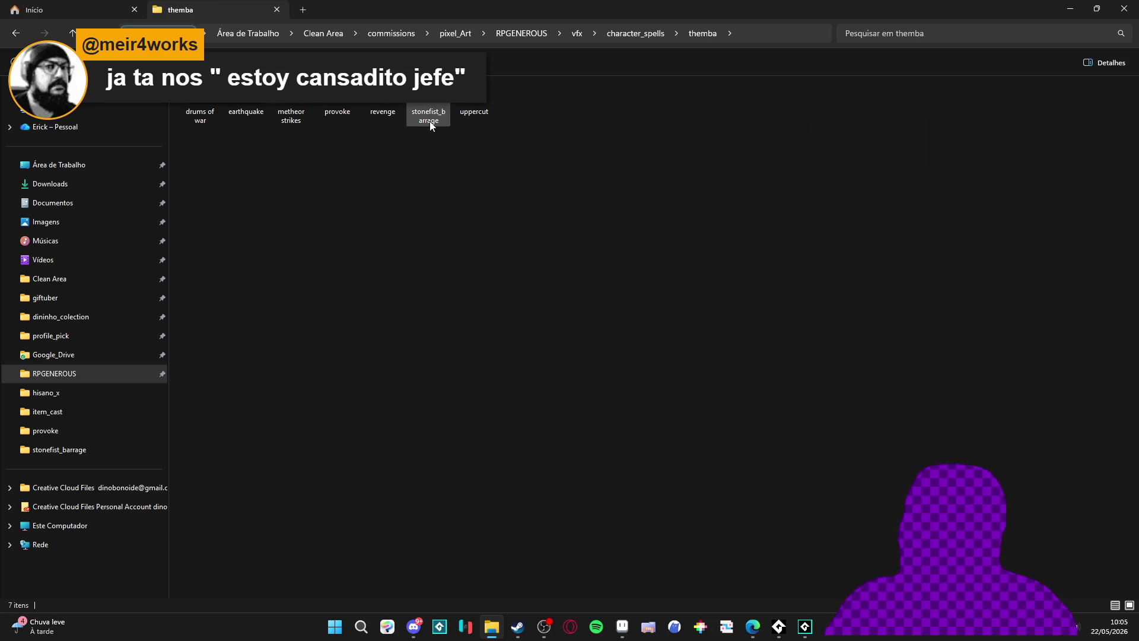
double_click(336, 110)
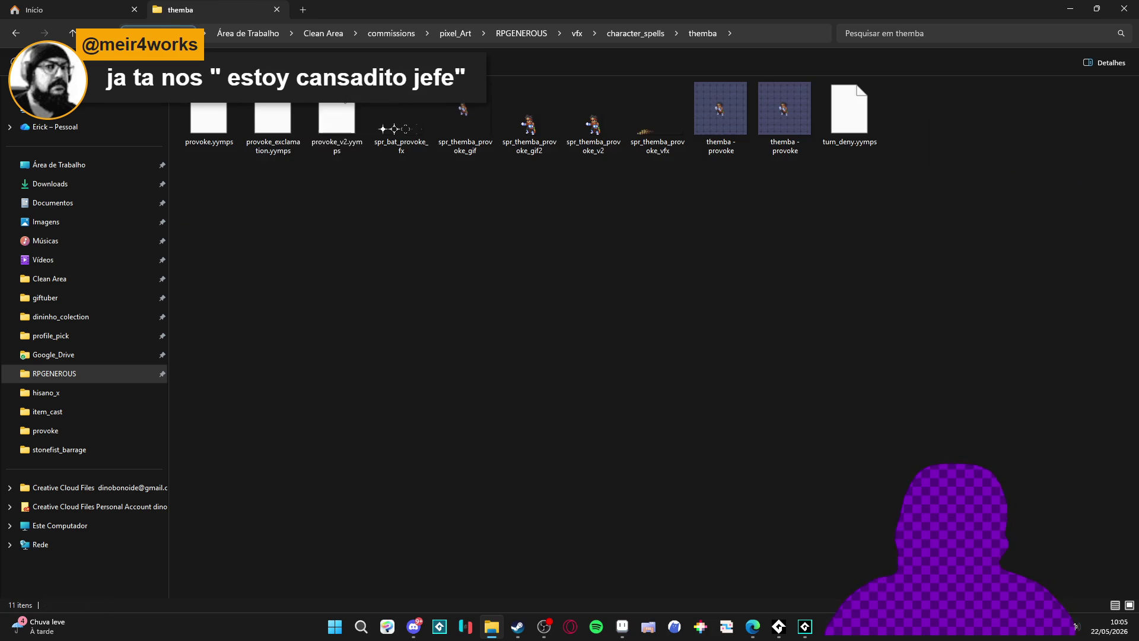
double_click(544, 133)
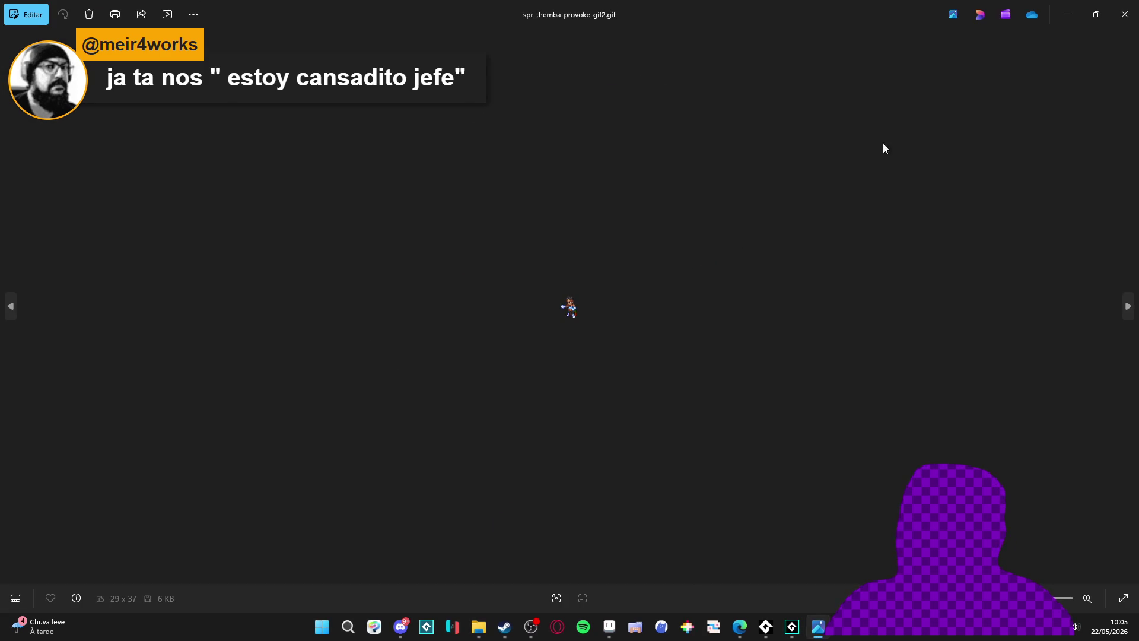
left_click(1123, 14)
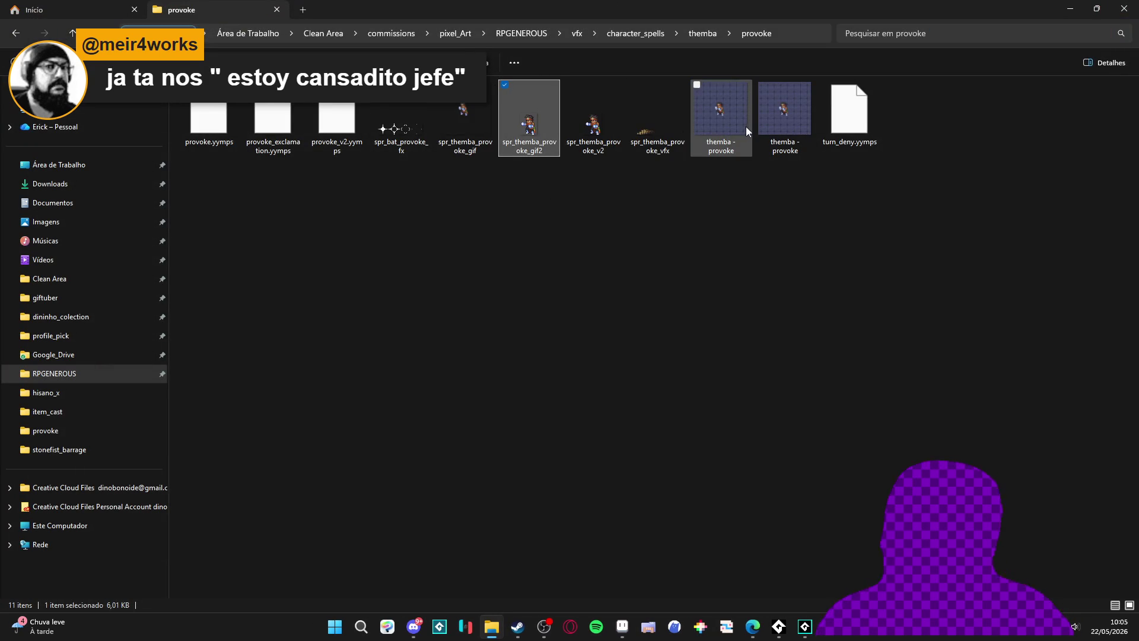
Preview the themba - provoke animation, then open themba - provoke.aseprite in Aseprite.
left_click(770, 113)
double_click(771, 113)
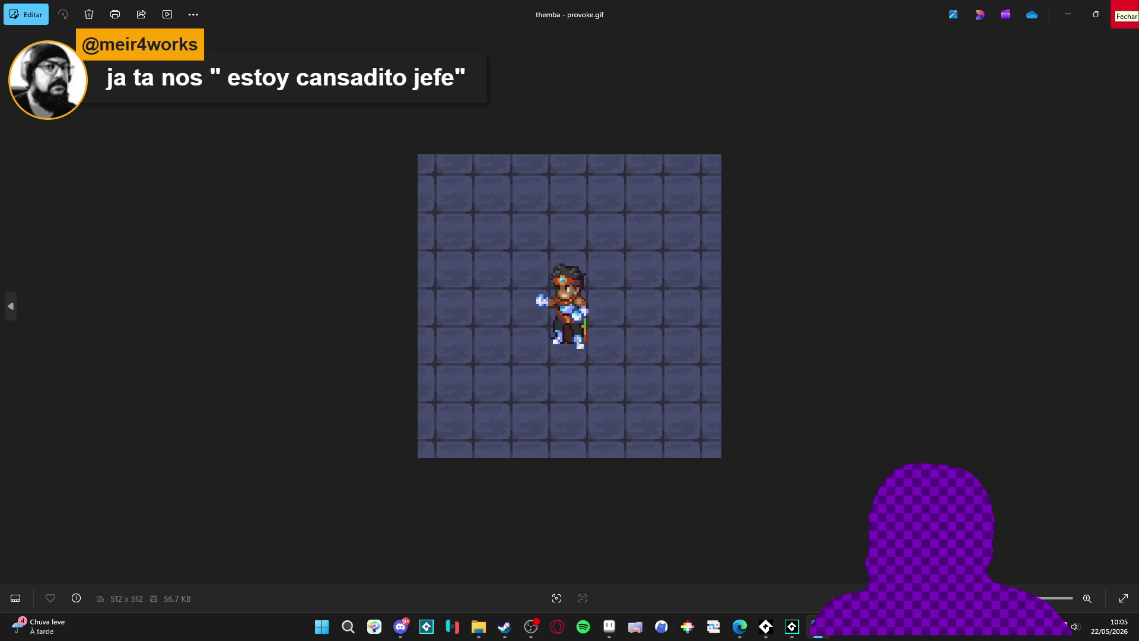
left_click(1126, 16)
double_click(739, 118)
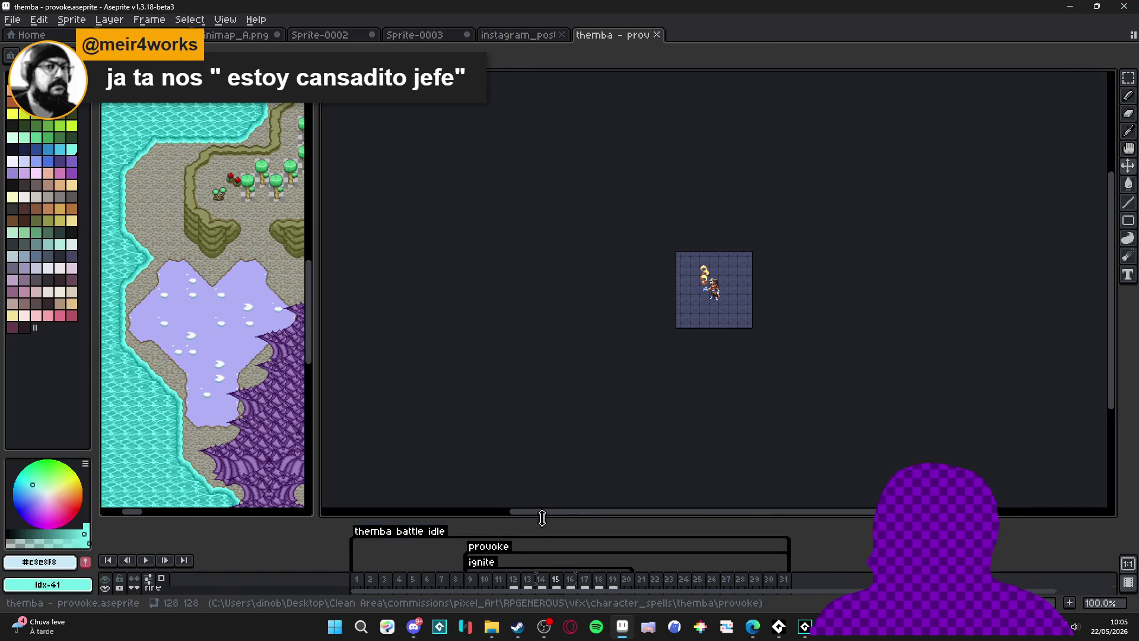
Enlarge the timeline, play the provoke animation, and hide the bg1 background layer.
left_click_drag(542, 518, 552, 357)
scroll(630, 262, "up", 2)
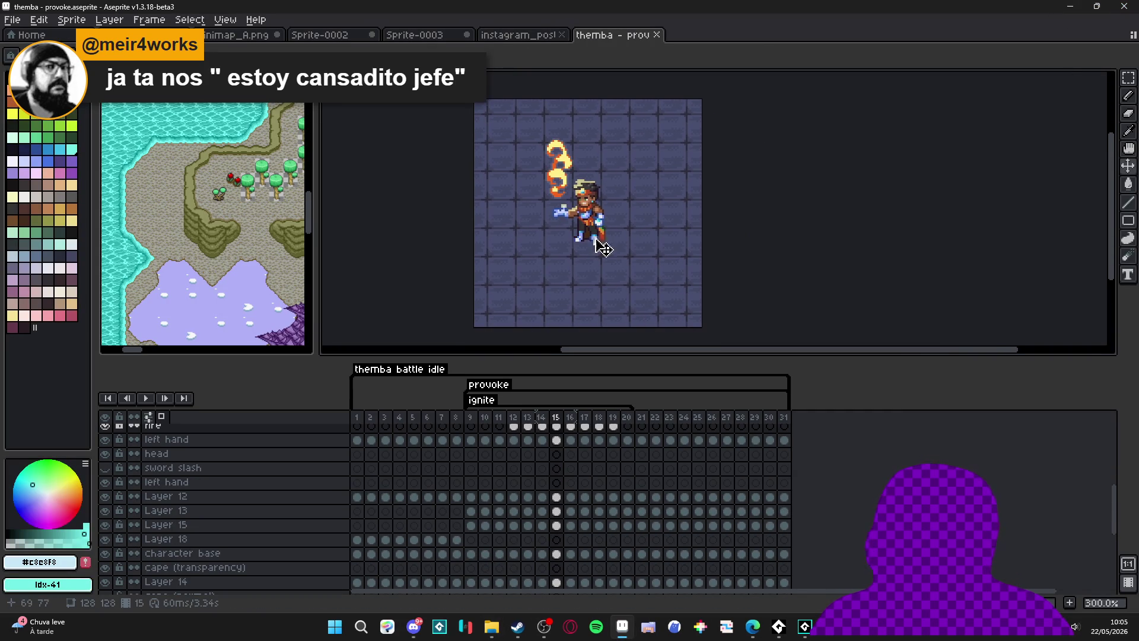
left_click(142, 399)
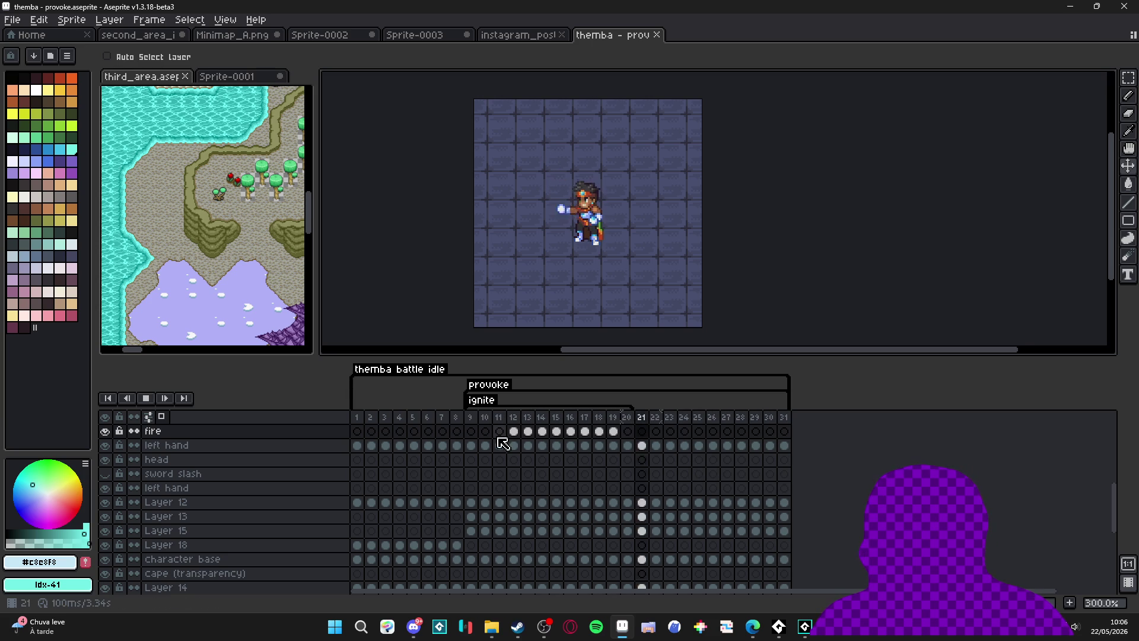
left_click(146, 399)
scroll(119, 535, "down", 8)
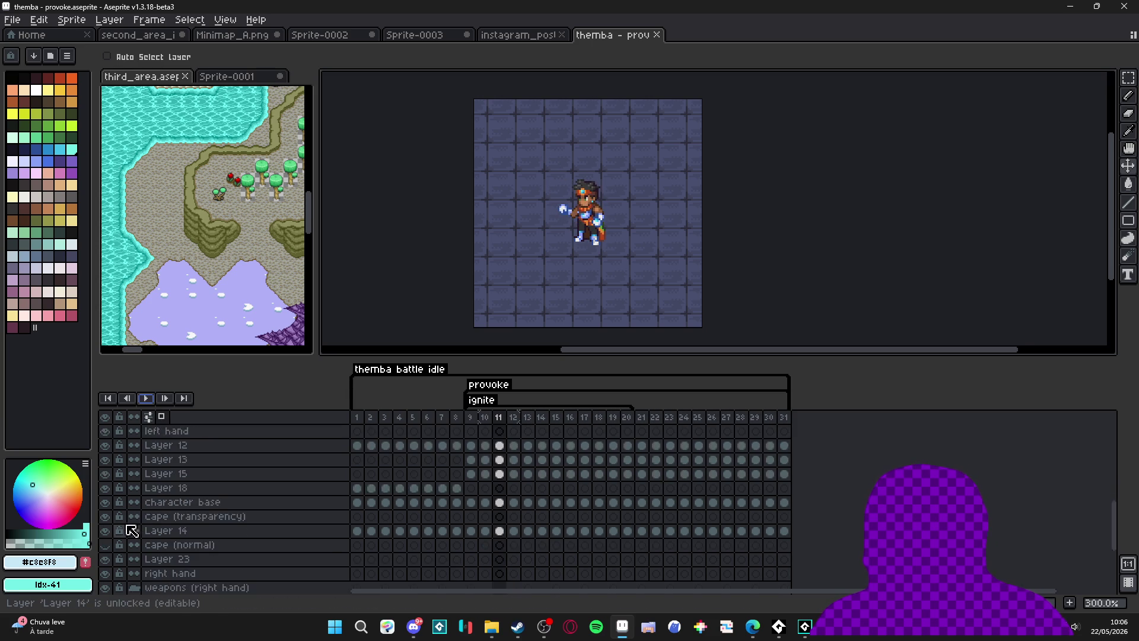
left_click(106, 559)
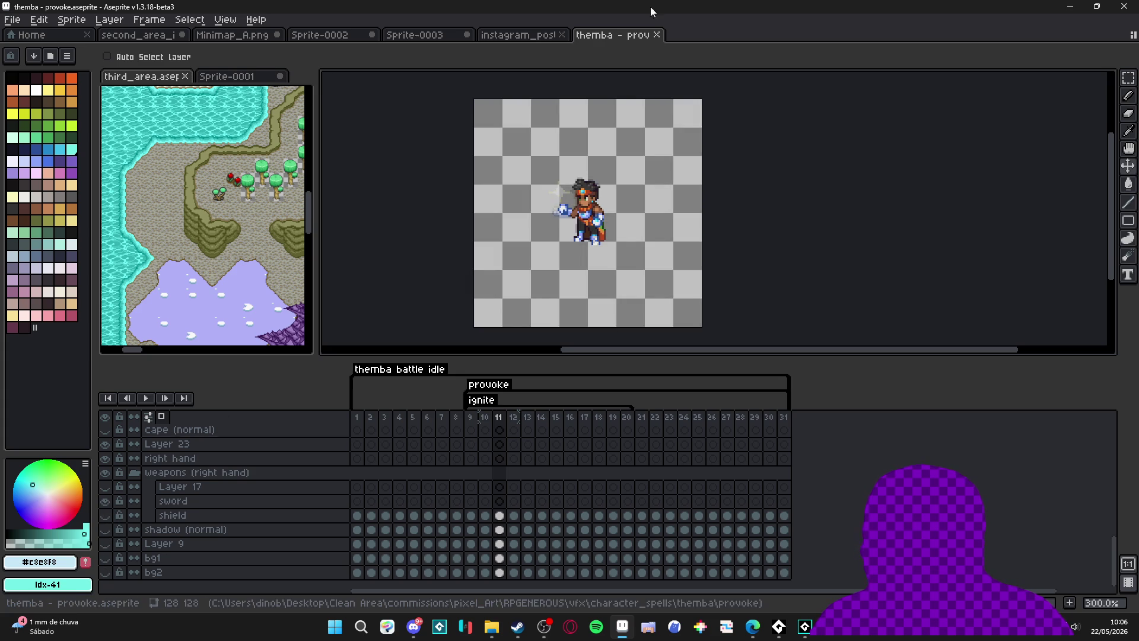
scroll(178, 499, "up", 2)
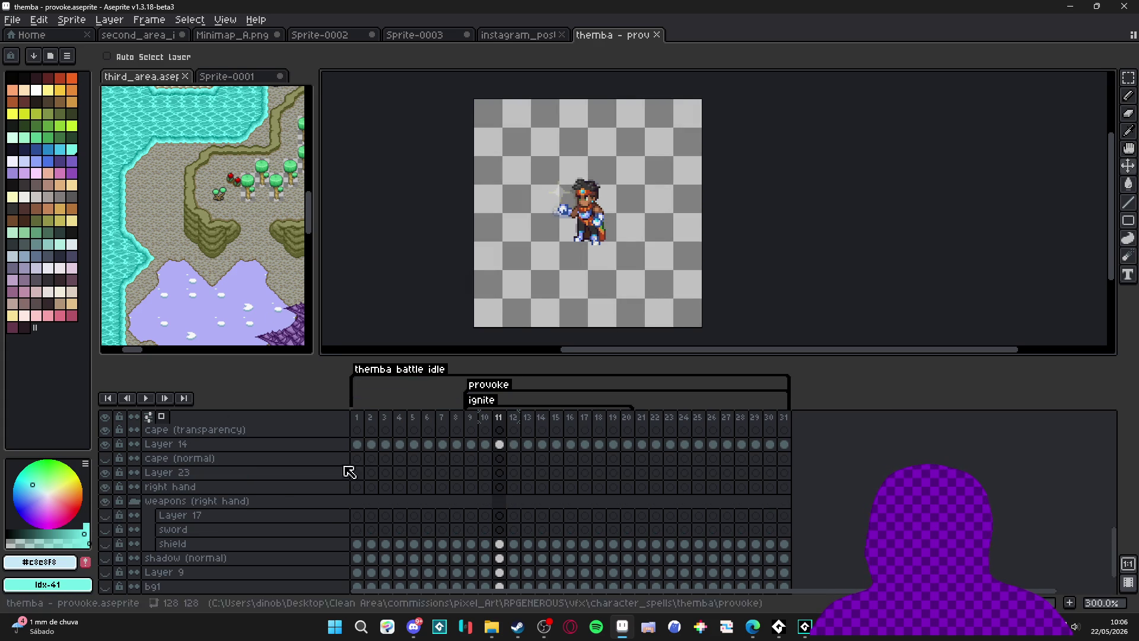
Stop playback on frame 14 and trim the sprite to 35×61.
left_click(147, 398)
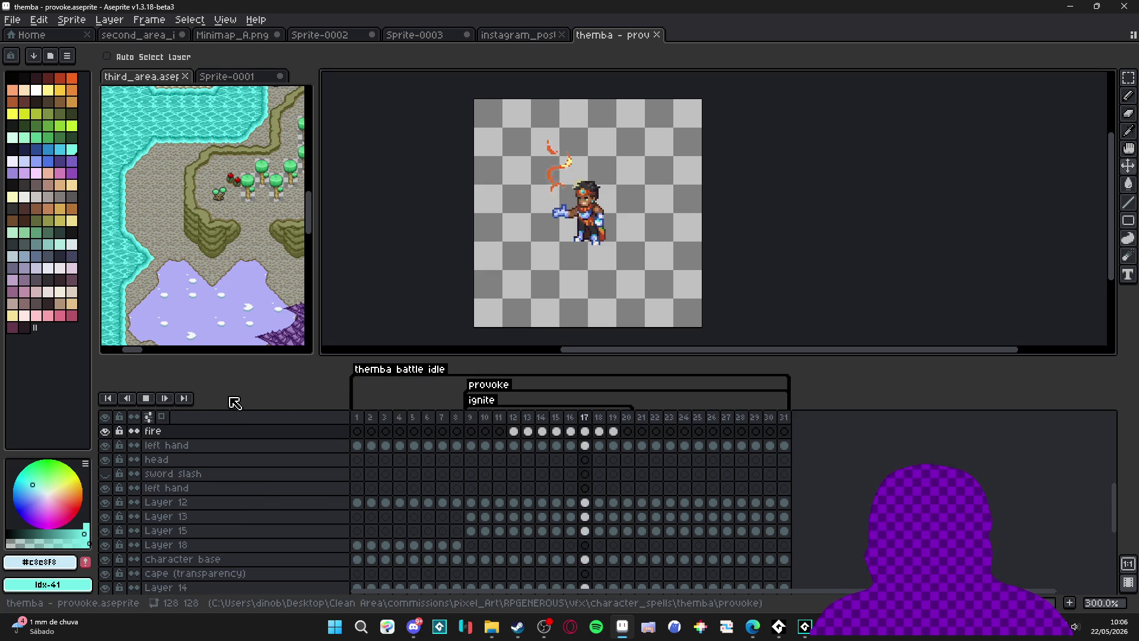
left_click(146, 398)
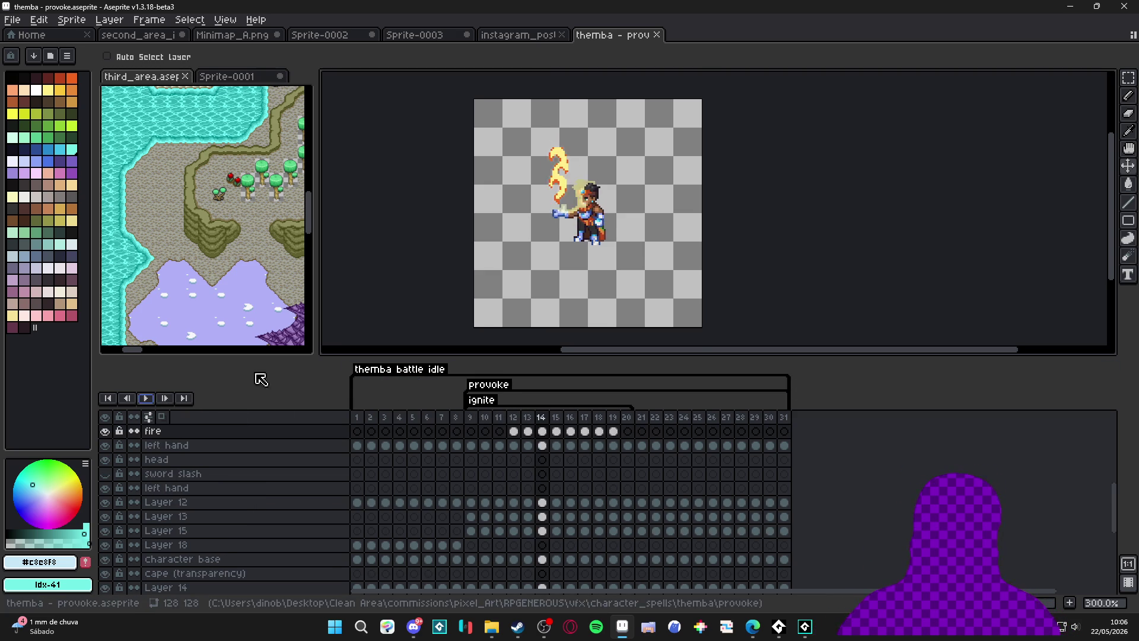
scroll(715, 174, "up", 1)
scroll(688, 222, "down", 1)
left_click(72, 20)
left_click(118, 148)
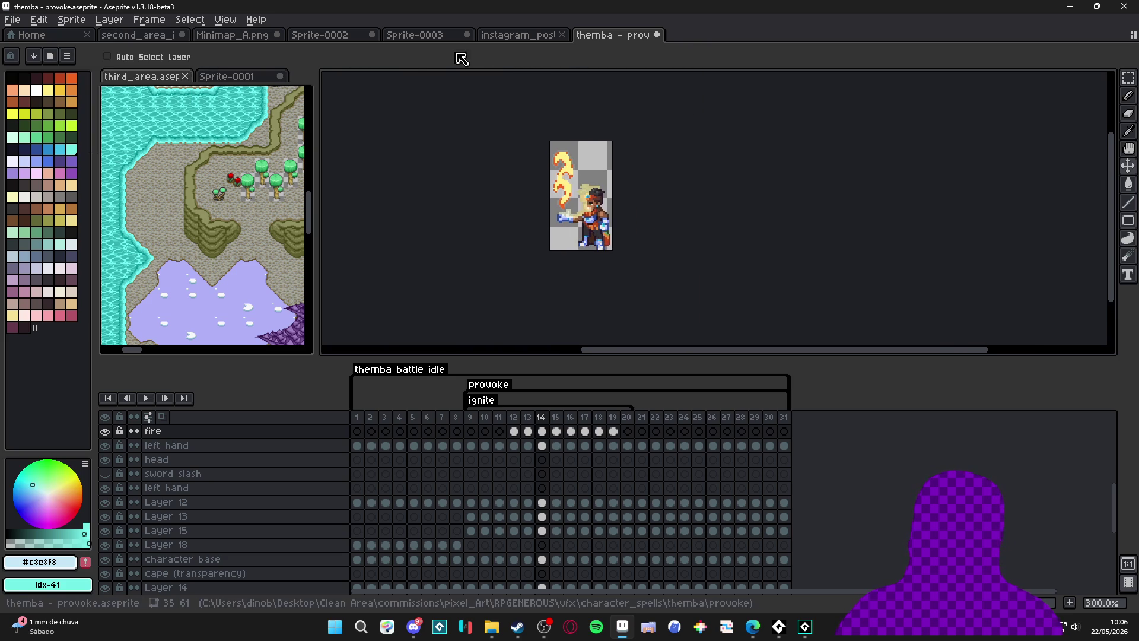
Open Export Sprite Sheet and choose Visible layers and the provoke tag as frames.
key("ctrl+e")
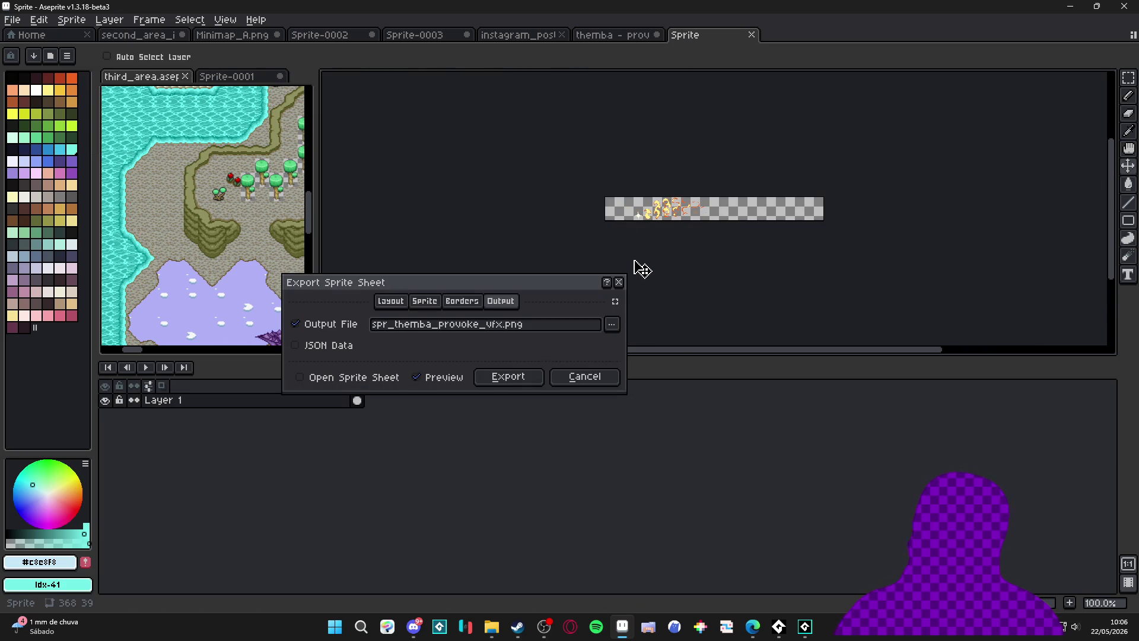
left_click(432, 304)
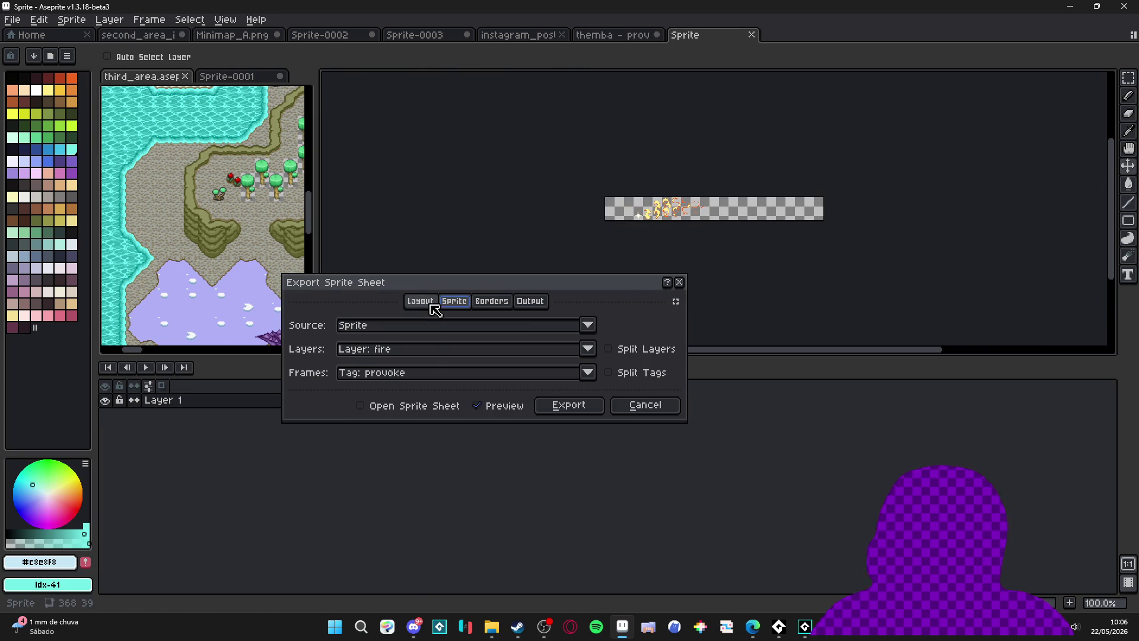
left_click(428, 353)
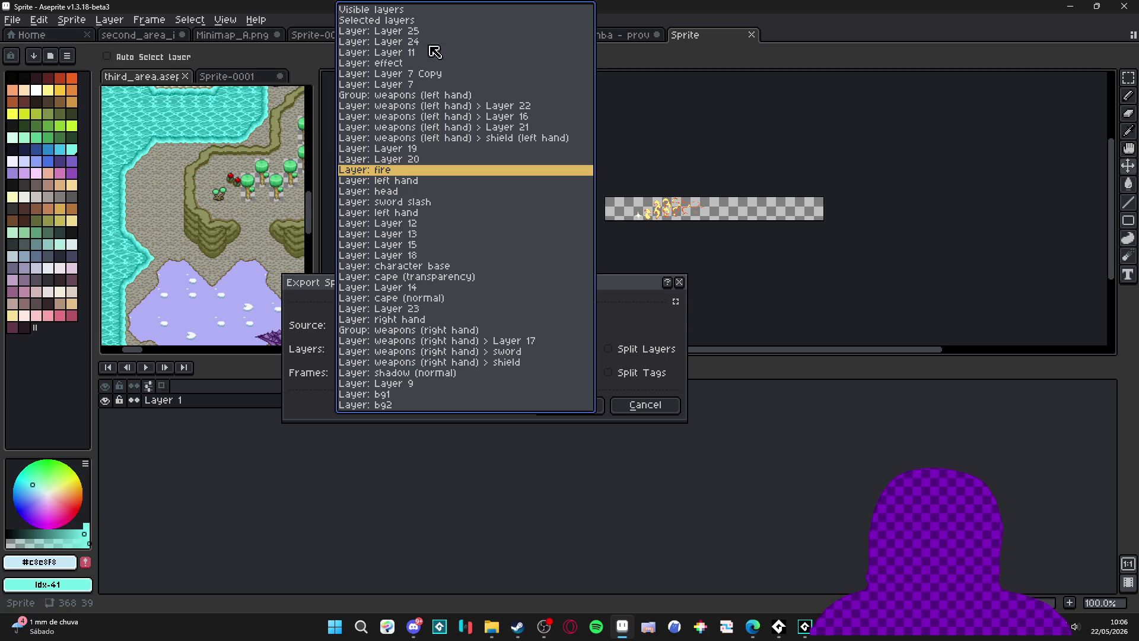
key("Escape")
left_click(592, 348)
left_click(409, 10)
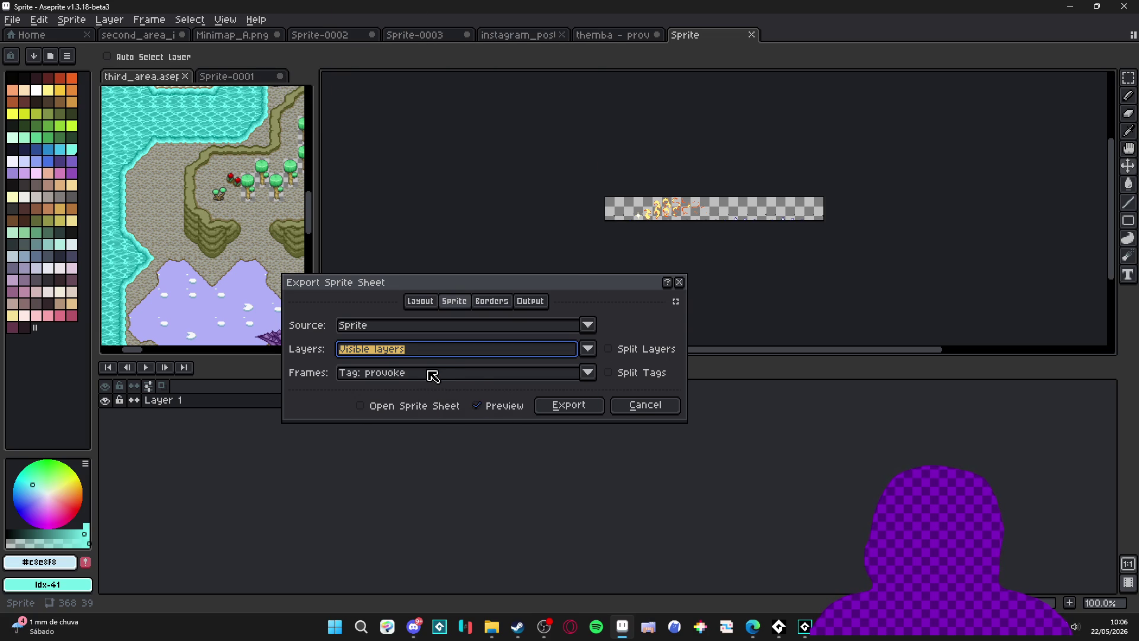
left_click(477, 377)
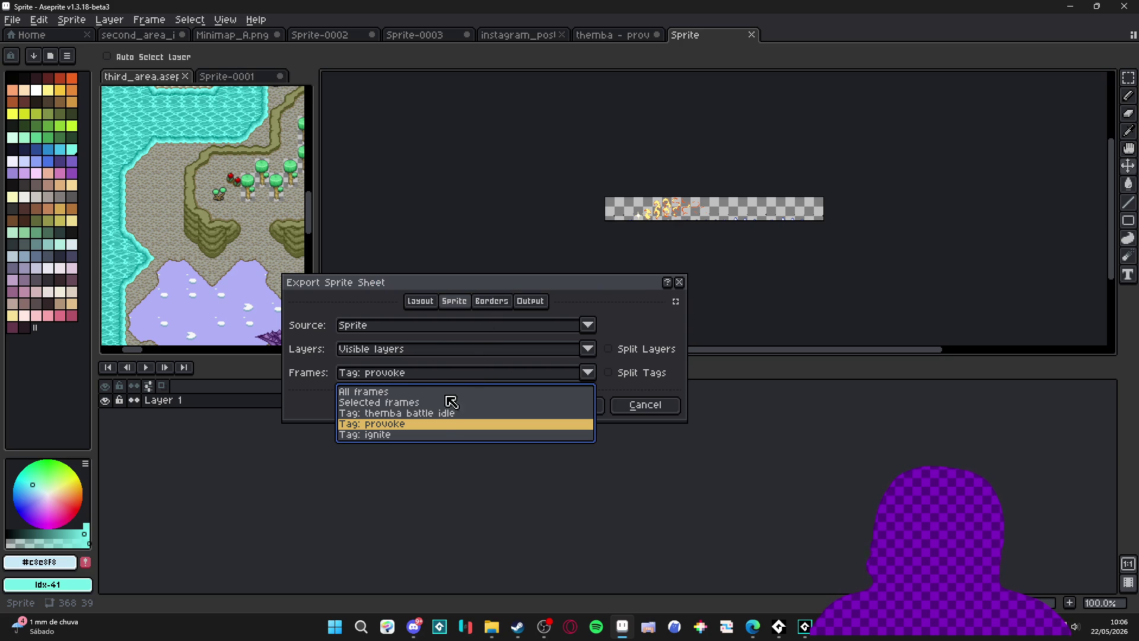
left_click(435, 428)
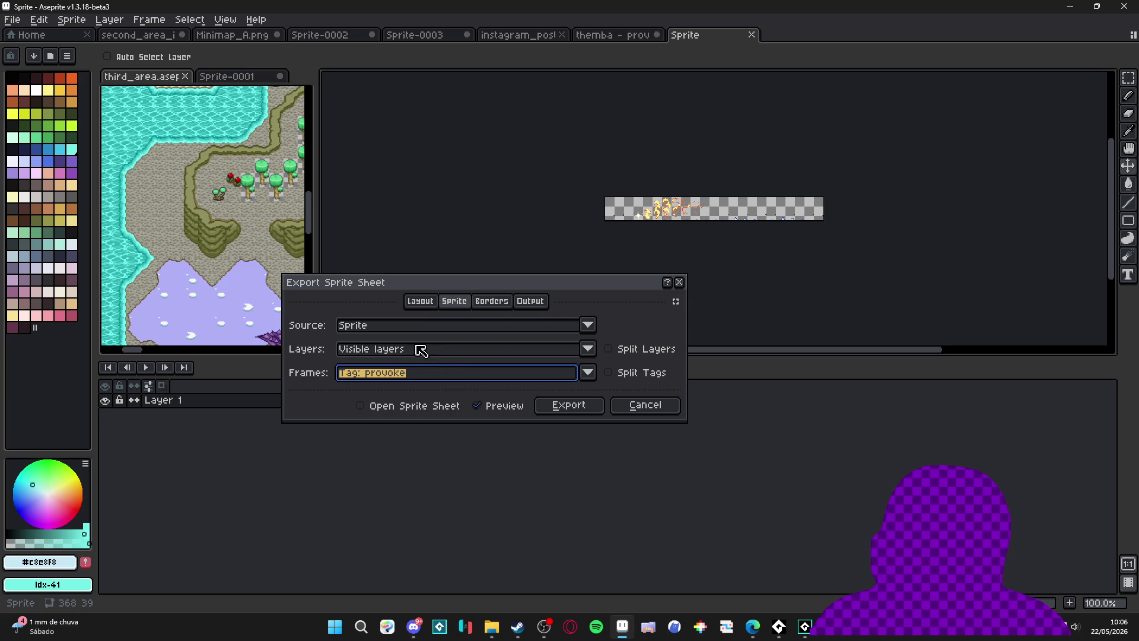
Move the export dialog, confirm Sprite source and provoke tag frames, then close it.
mouse_move(454, 286)
left_mouse_down()
mouse_move(847, 440)
mouse_move(588, 267)
left_mouse_up()
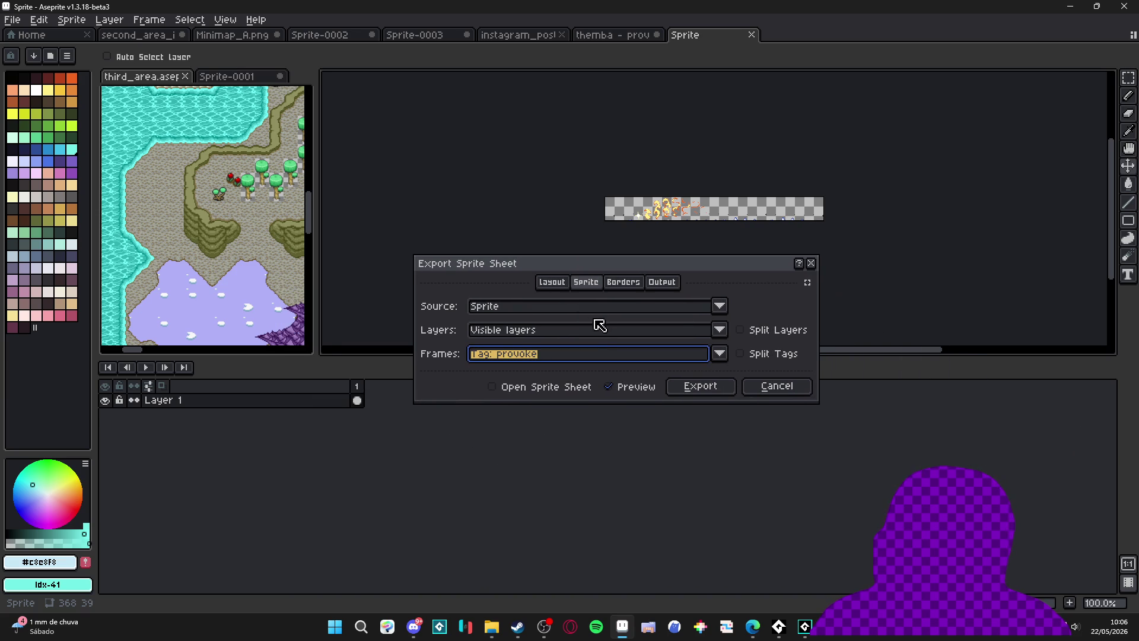
left_click(613, 305)
left_click(589, 314)
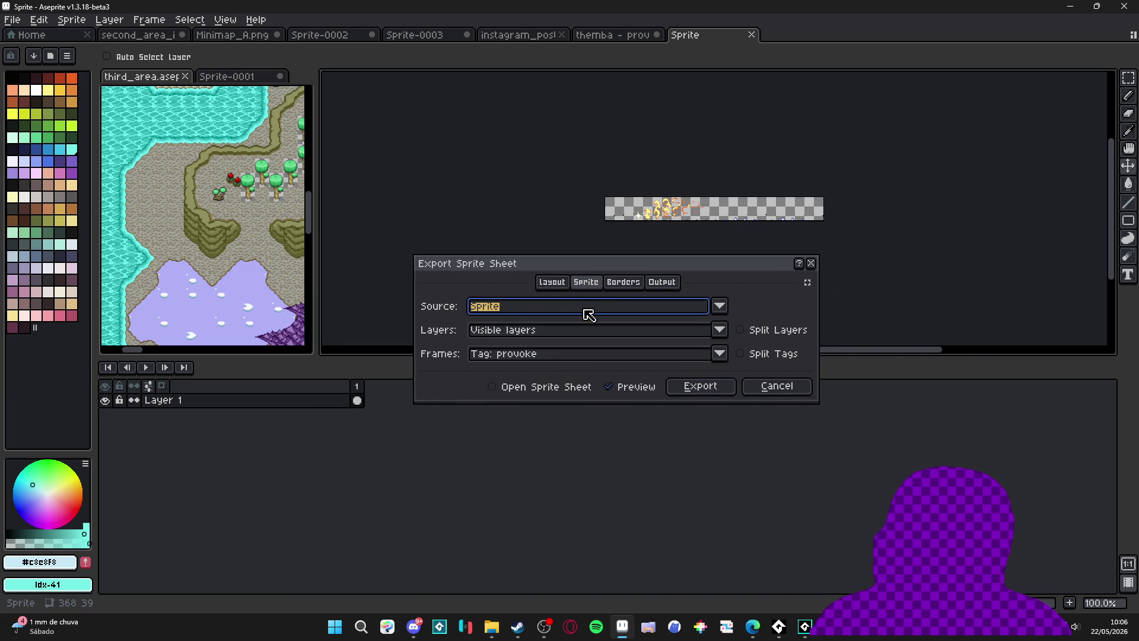
left_click(508, 354)
left_click(521, 404)
left_click(526, 354)
left_click(525, 406)
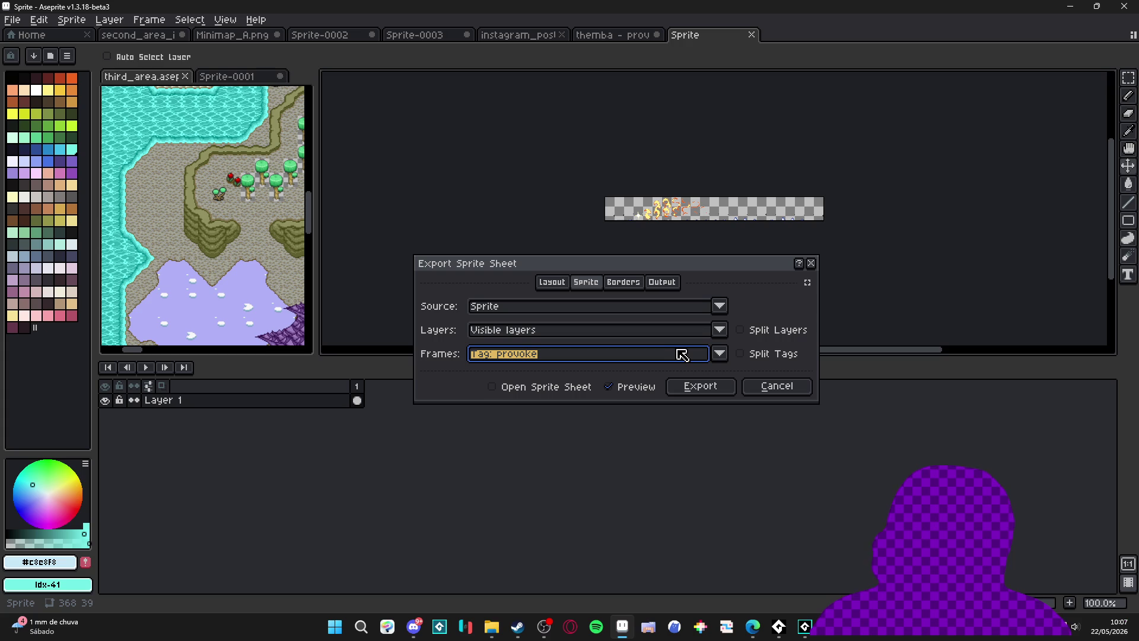
left_click(758, 391)
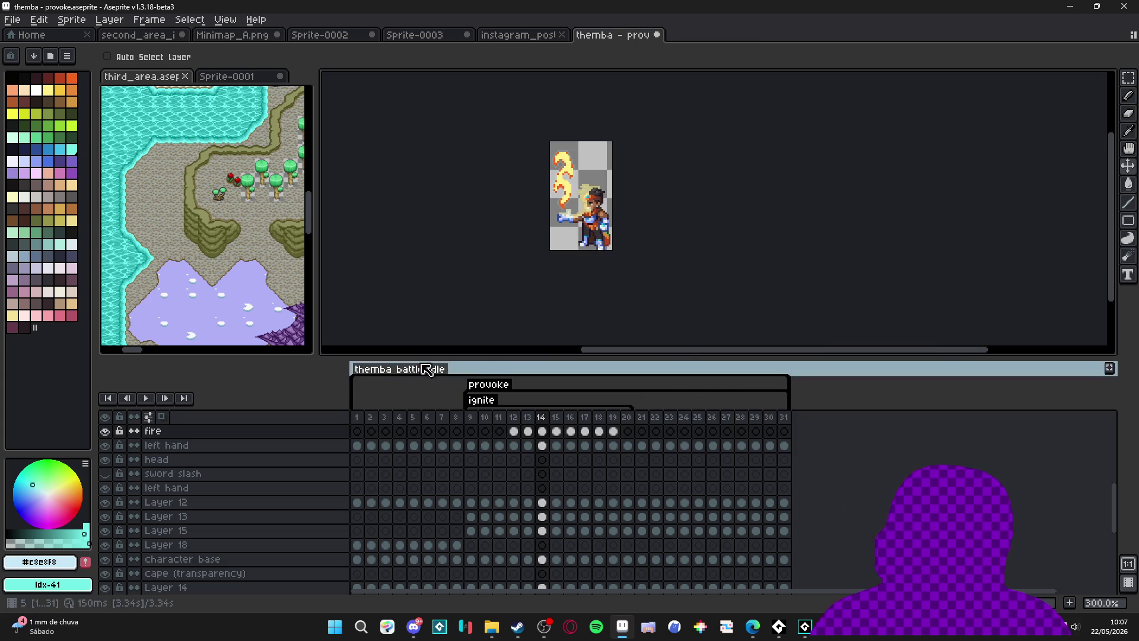
Reopen Export Sprite Sheet, set Layers to Visible layers, and close it again.
key("ctrl+e")
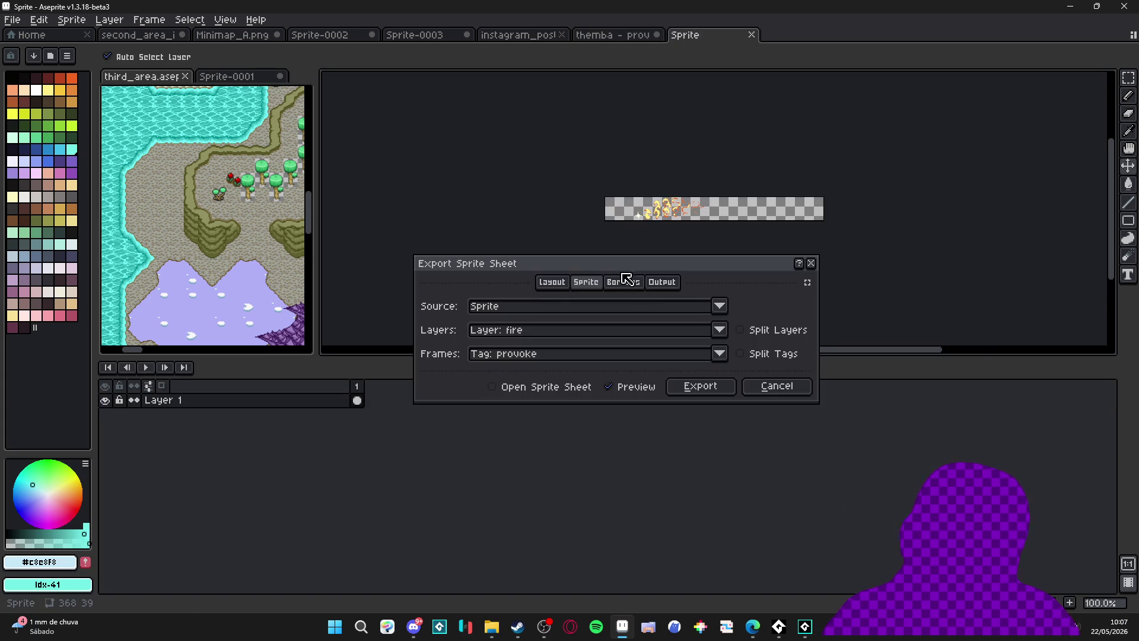
left_click(719, 330)
left_click(566, 10)
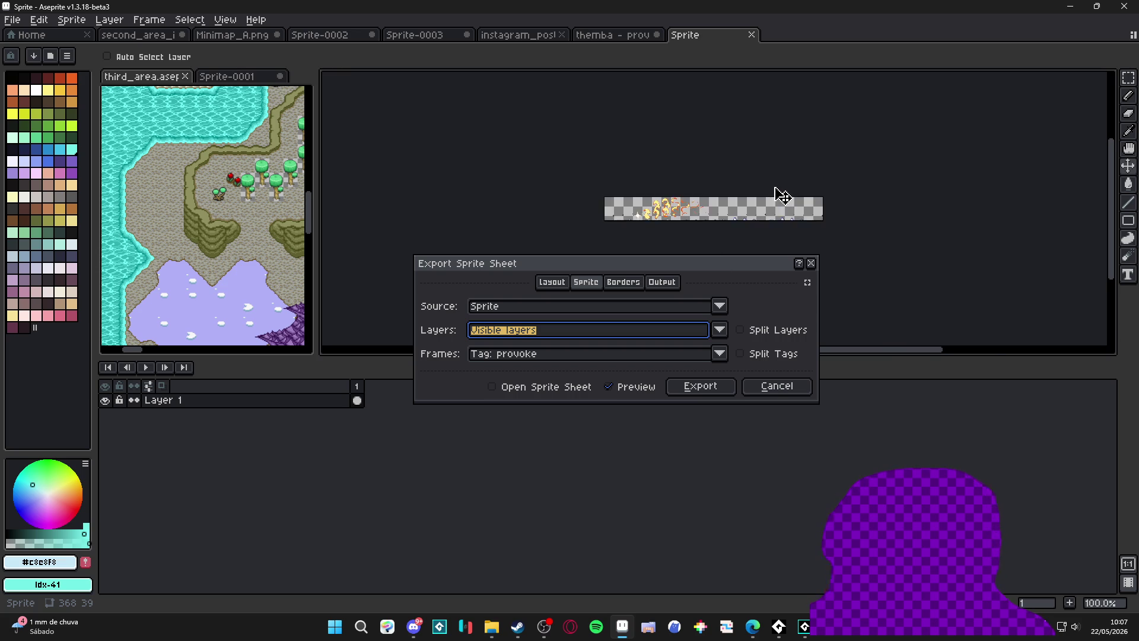
scroll(778, 196, "up", 2)
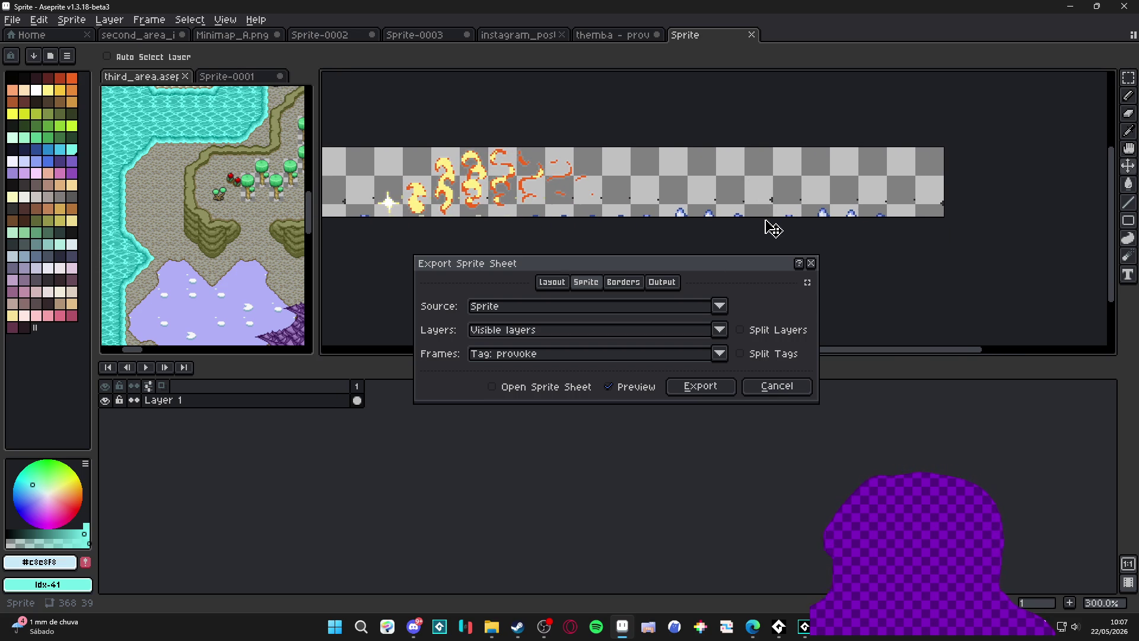
left_click(777, 385)
key("ctrl")
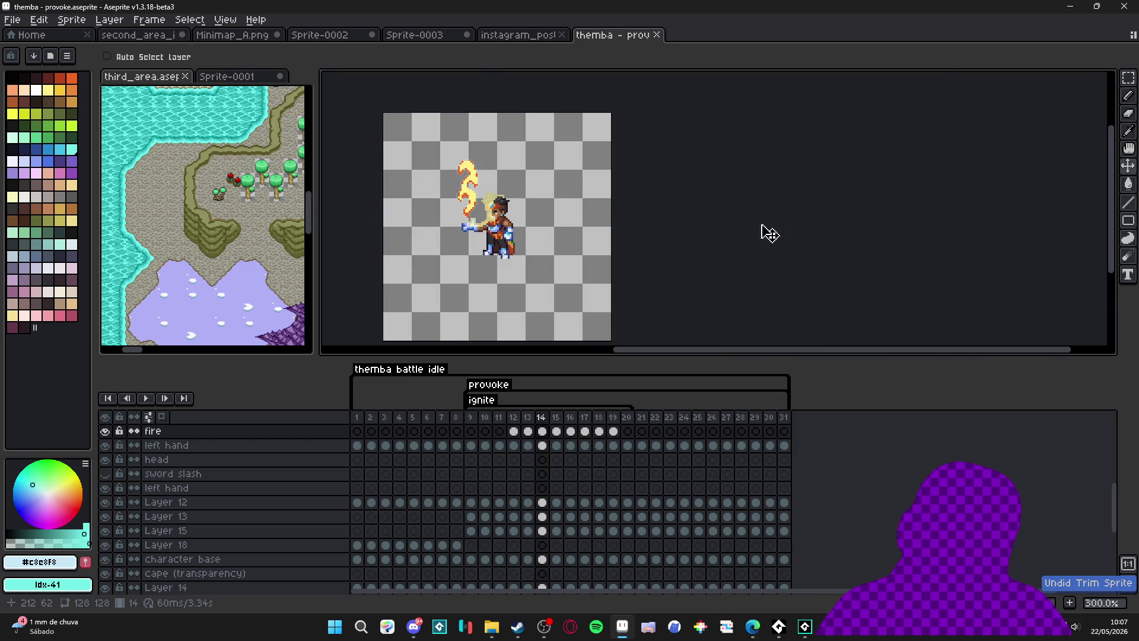
Reopen the export dialog with Visible layers and turn Preview on for the provoke strip.
key("ctrl+e")
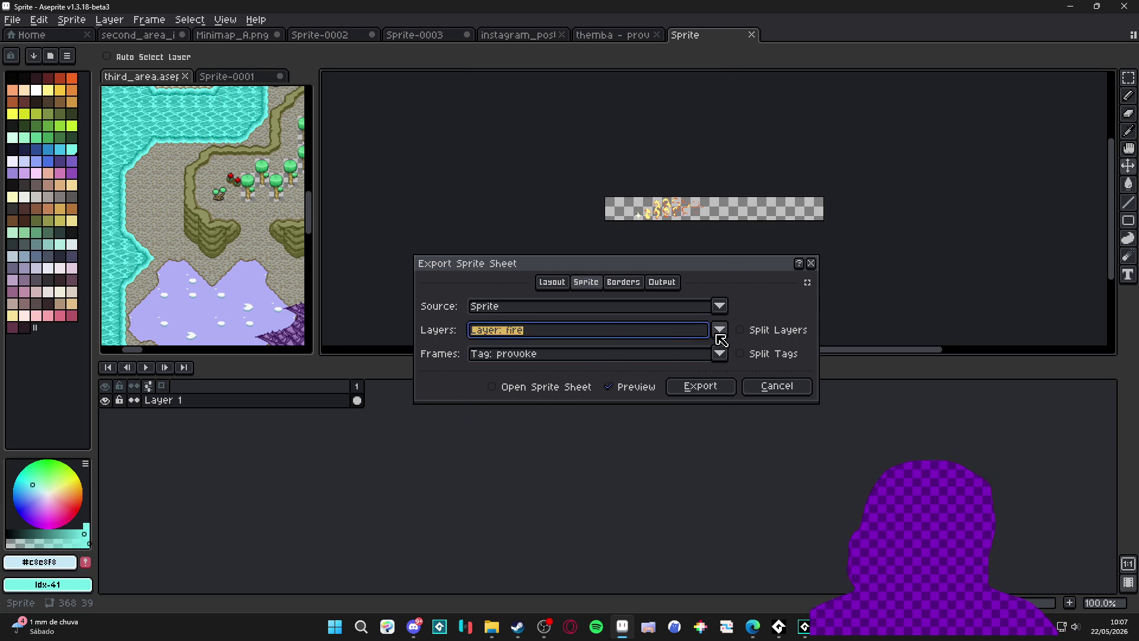
left_click(719, 329)
left_click(577, 10)
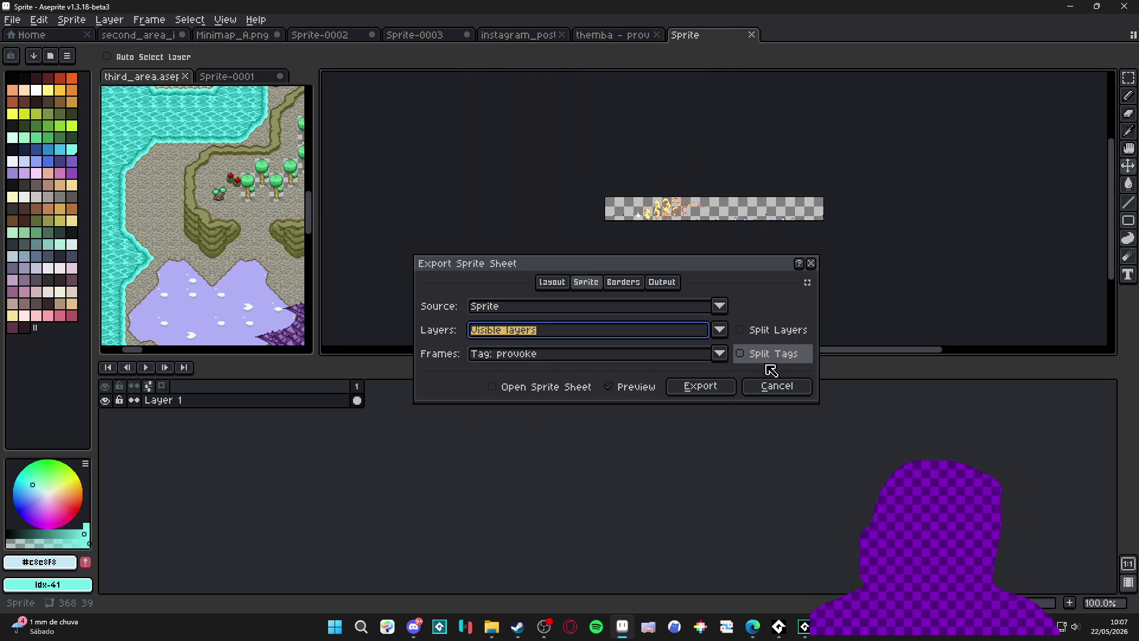
left_click(629, 393)
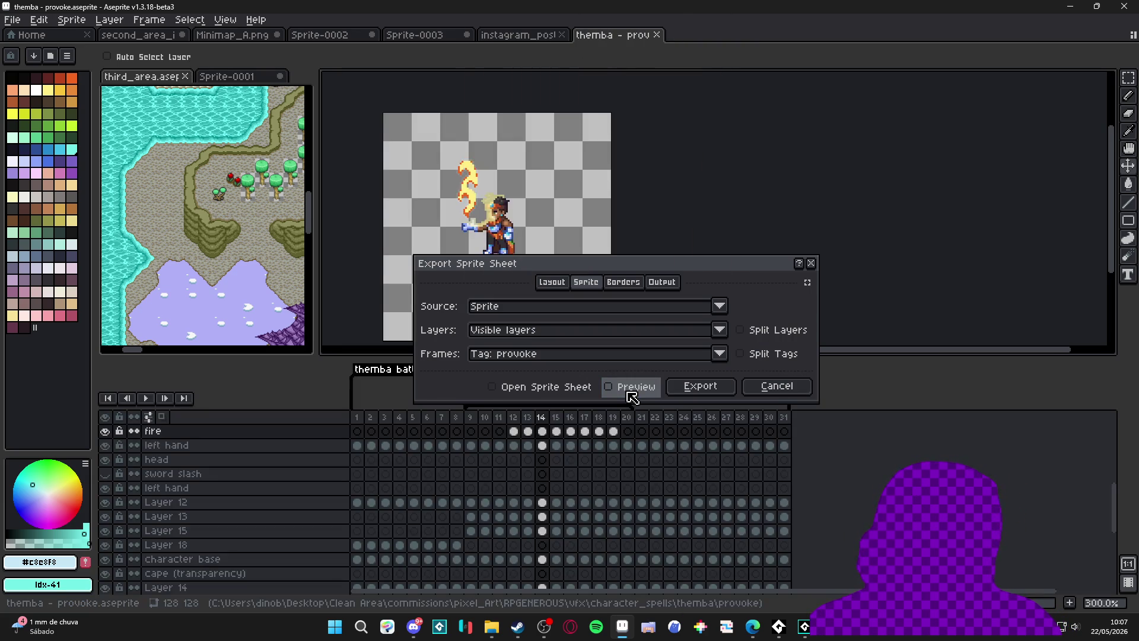
left_click(629, 392)
left_click(629, 393)
left_click(632, 395)
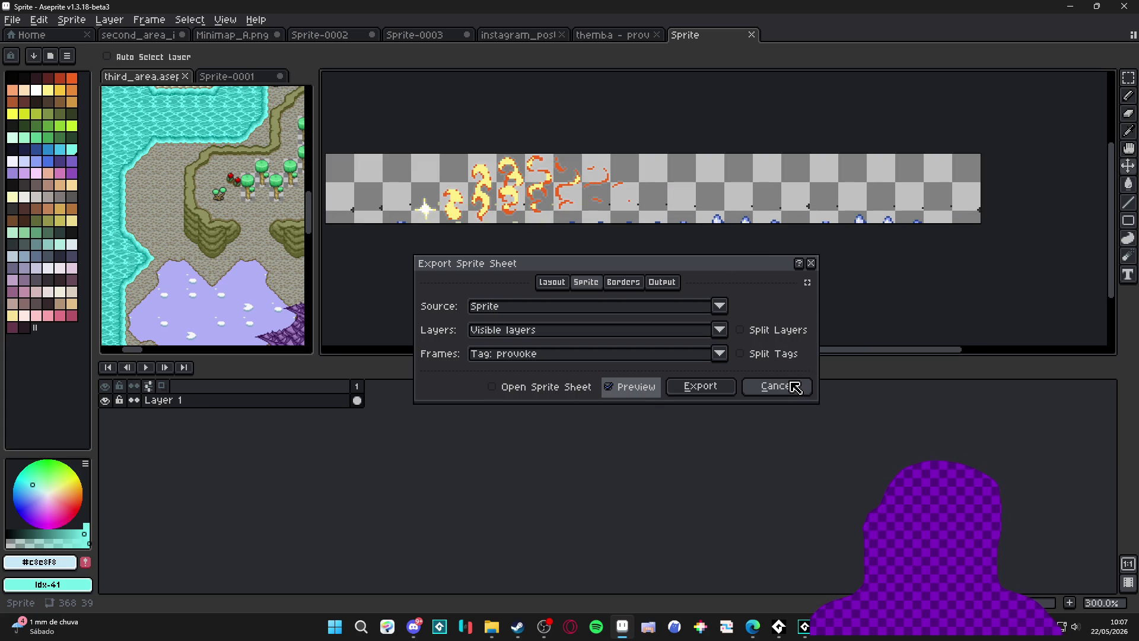
left_click(563, 282)
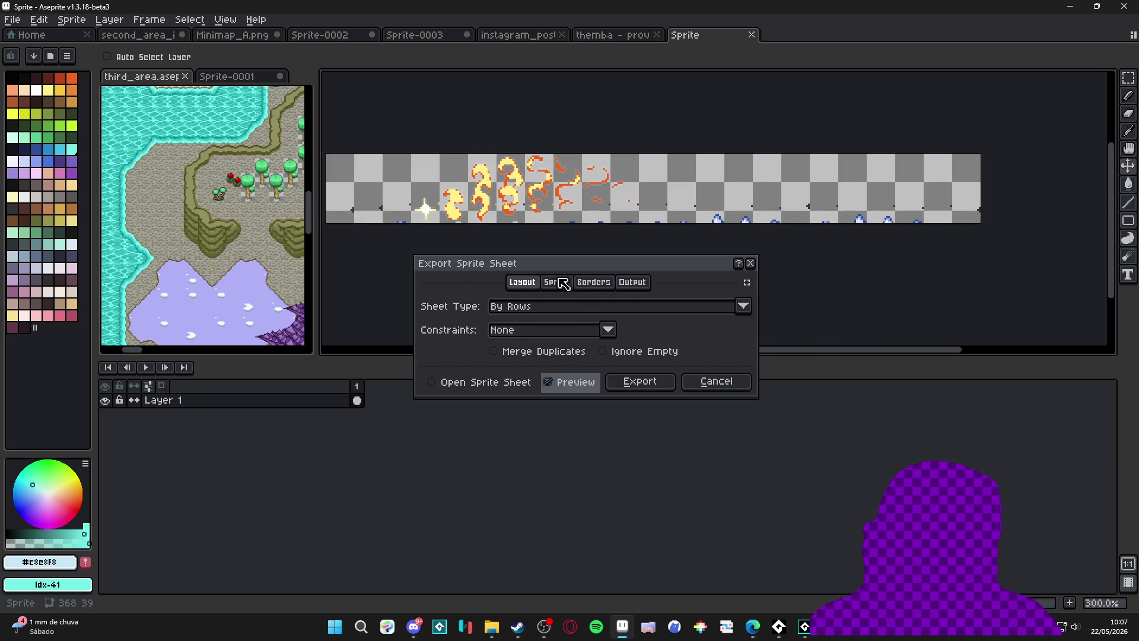
Uncheck Trim Sprite under Borders and export, overwriting spr_themba_provoke_vfx.png.
left_click(591, 284)
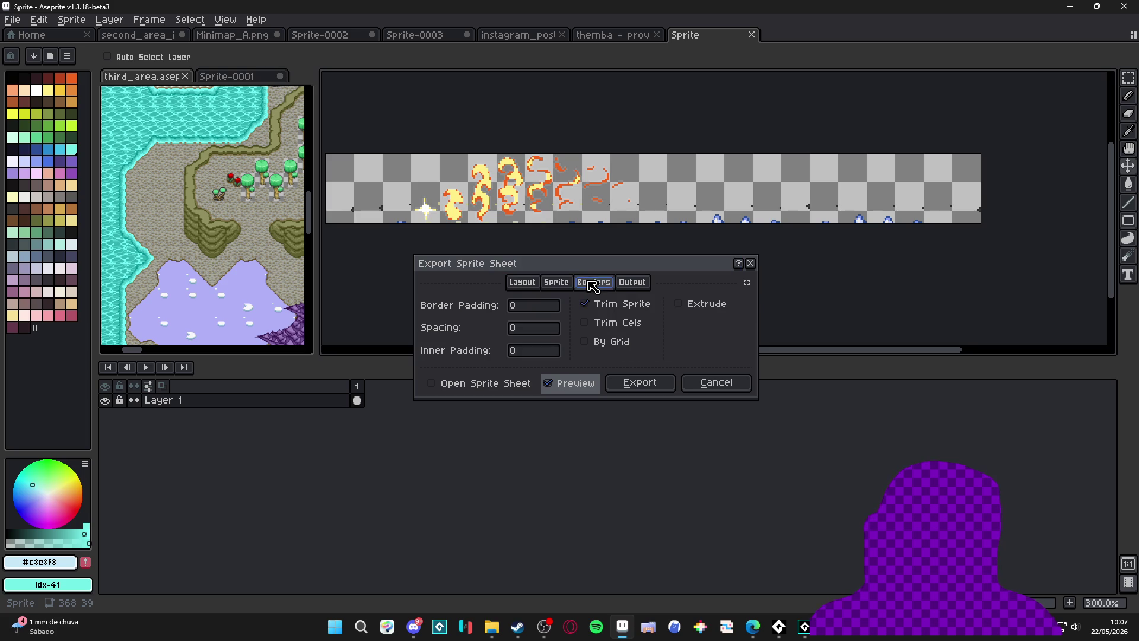
left_click(602, 304)
scroll(600, 215, "down", 3)
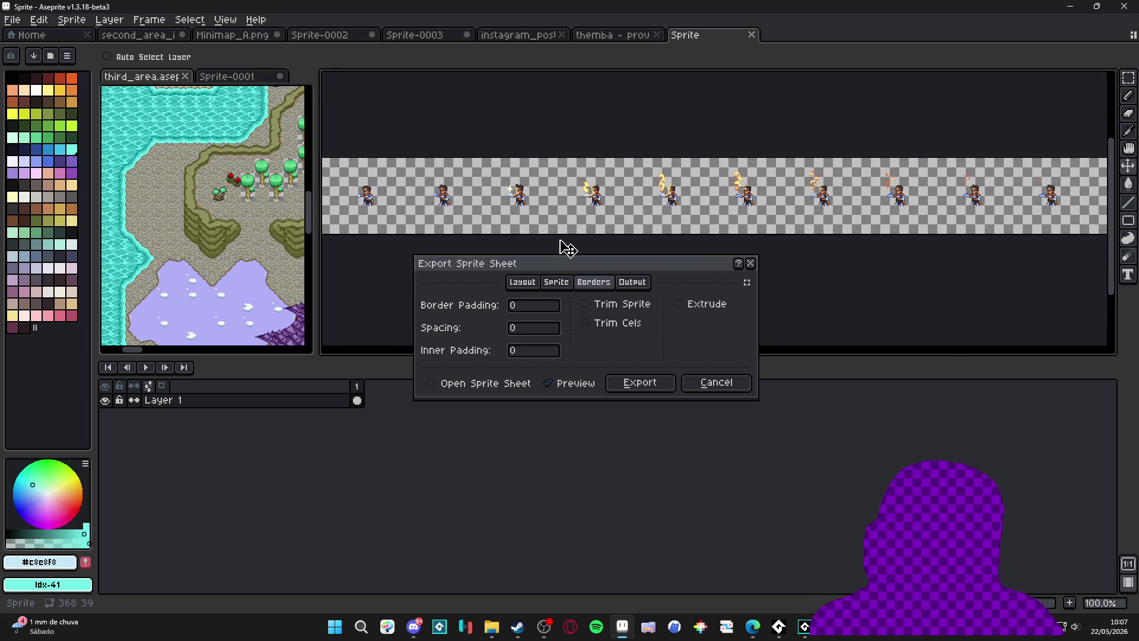
left_click(537, 283)
left_click(556, 284)
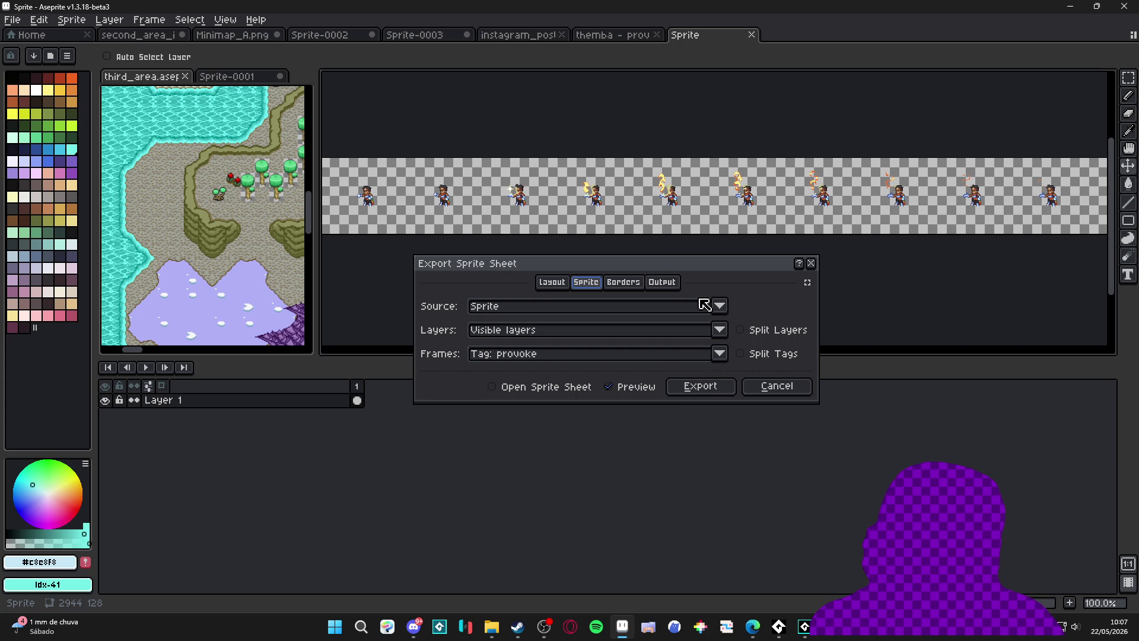
left_click(713, 396)
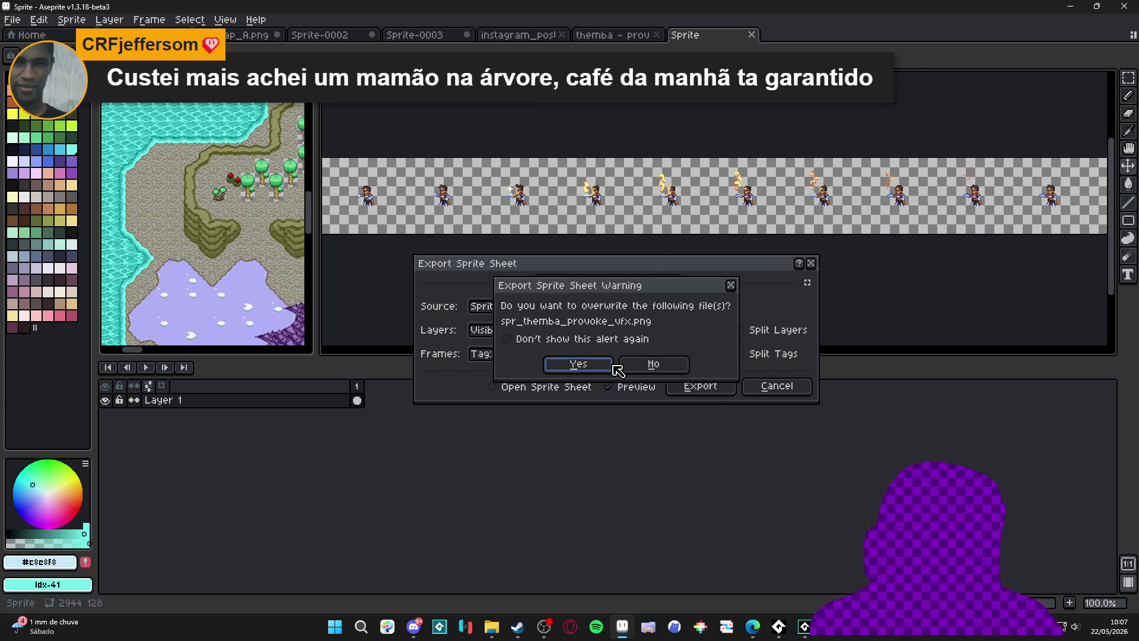
left_click(604, 371)
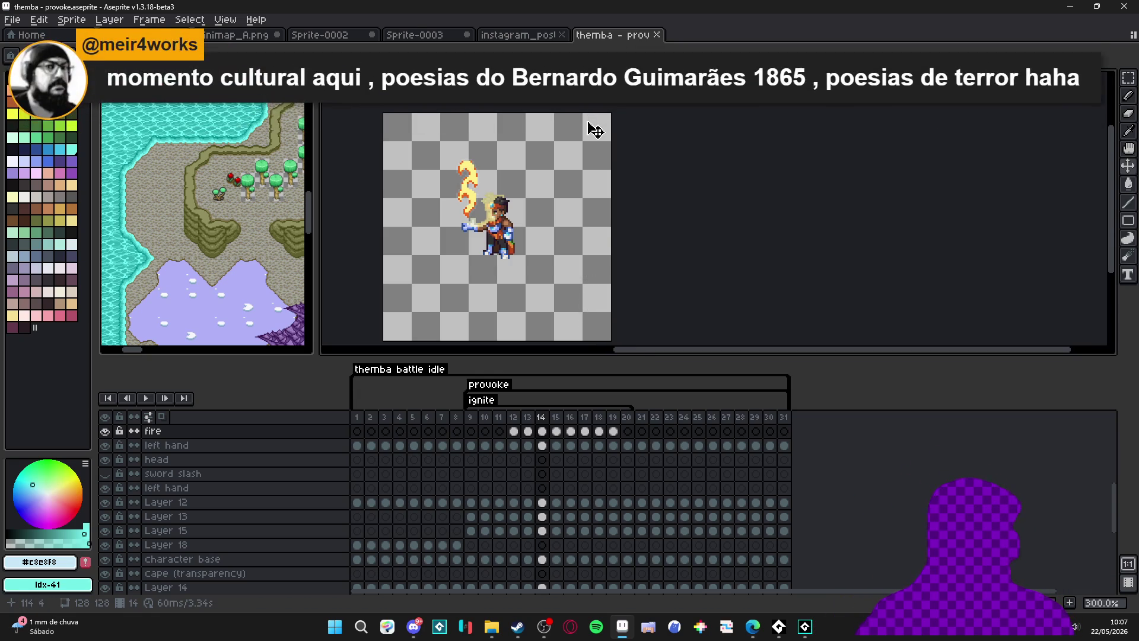
Close the themba - provoke tab and bring spr_themba_provoke_vfx.png from the provoke folder into Aseprite.
left_click(653, 36)
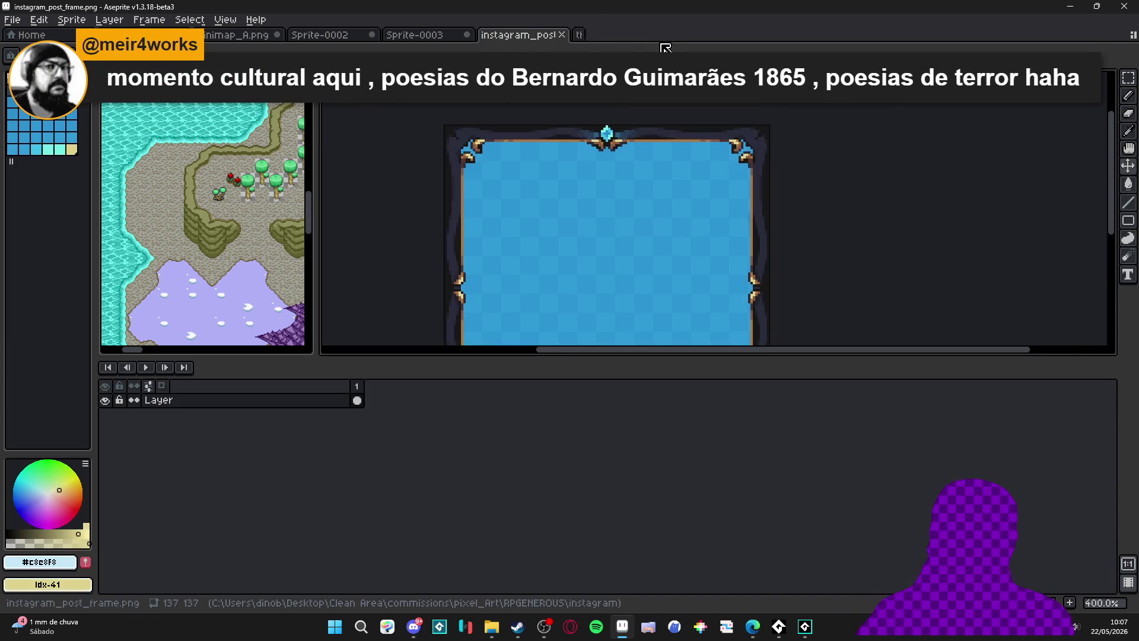
left_click(490, 627)
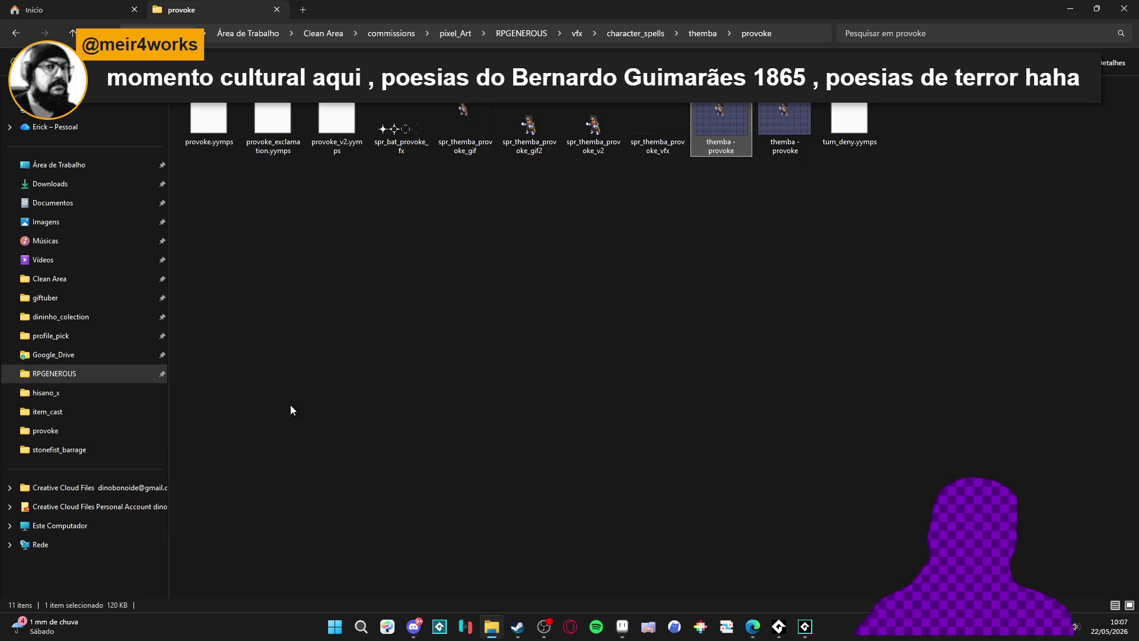
double_click(788, 5)
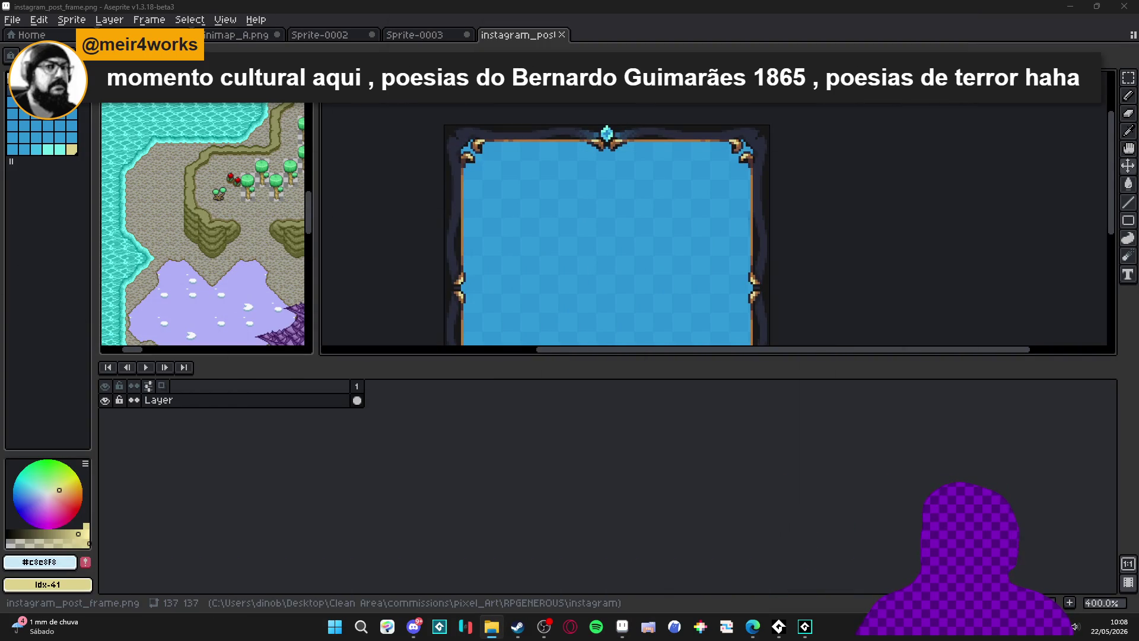
left_click_drag(652, 40, 652, 42)
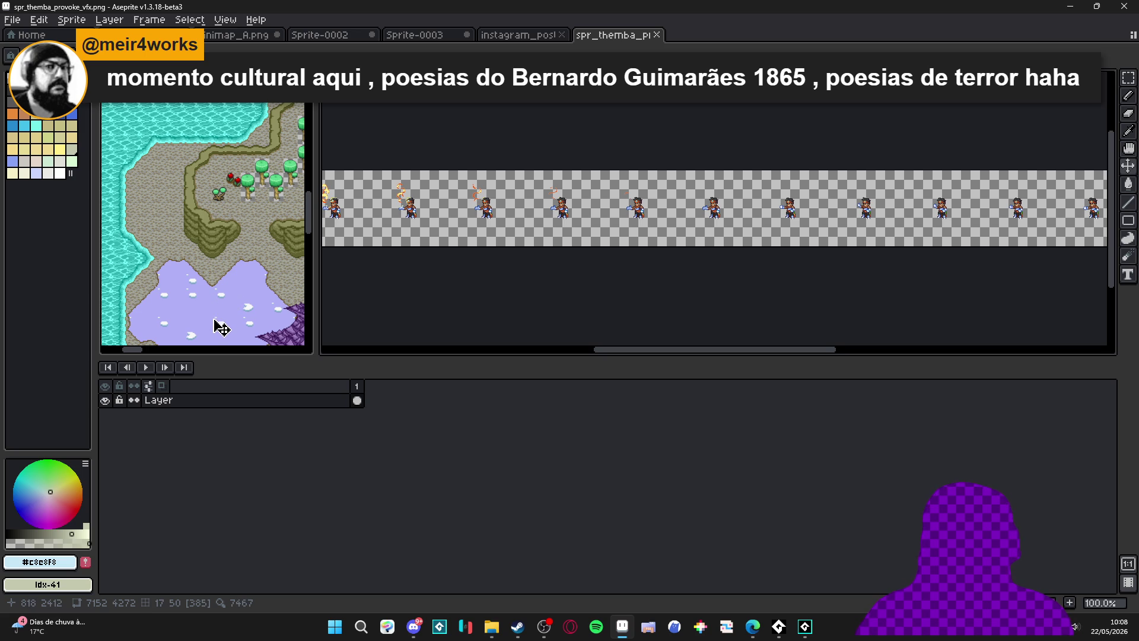
Drag spr_themba_provoke_vfx.png into Aseprite and zoom out to view the whole 2944×128 strip.
mouse_move(483, 209)
left_mouse_down()
mouse_move(680, 232)
mouse_move(697, 217)
mouse_move(622, 207)
left_mouse_up()
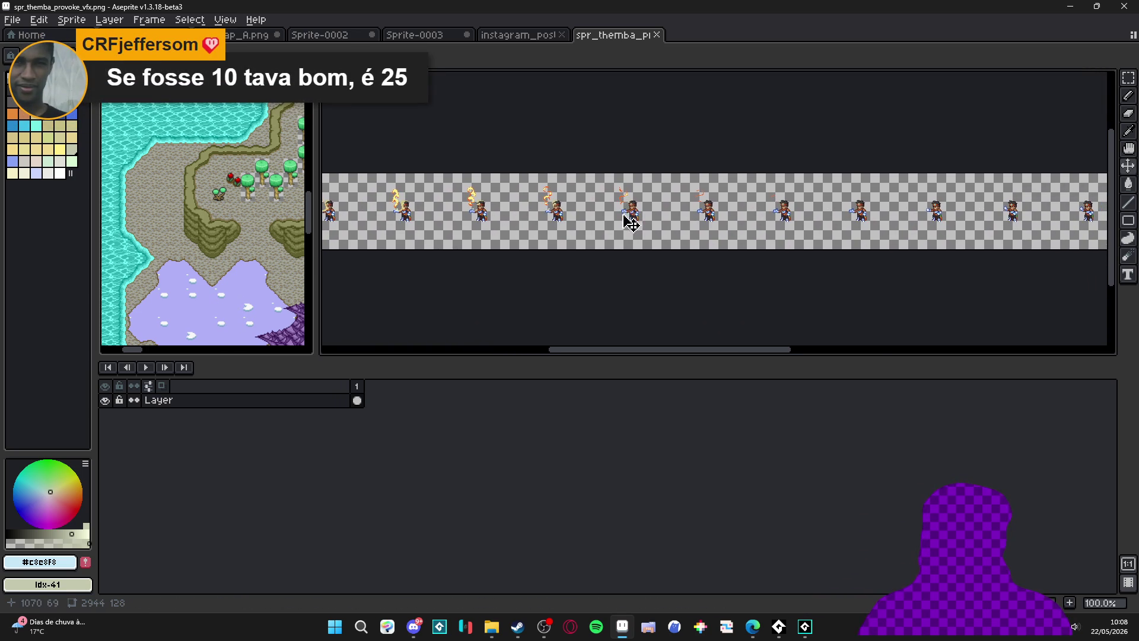
scroll(631, 223, "down", 1)
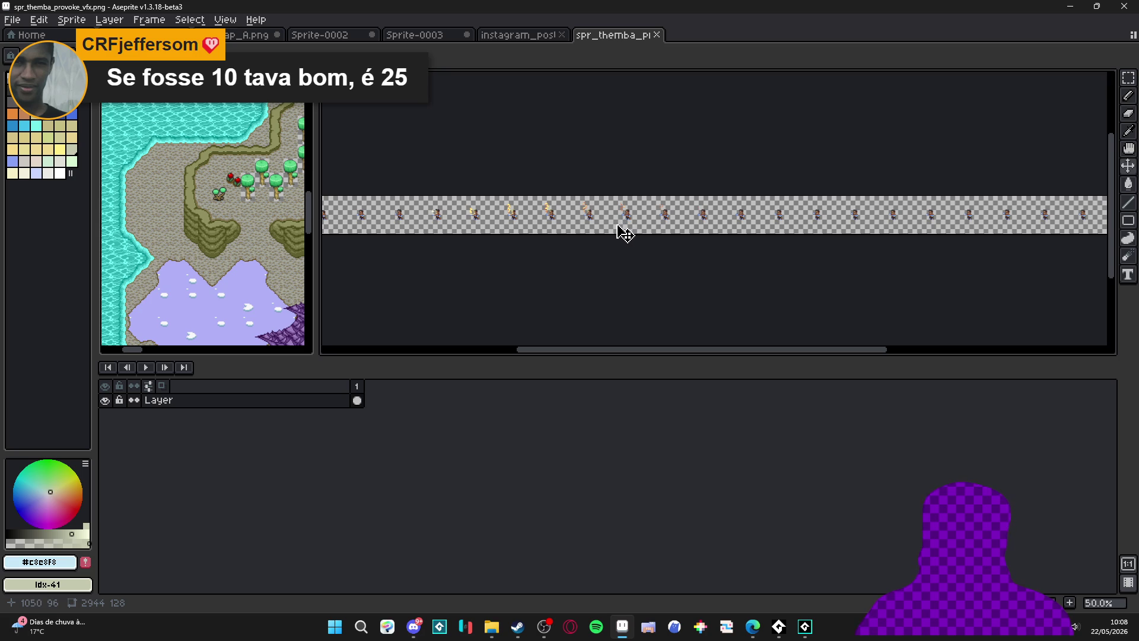
scroll(622, 249, "down", 1)
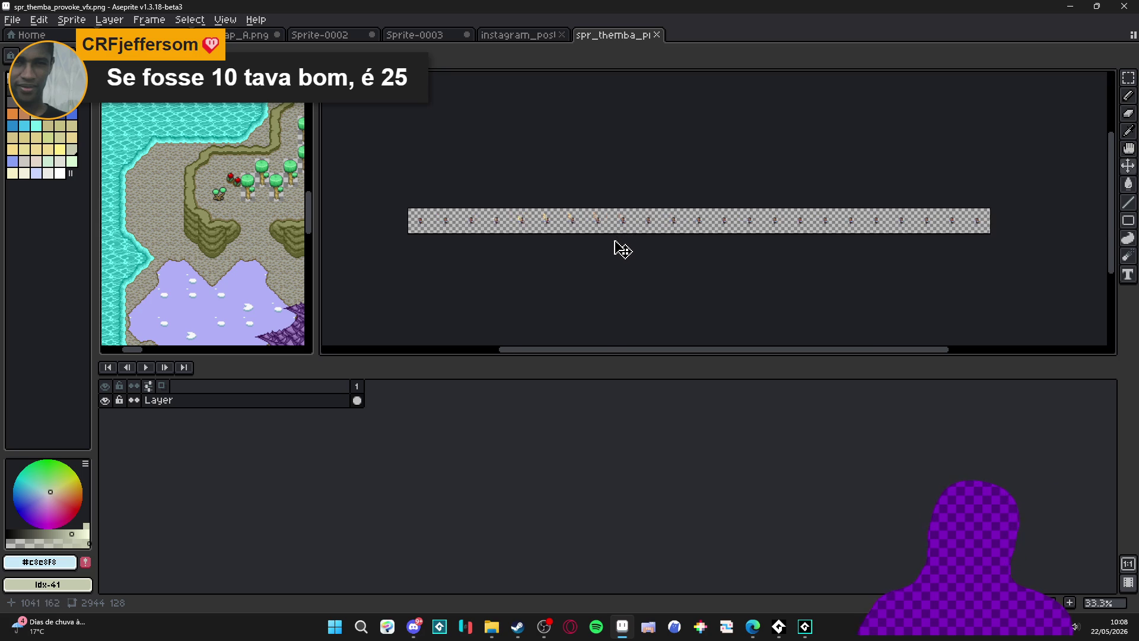
scroll(436, 234, "up", 1)
scroll(439, 235, "down", 1)
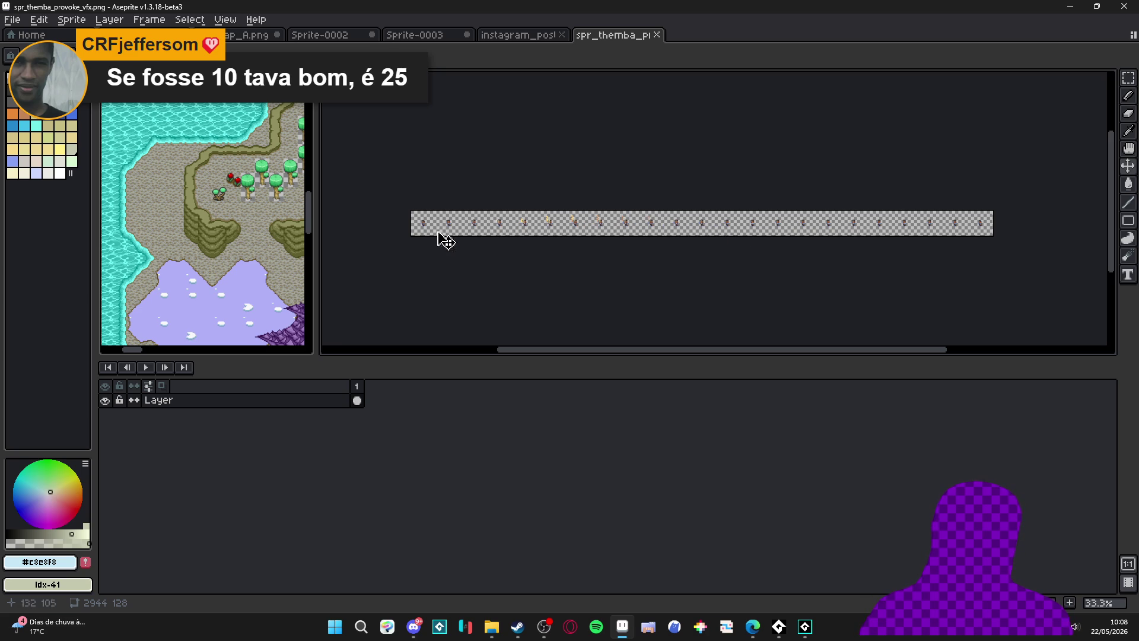
left_click(71, 20)
Trim the strip and set Import Sprite Sheet to 1 row and 26 columns.
left_click(160, 143)
left_click(12, 20)
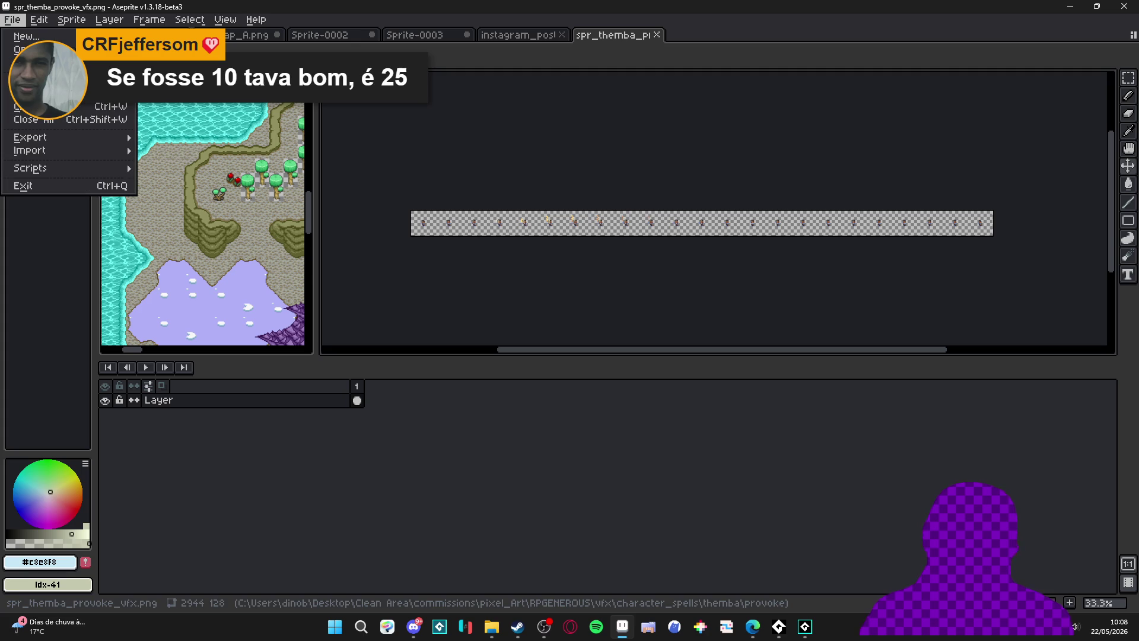
mouse_move(84, 151)
left_click(154, 153)
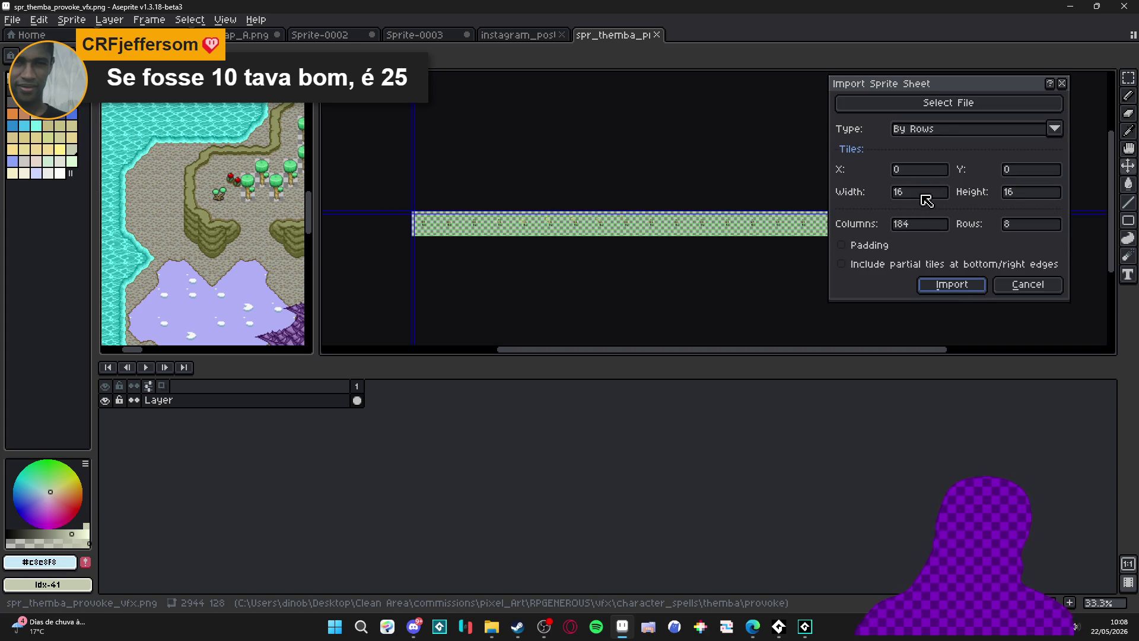
left_click(907, 225)
left_click_drag(911, 231, 833, 214)
type("25")
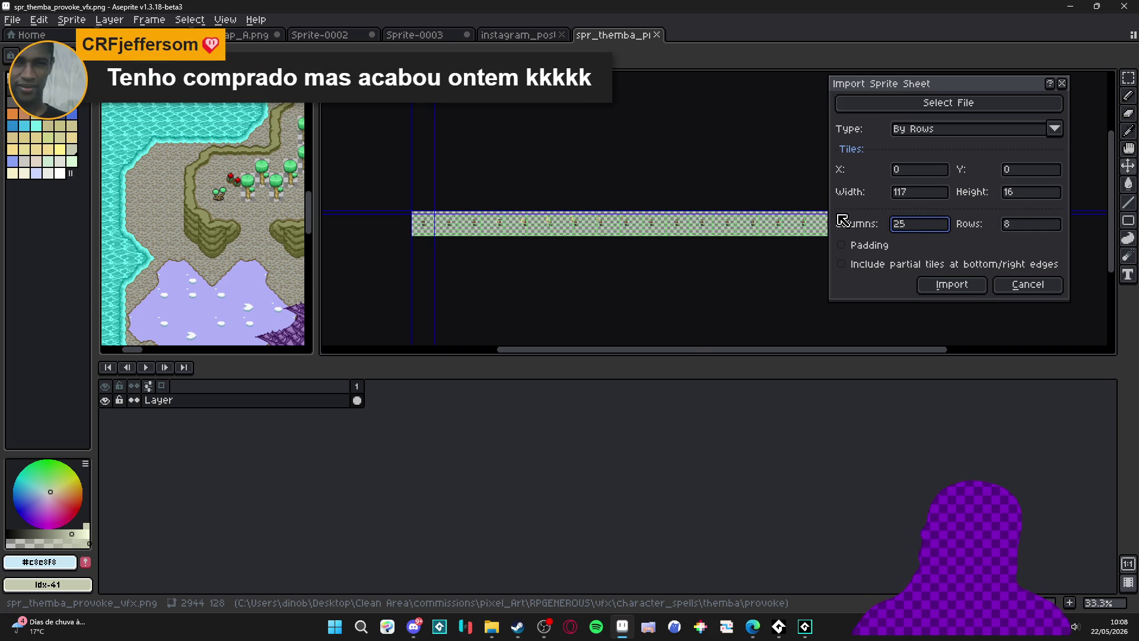
double_click(1030, 226)
type("1")
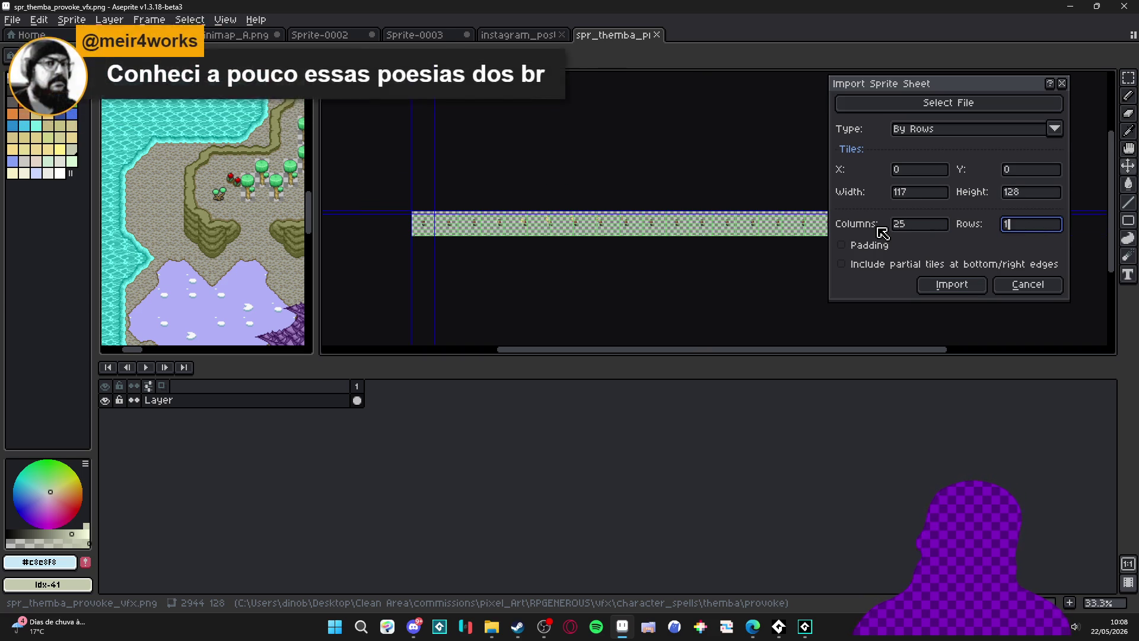
double_click(899, 224)
type("26")
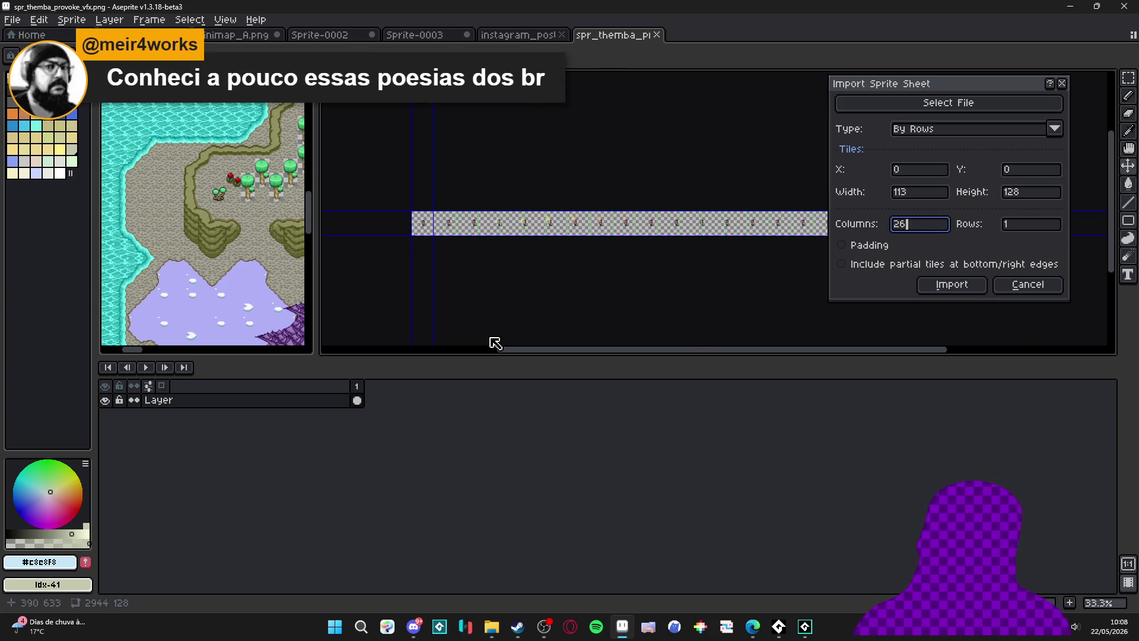
Import the strip as 128×128 frames and select all 23 frames in the timeline.
mouse_move(948, 91)
left_mouse_down()
mouse_move(929, 201)
mouse_move(880, 346)
mouse_move(837, 315)
left_mouse_up()
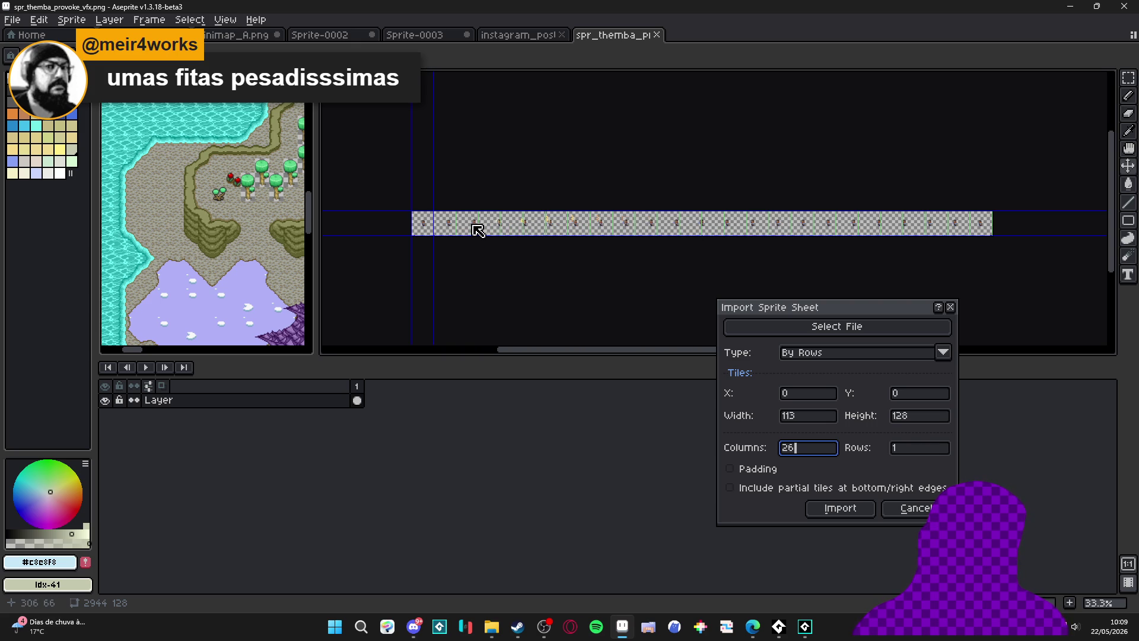
left_click_drag(799, 307, 700, 226)
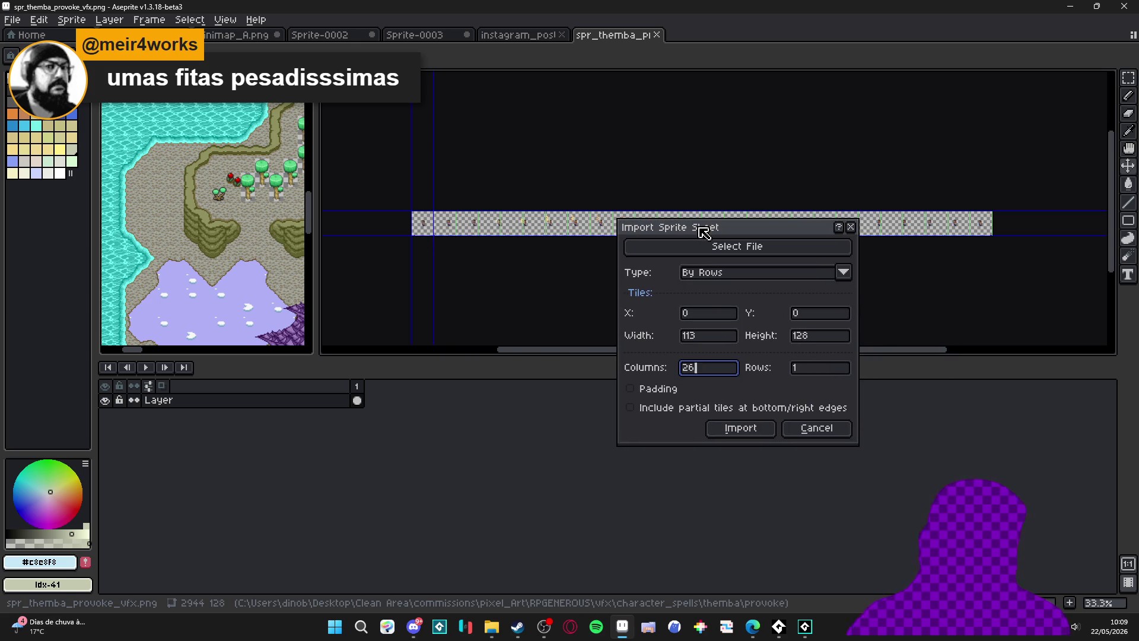
left_click(755, 432)
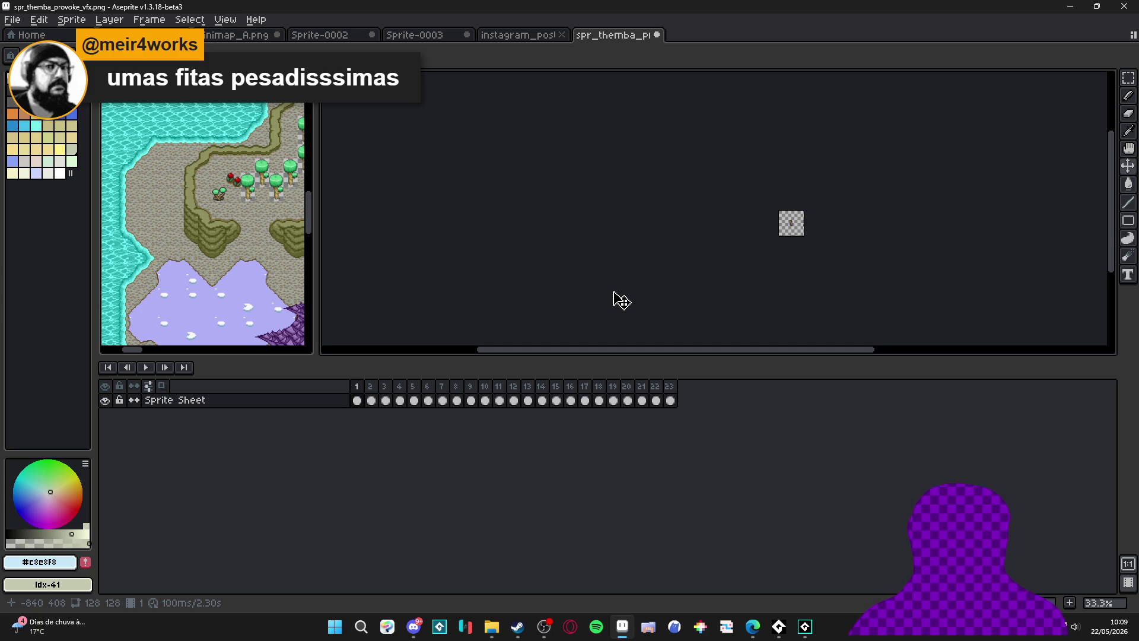
scroll(793, 233, "up", 3)
left_click_drag(827, 221, 698, 271)
left_click_drag(359, 401, 732, 402)
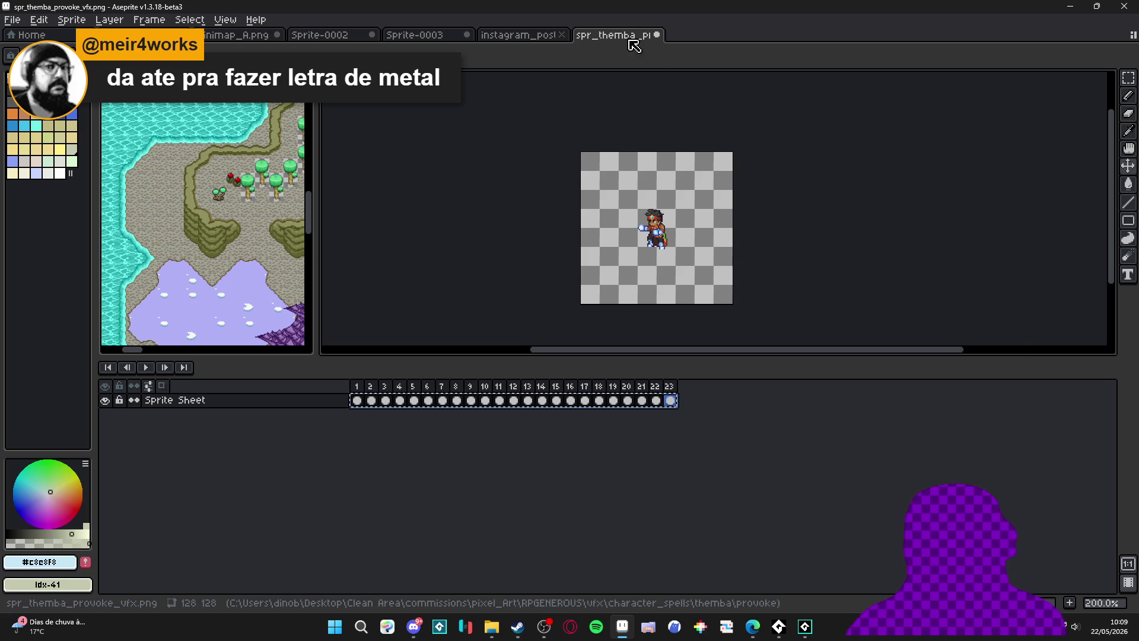
left_click(527, 35)
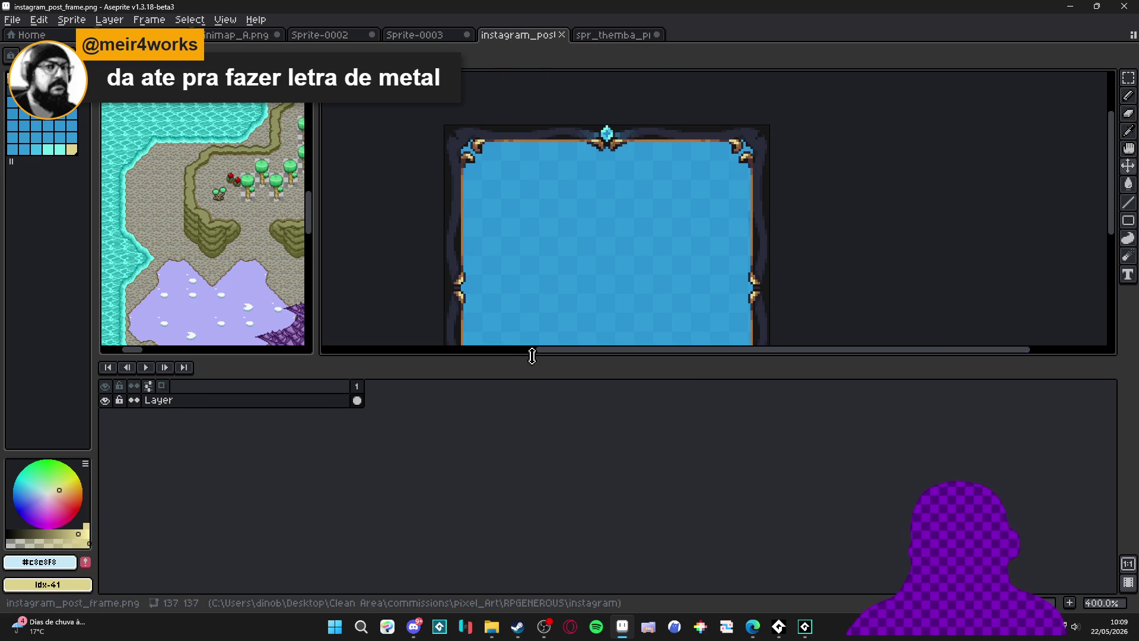
Add a new layer above the frame artwork and paste the copied character frames into it.
left_click_drag(532, 355, 460, 489)
left_click_drag(522, 390, 508, 365)
left_click(336, 541)
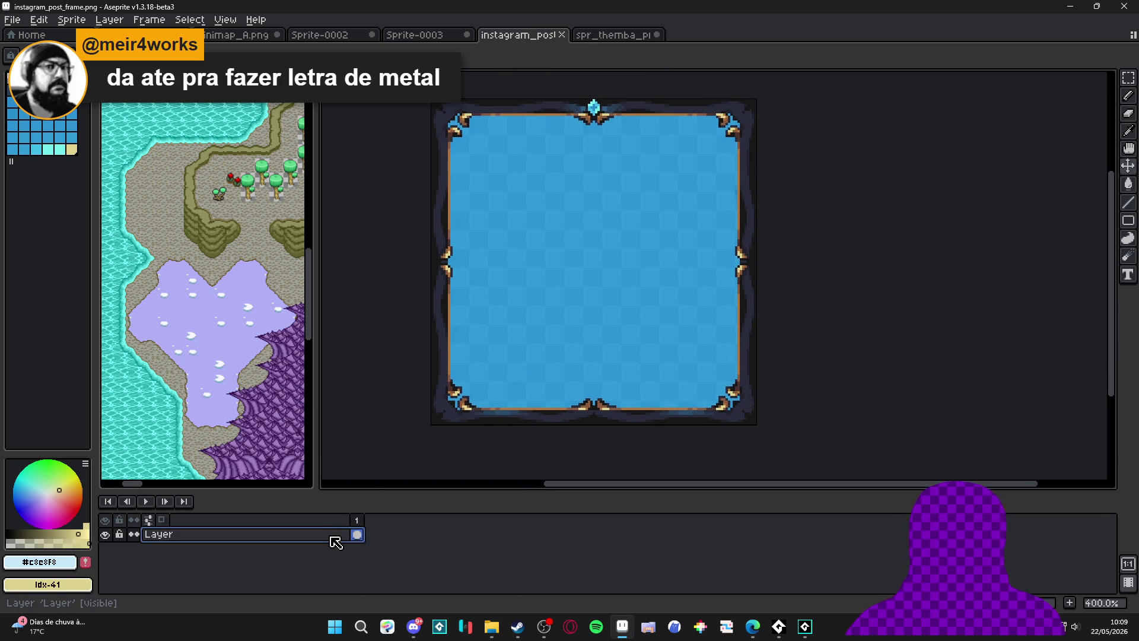
key("shift+n")
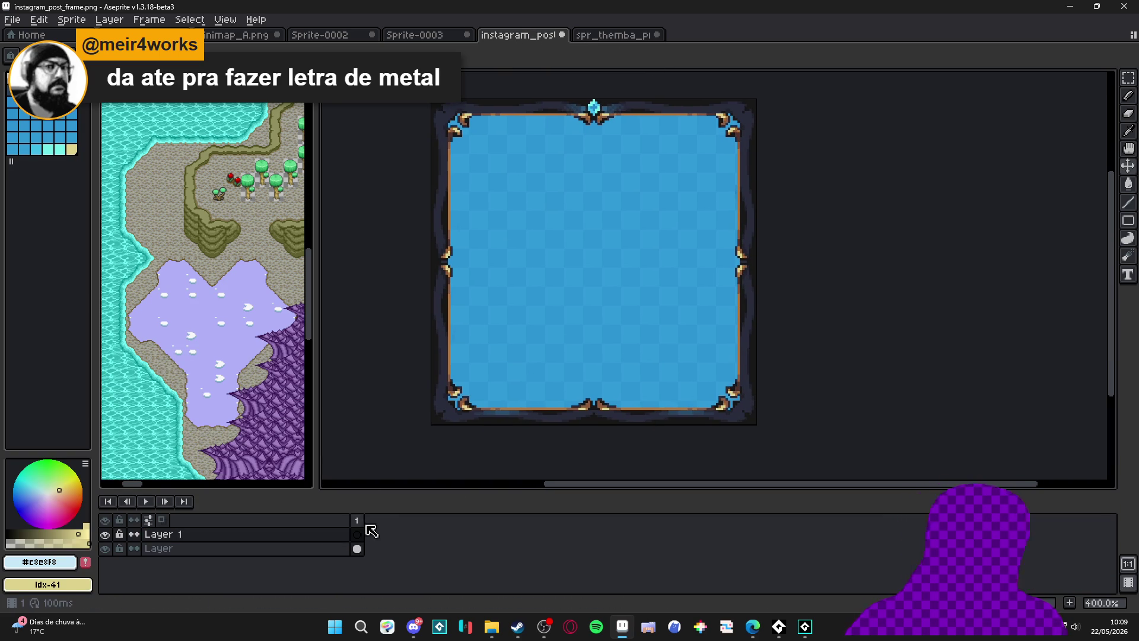
key("ctrl+v")
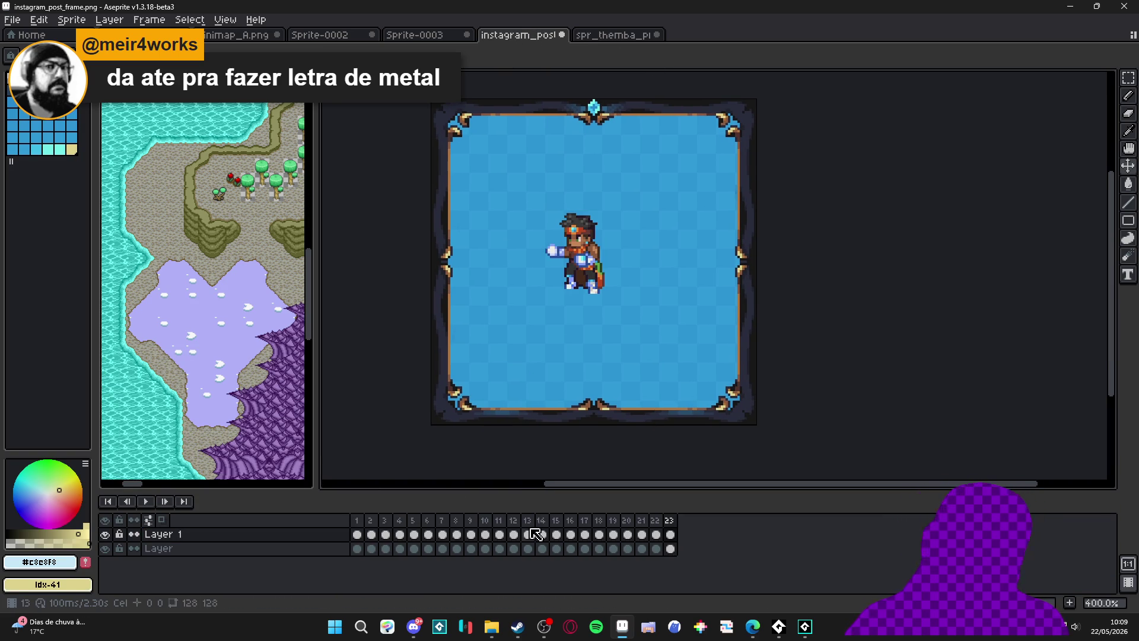
Select all 23 pasted frames, nudge the left-facing character slightly right, and play the animation.
left_click(381, 534)
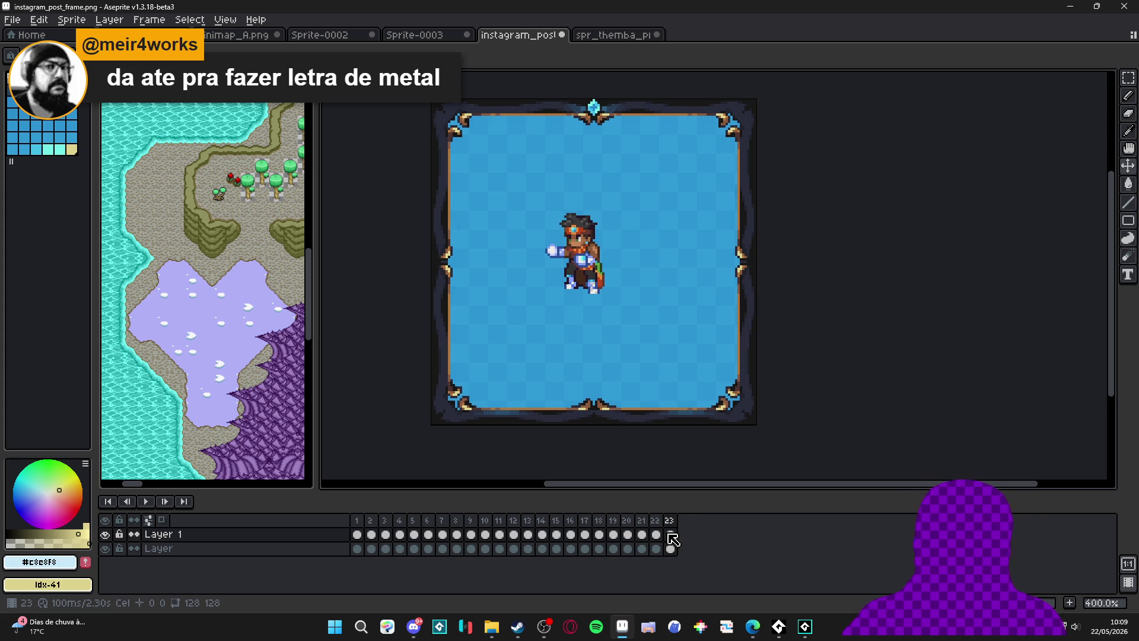
left_click_drag(661, 537, 363, 540)
key("shift+h")
key("ctrl+z")
left_click_drag(606, 354, 618, 379)
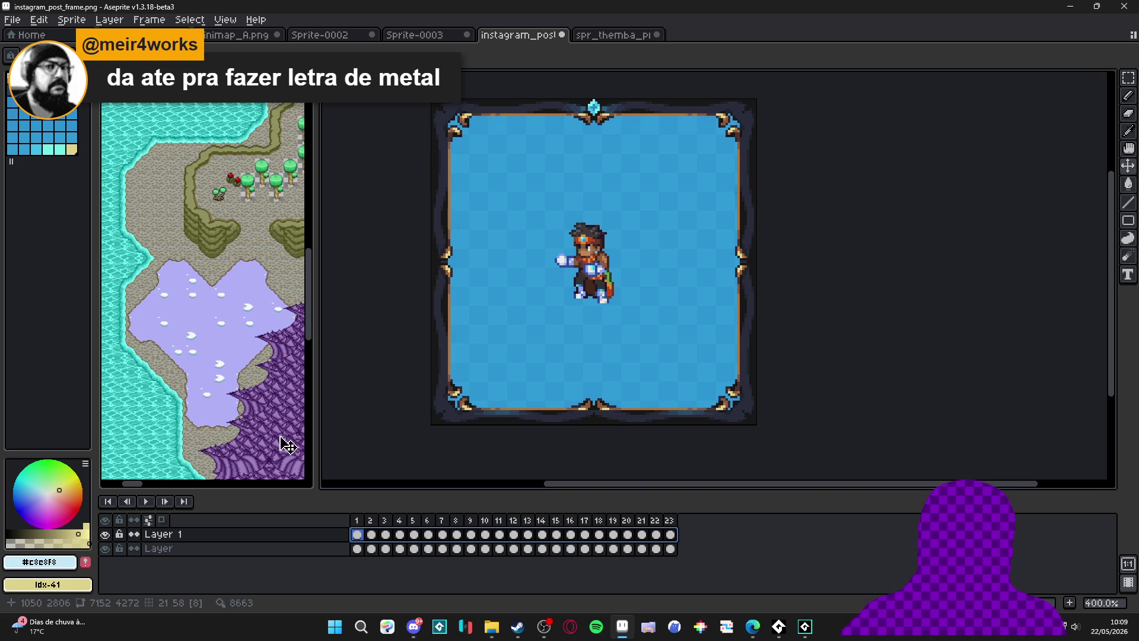
left_click(150, 502)
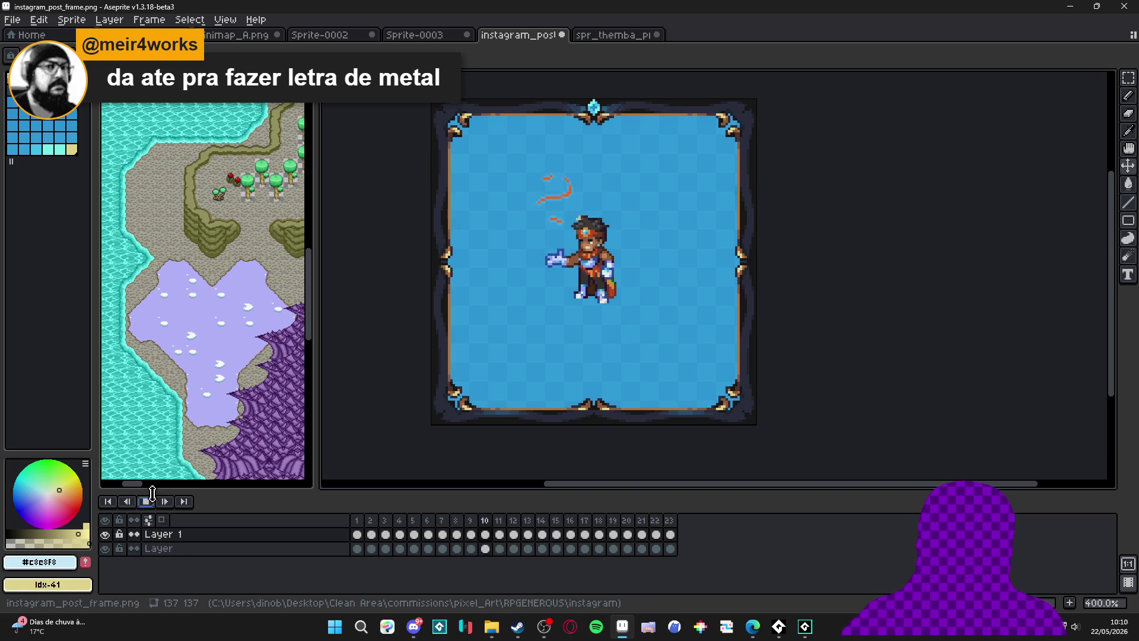
left_click(620, 37)
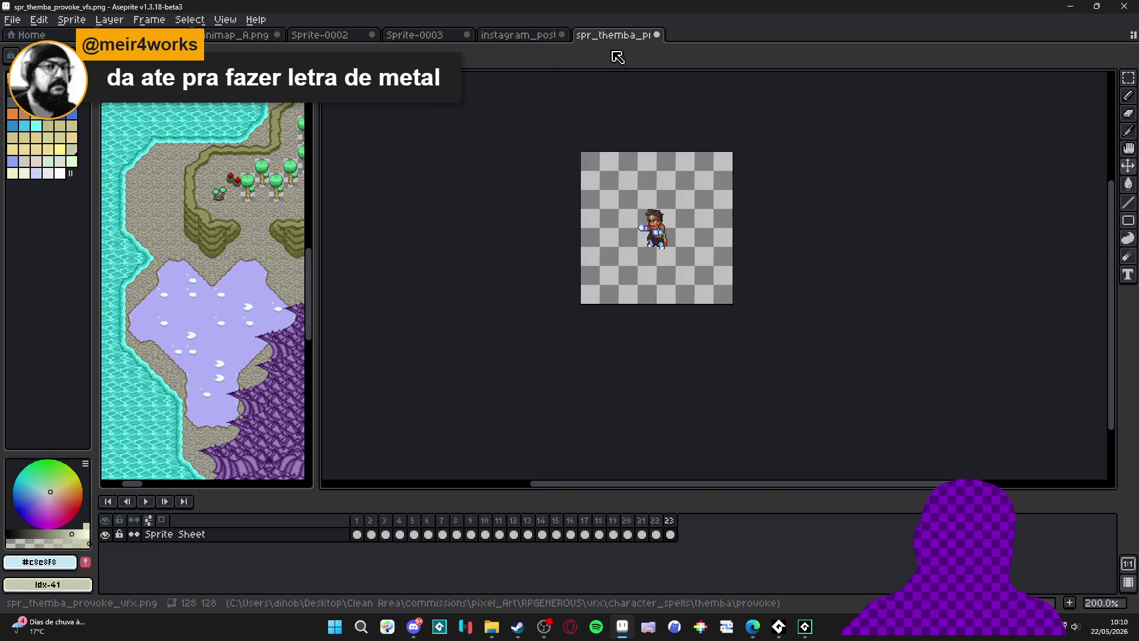
Resize the provoke strip sprite to double size (256×256) and select all 23 frames.
left_click(72, 20)
left_click(95, 85)
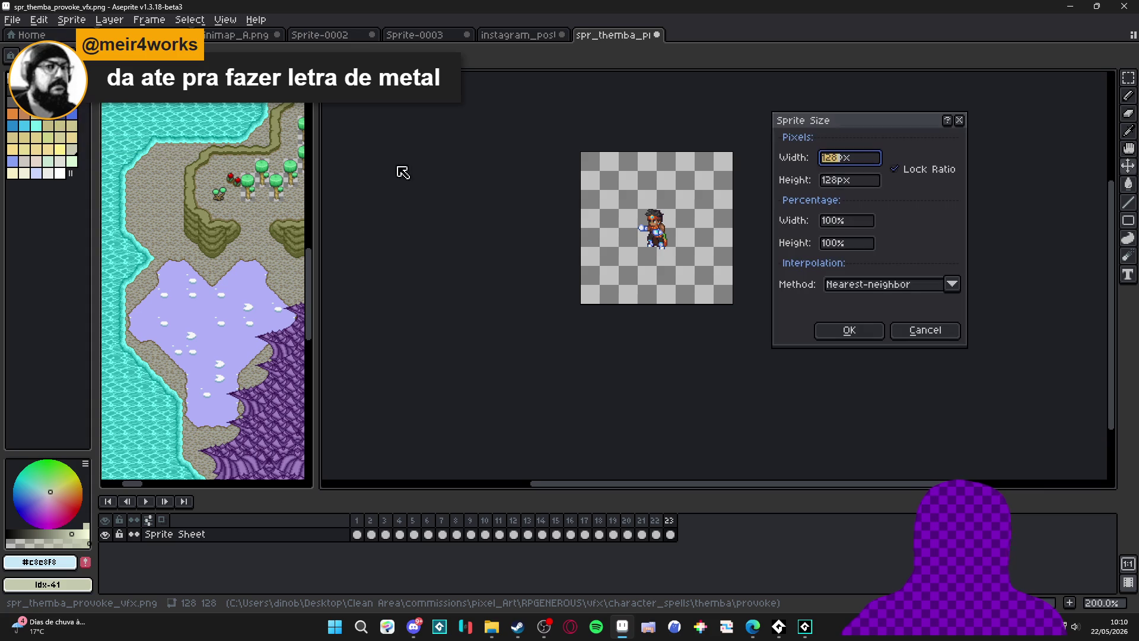
left_click(842, 226)
key("Return")
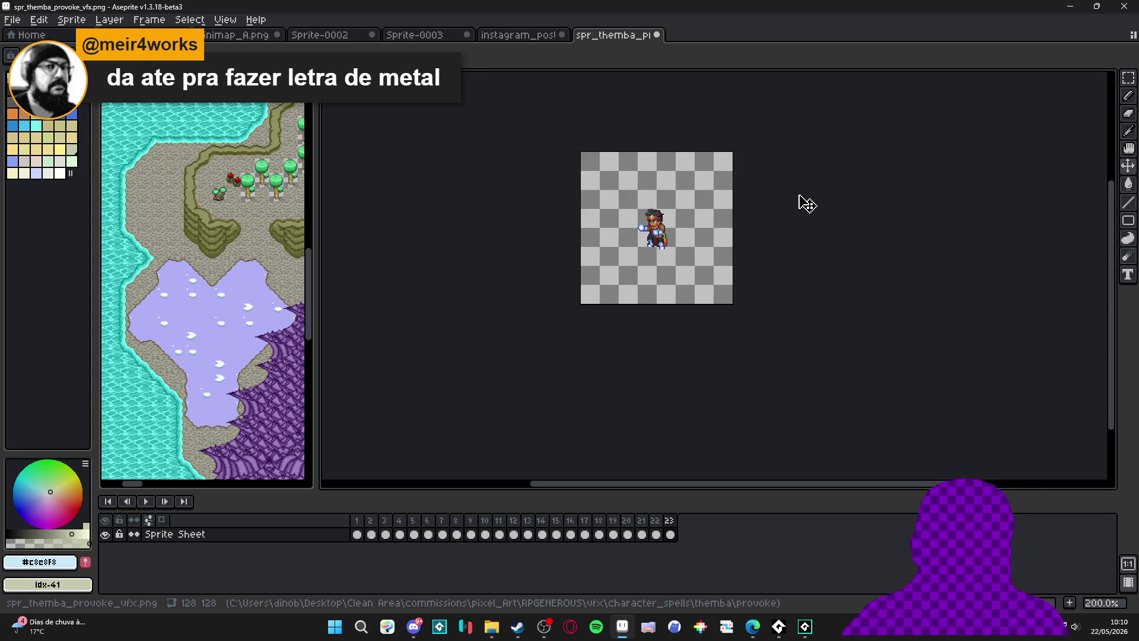
left_click(569, 537)
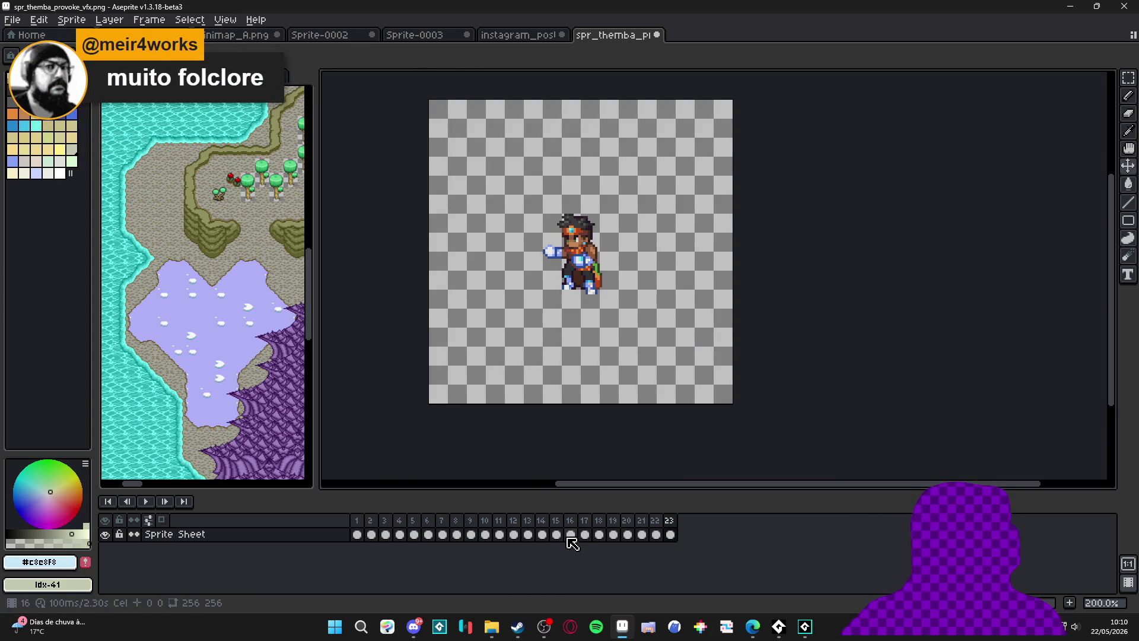
left_click_drag(671, 534, 357, 535)
Play the Instagram post frame animation and stop it on the large cropped character.
left_click(546, 36)
key("Return")
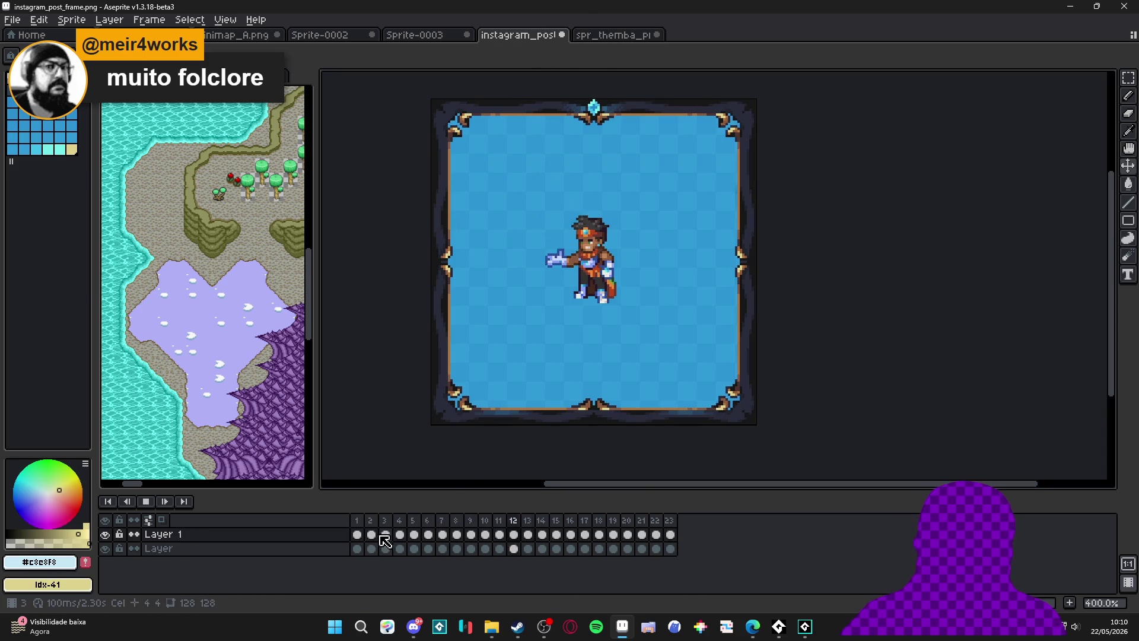
left_click(565, 535)
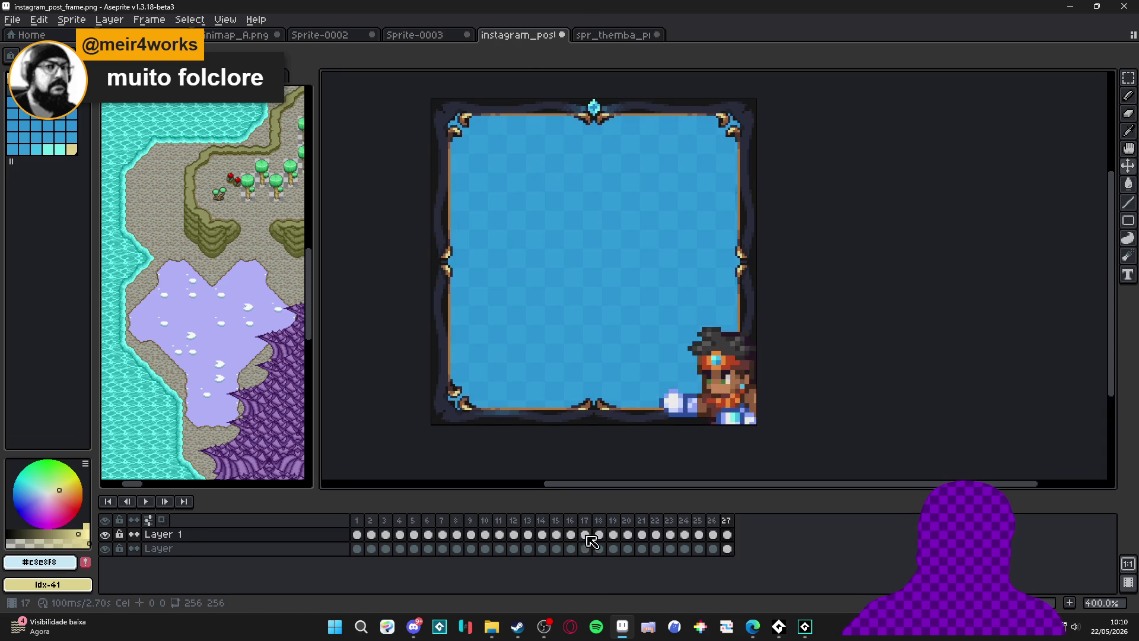
Undo the paste and select the animation frames in the character sprite file.
key("ctrl+z")
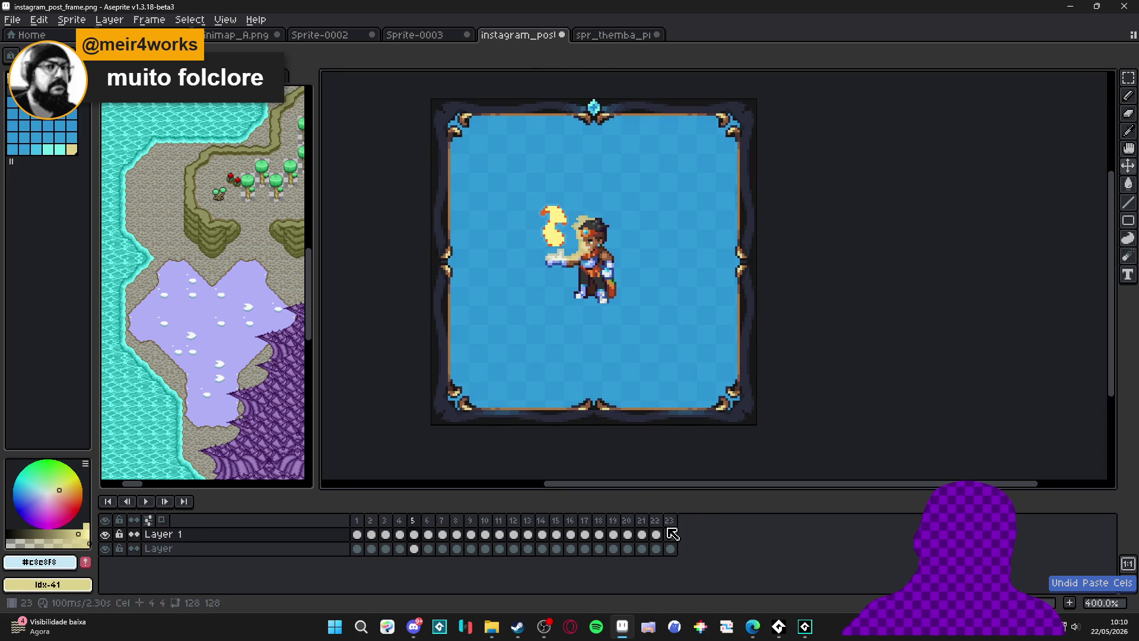
left_click(630, 36)
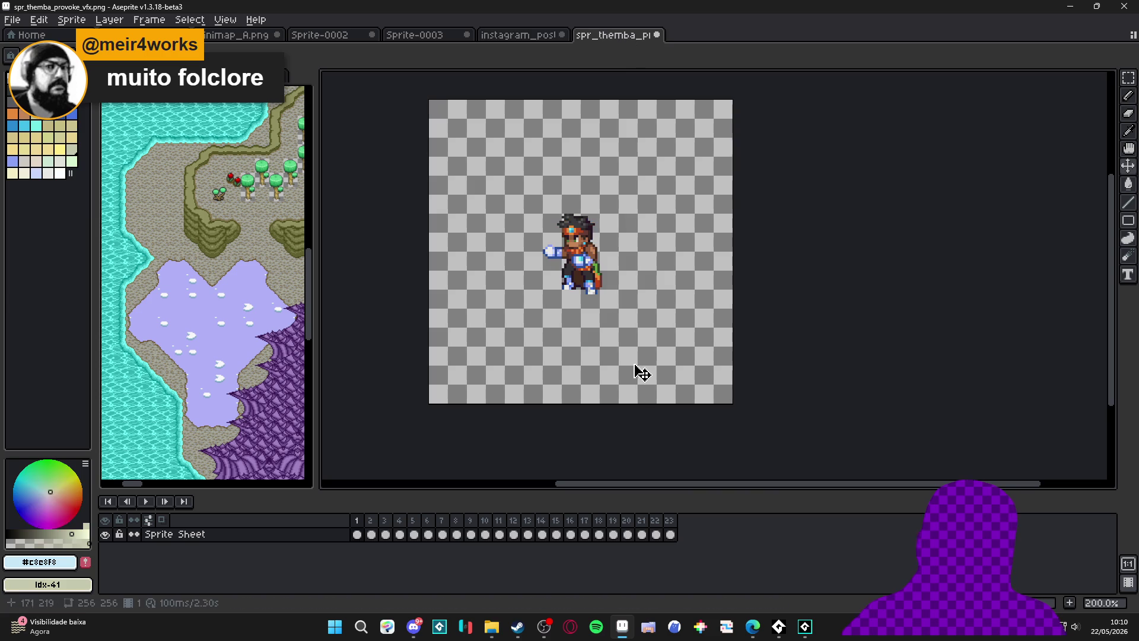
left_click_drag(670, 534, 378, 535)
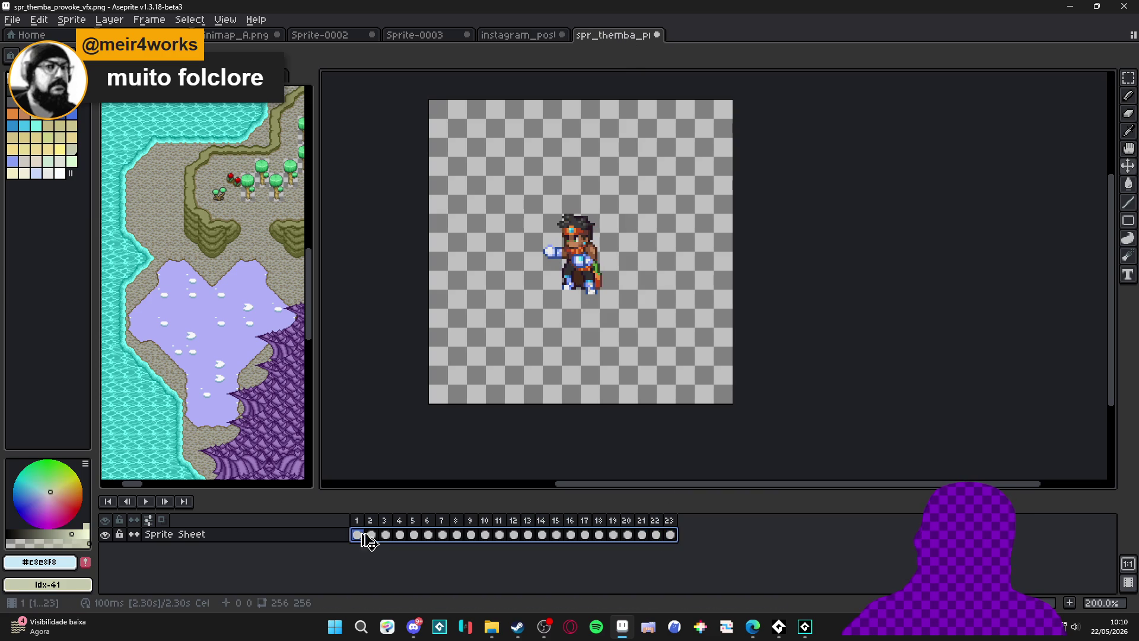
In the post frame, select frames 1–23 and drag the large character to the centre.
left_click(502, 37)
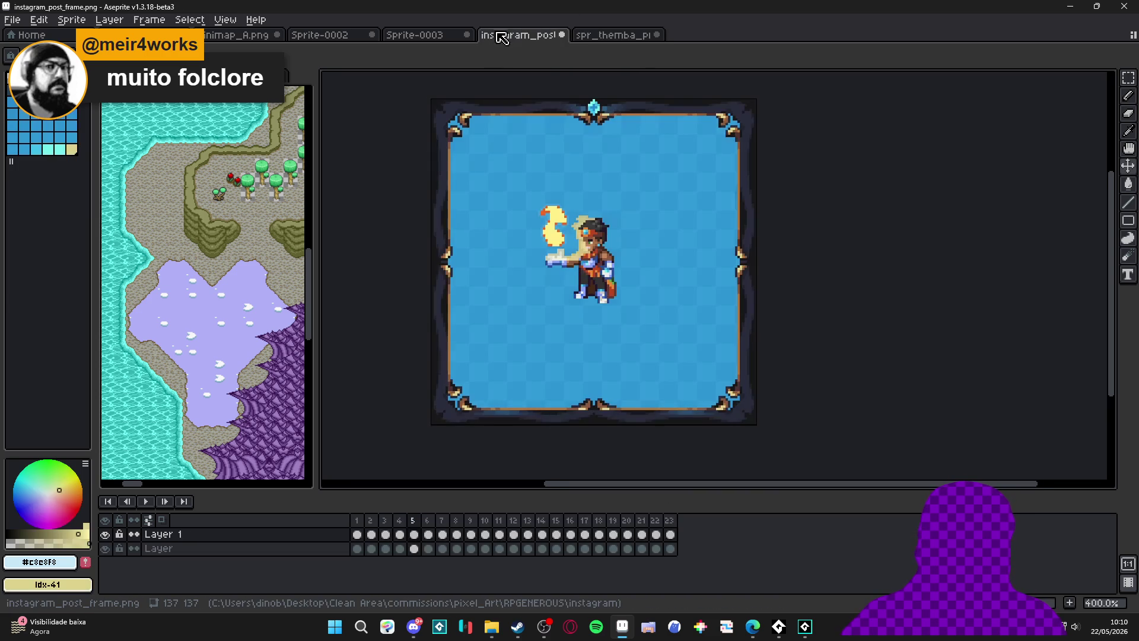
left_click(357, 535)
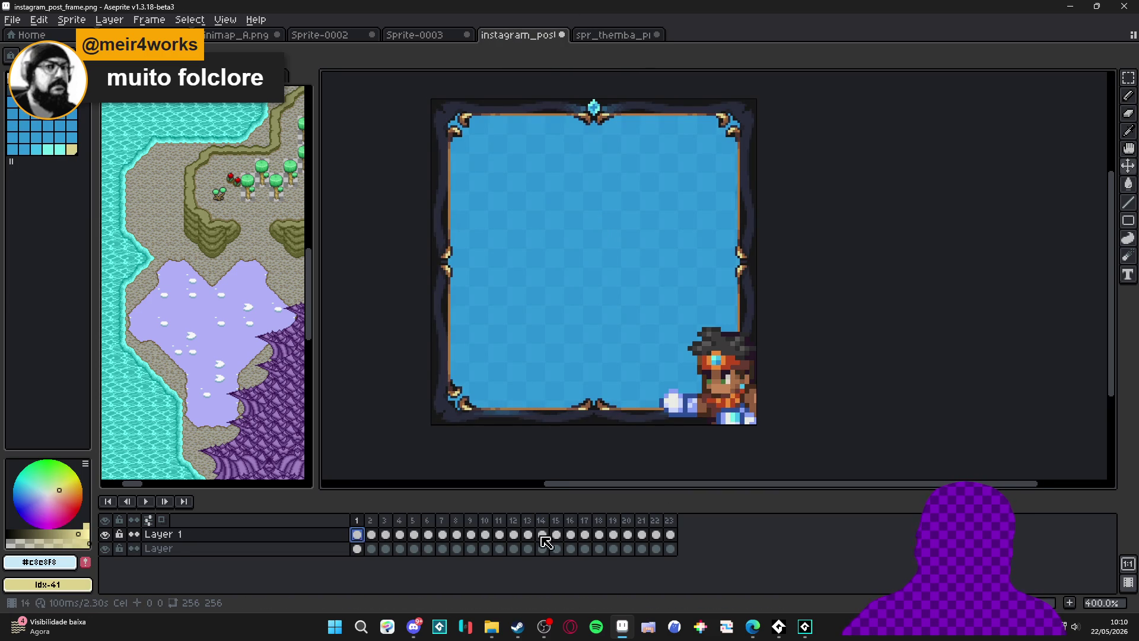
left_click_drag(676, 539, 357, 536)
mouse_move(715, 412)
left_mouse_down()
mouse_move(607, 313)
mouse_move(592, 274)
mouse_move(590, 304)
mouse_move(633, 328)
mouse_move(677, 331)
mouse_move(614, 327)
left_mouse_up()
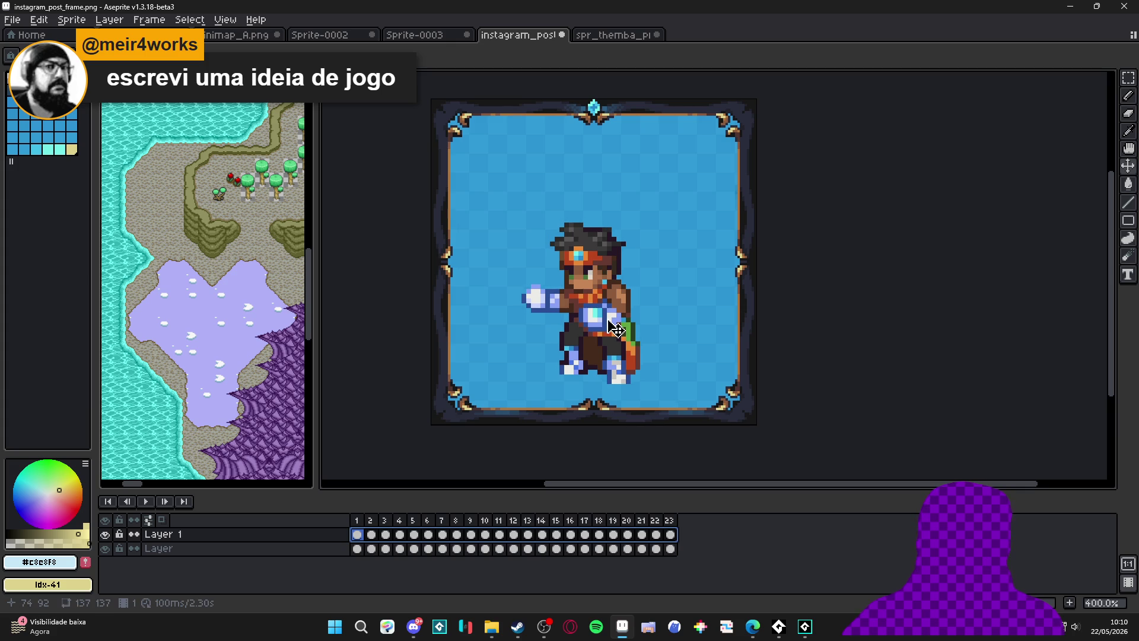
key("shift+h")
key("shift+Up")
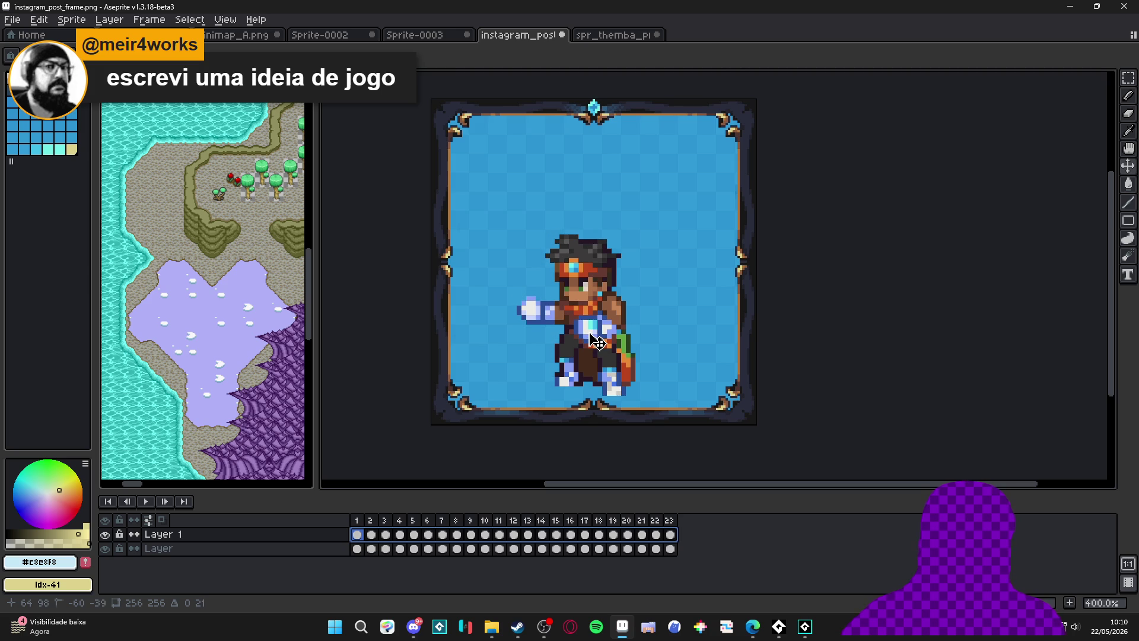
left_click(147, 502)
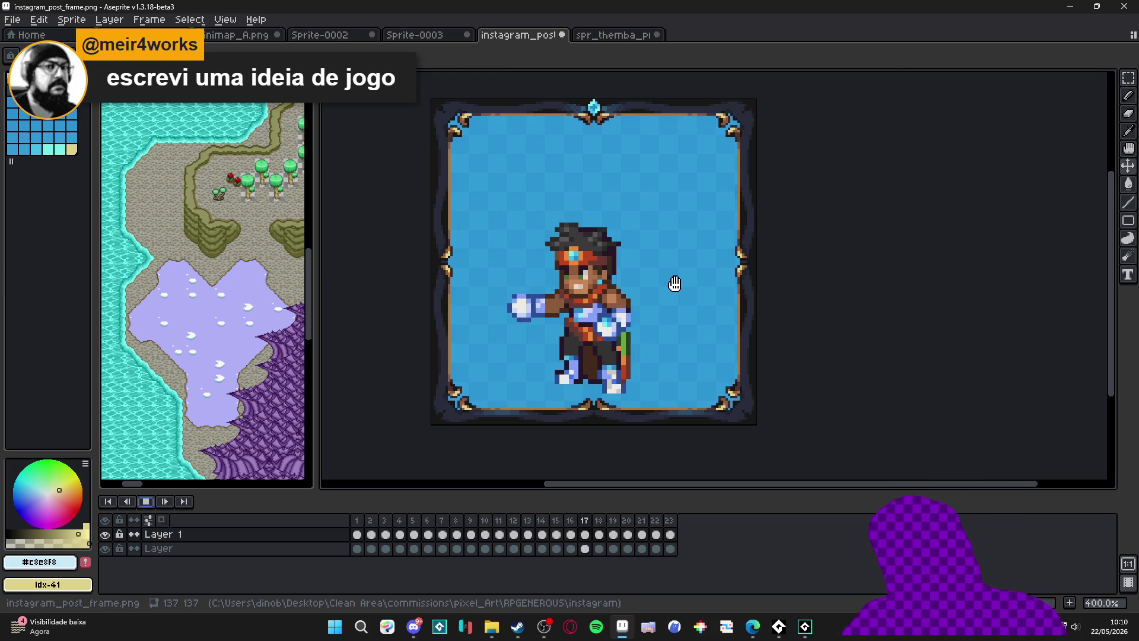
key("ctrl+z")
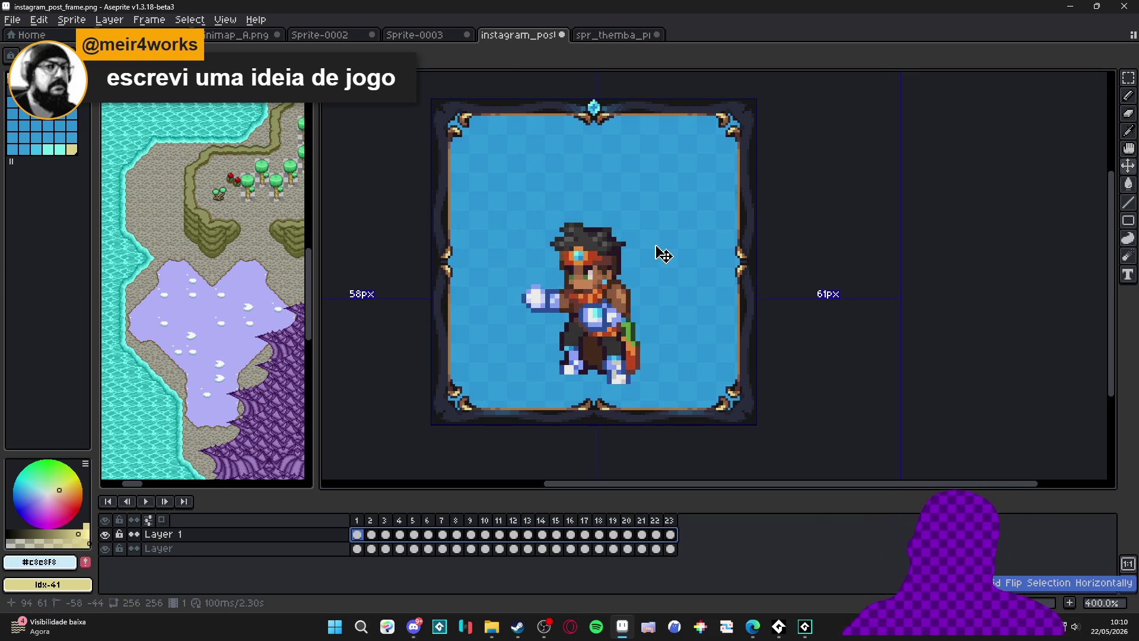
key("ctrl+z")
key("ctrl+z")
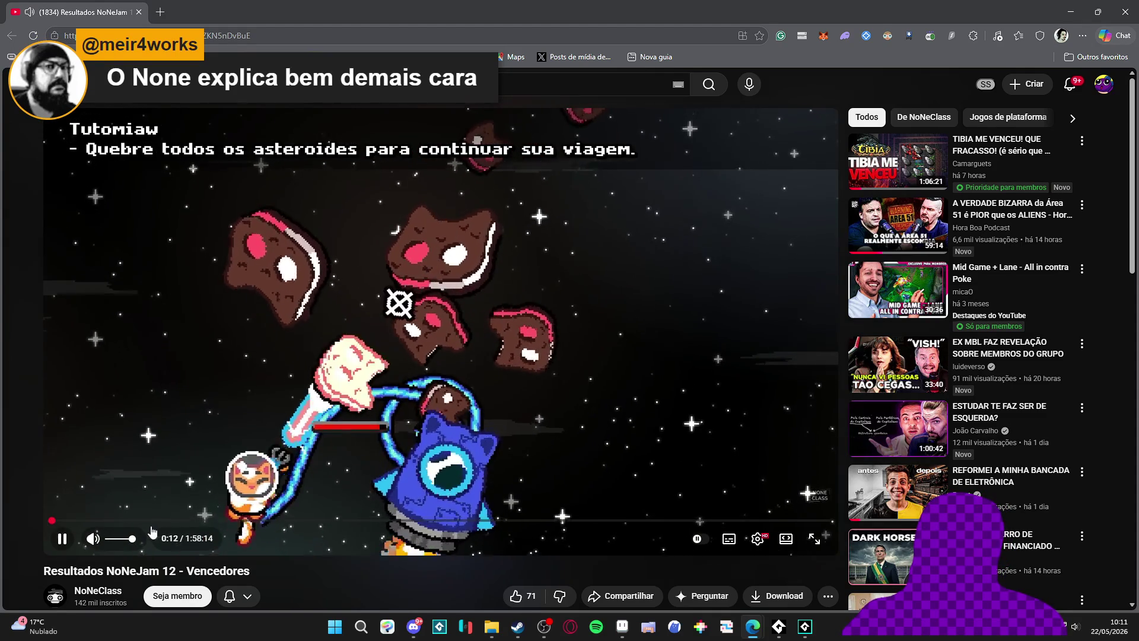
Max out the NoNeJam 12 video volume, jump to 24:36, and resume playback.
left_click_drag(122, 539, 152, 530)
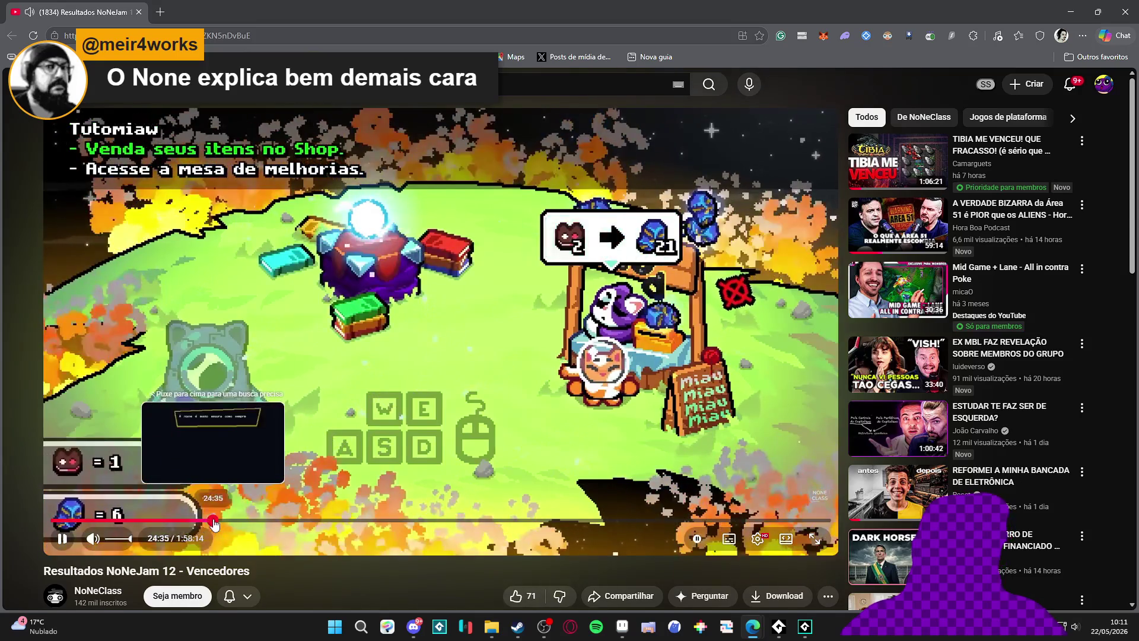
left_click(213, 521)
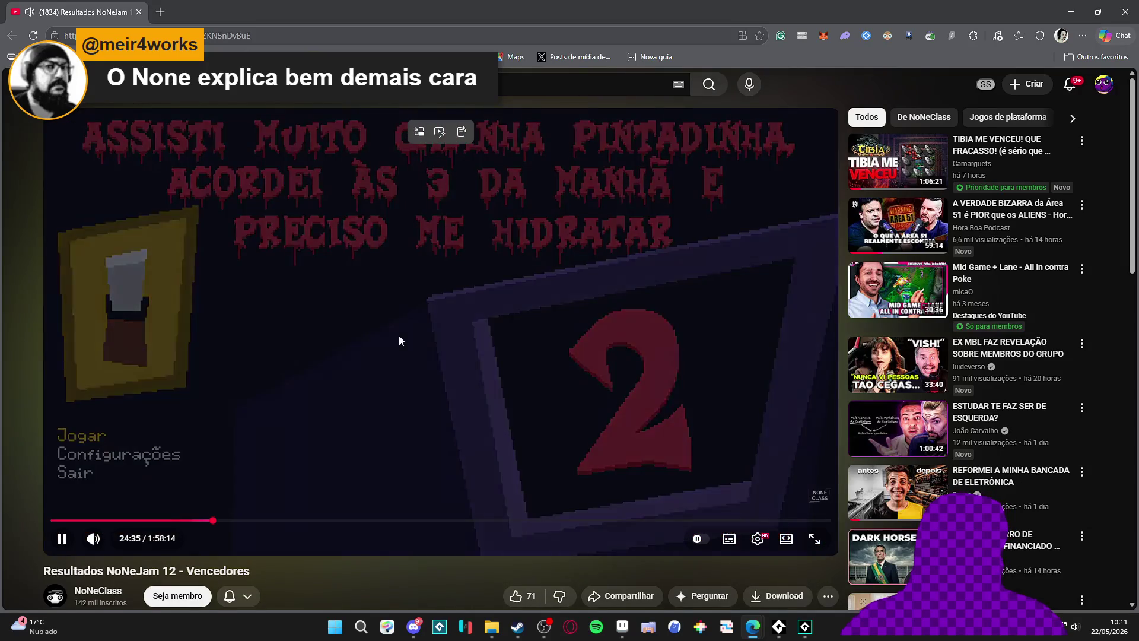
left_click(337, 401)
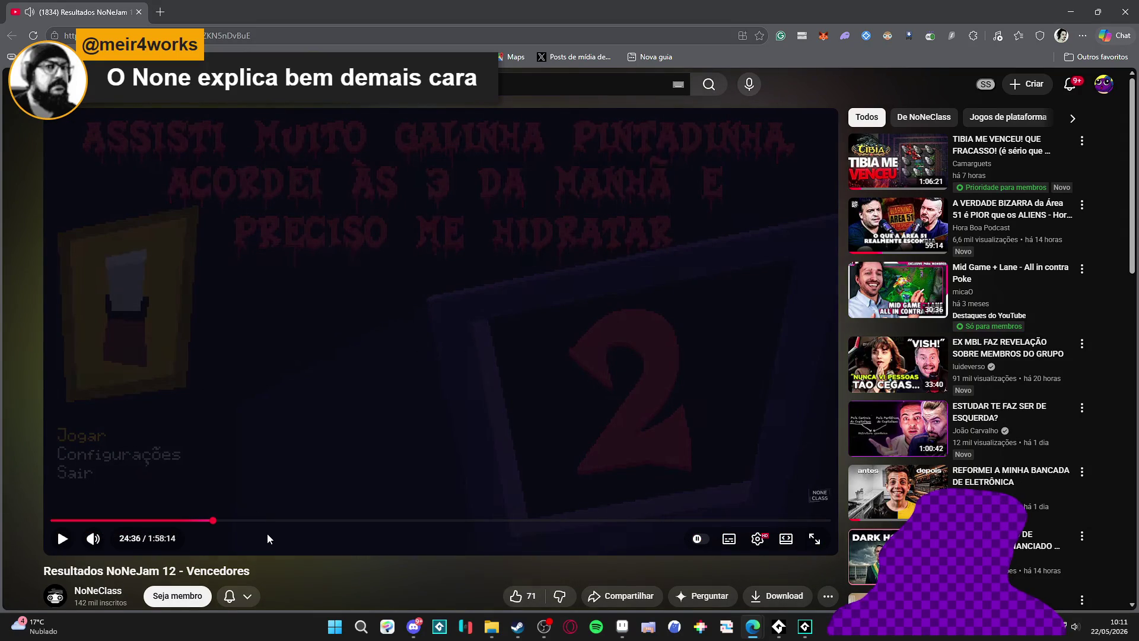
key("XF86AudioRaiseVolume")
key("XF86AudioRaiseVolume")
key("XF86AudioRaiseVolume")
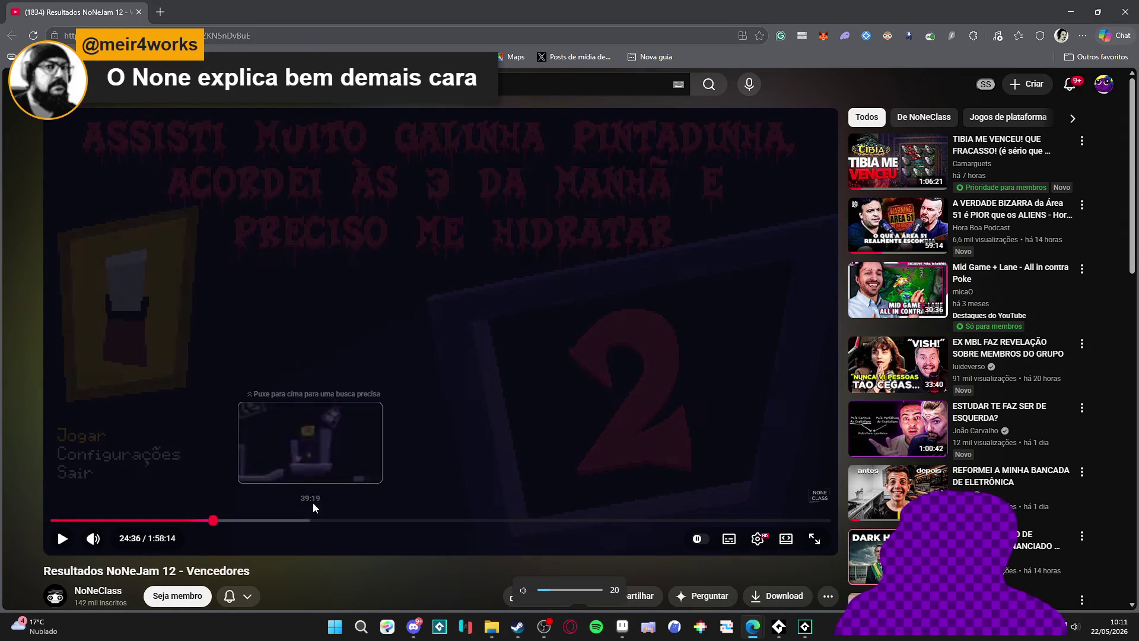
key("XF86AudioRaiseVolume")
key("XF86AudioRaiseVolume")
key("XF86AudioRaiseVolume")
key("space")
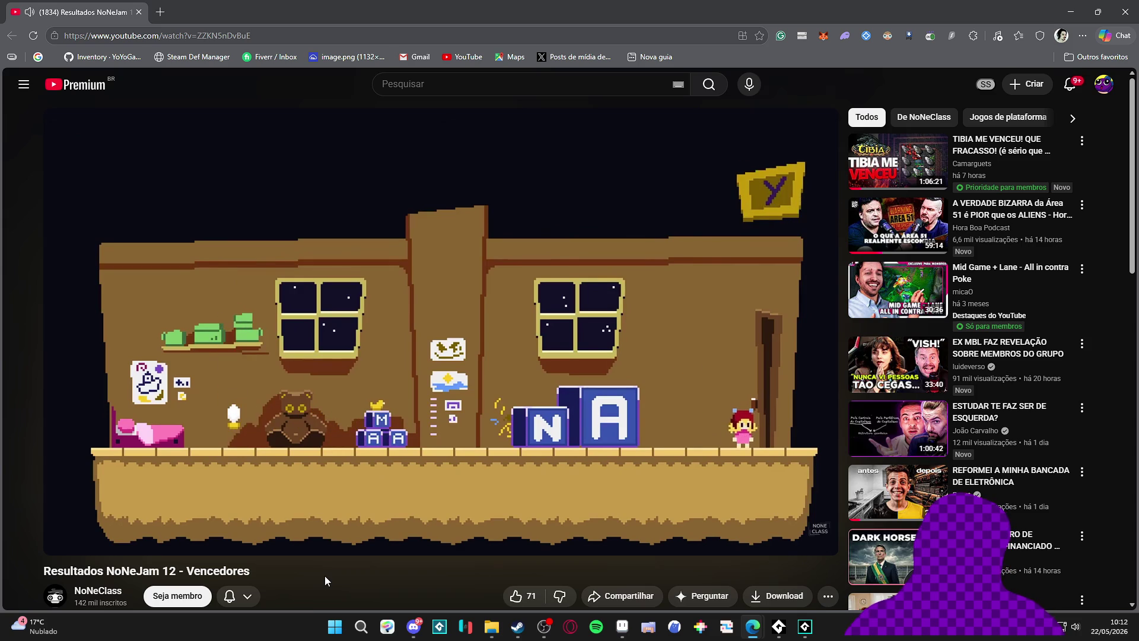
Jump the results video to 26:44 and pause it on the pixel-art house scene.
mouse_move(365, 491)
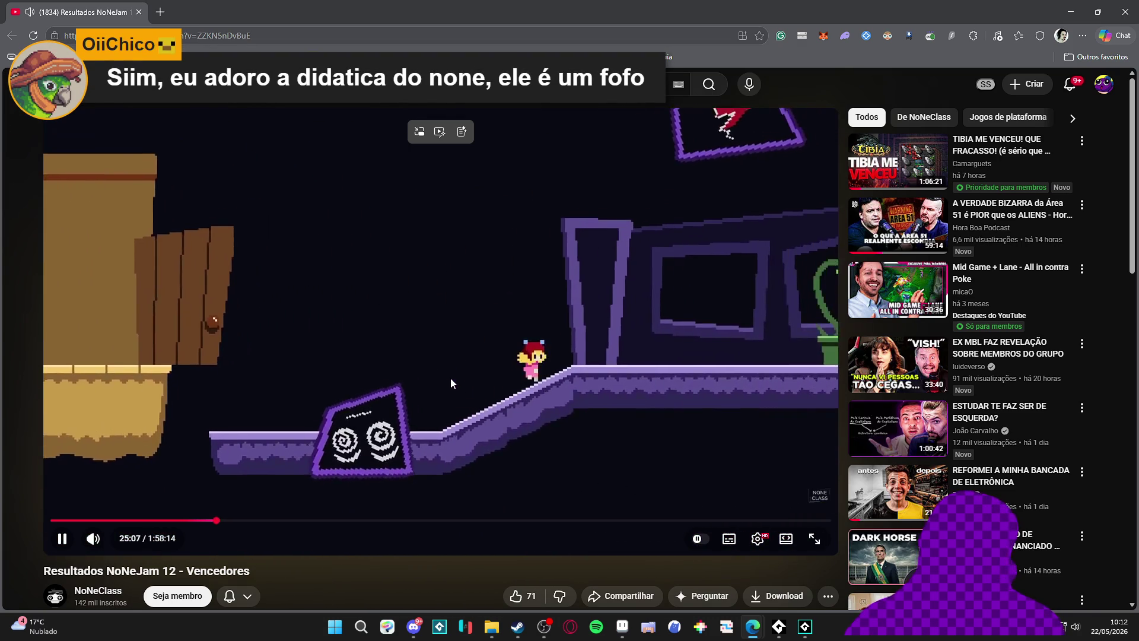
left_click(451, 383)
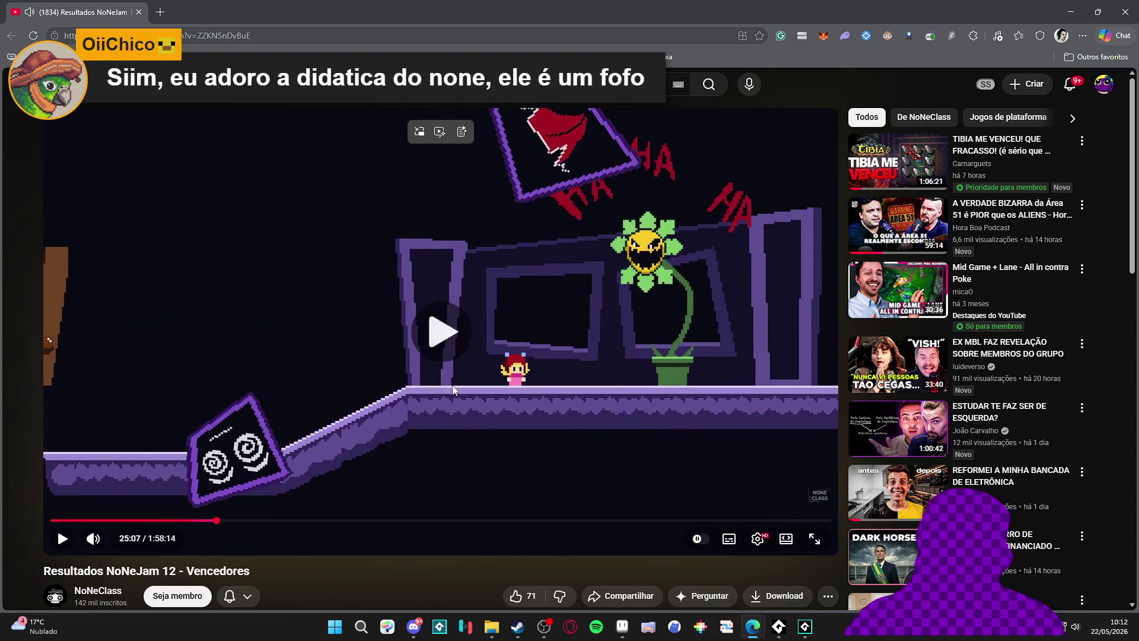
left_click(475, 371)
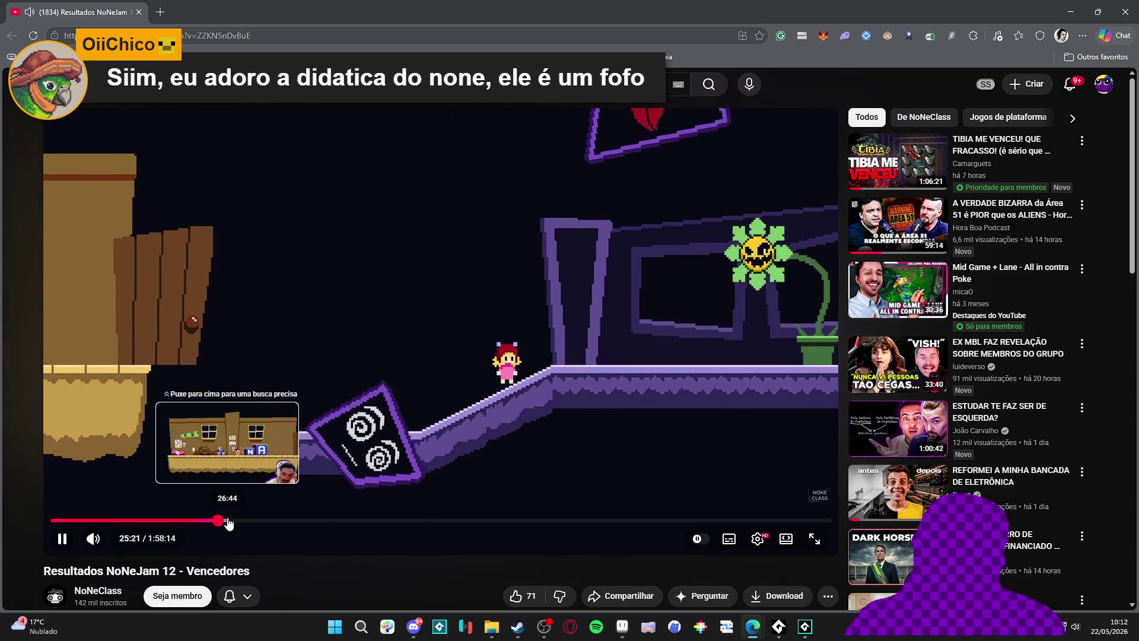
left_click(228, 521)
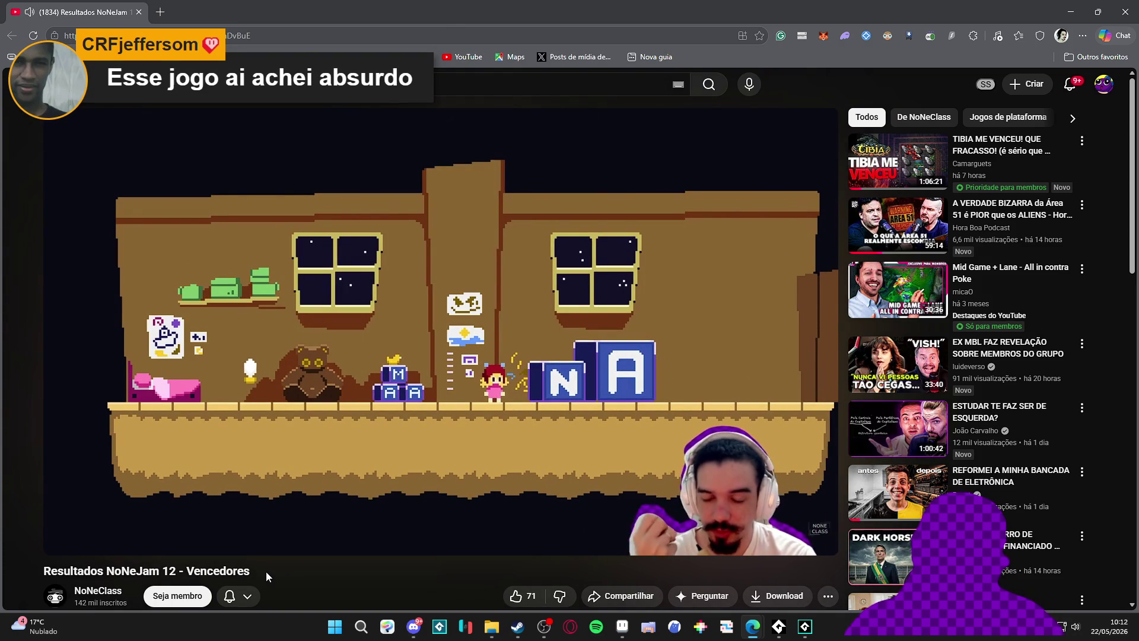
left_click(360, 336)
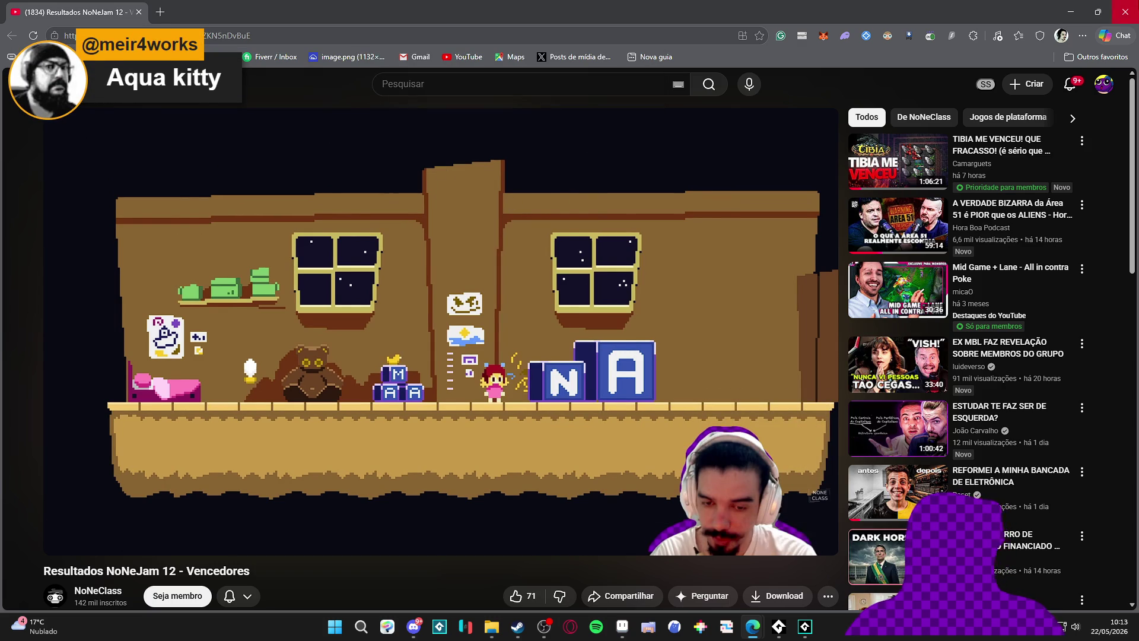
Lower the system volume and play the centred character animation in the Aseprite post frame.
right_click(739, 217)
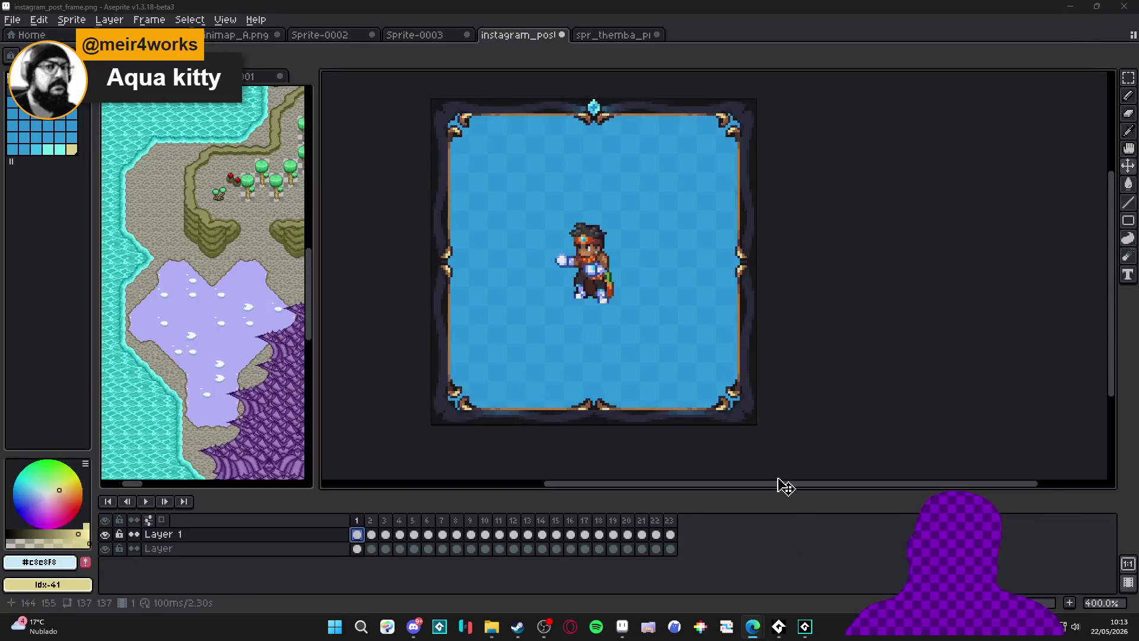
mouse_move(790, 635)
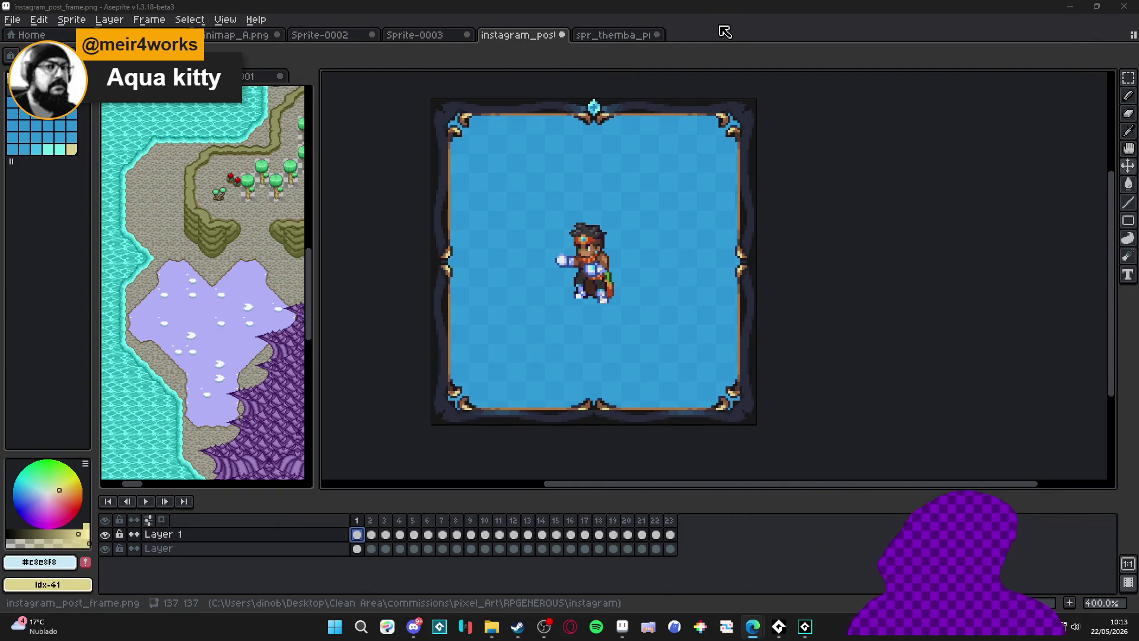
key("XF86AudioLowerVolume")
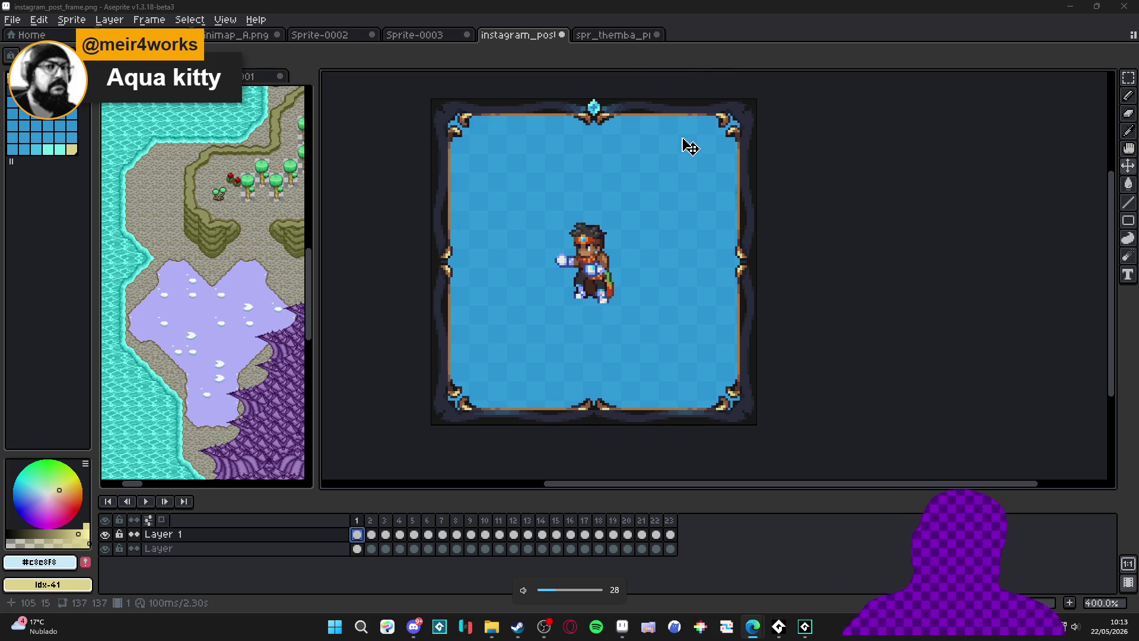
scroll(680, 233, "down", 1)
scroll(667, 257, "up", 1)
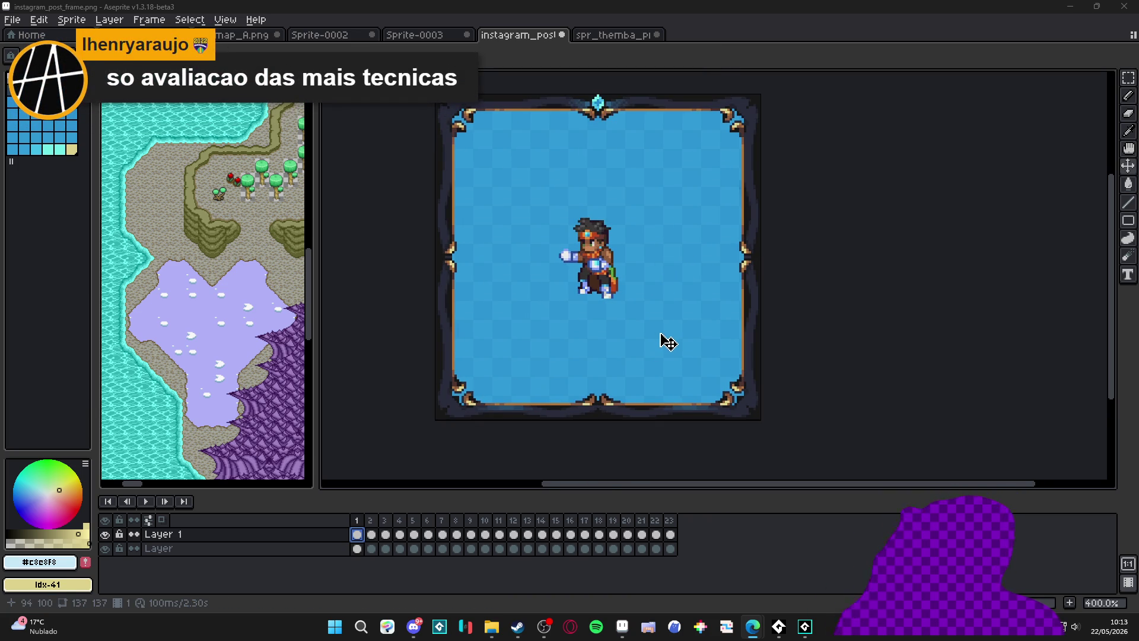
key("XF86AudioLowerVolume")
key("XF86AudioLowerVolume")
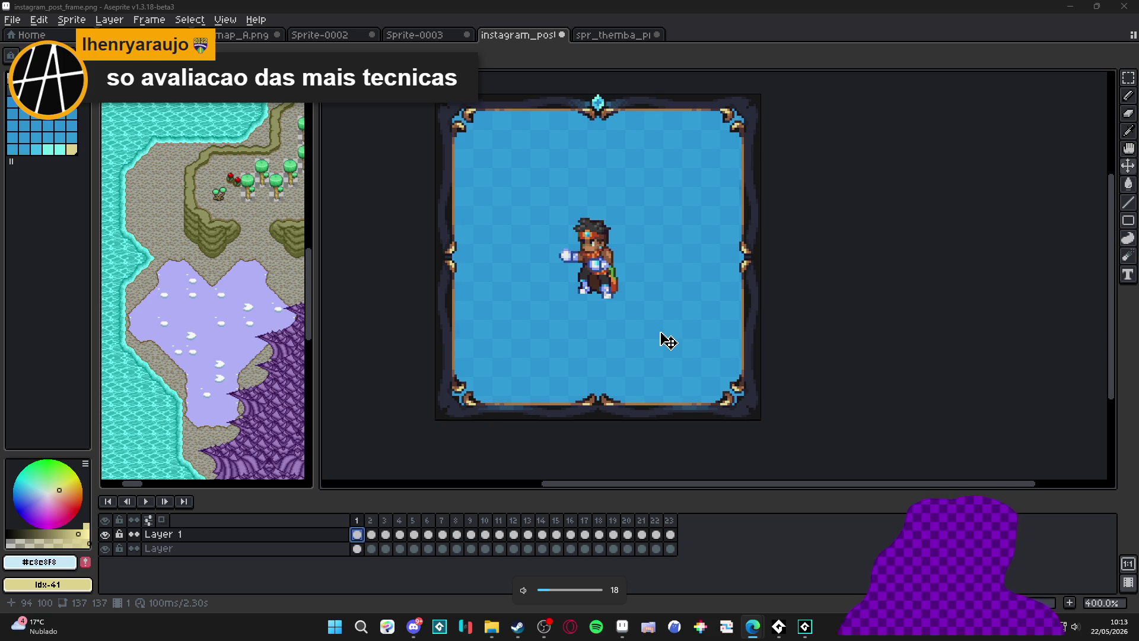
left_click(146, 502)
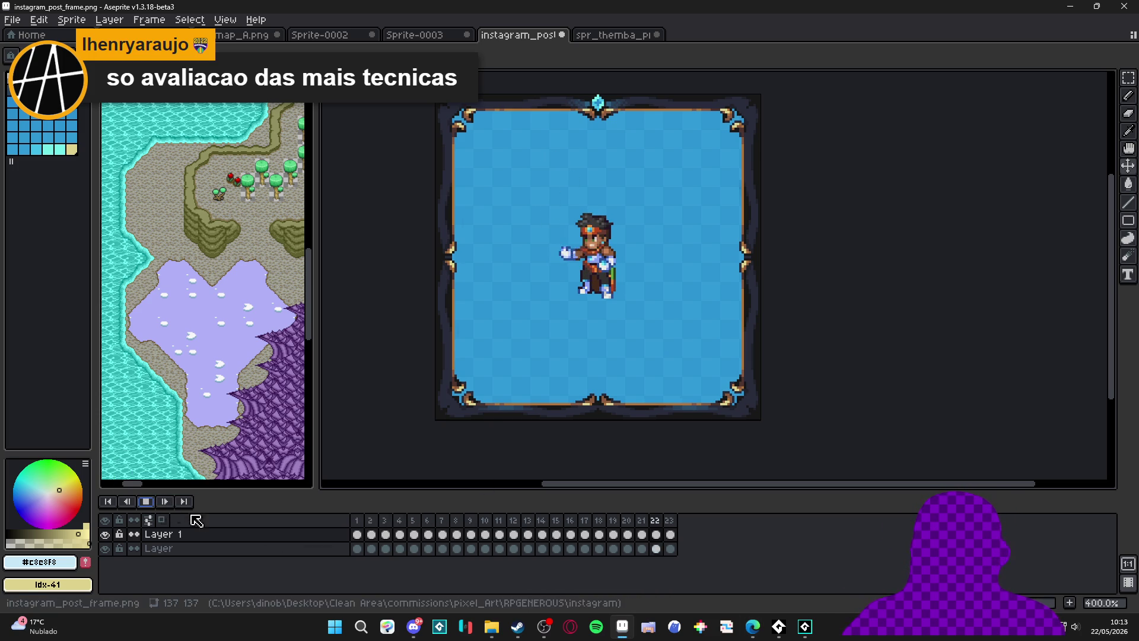
Stop playback and step through frames 7–13 to find frame 13.
left_click(147, 502)
left_click(357, 526)
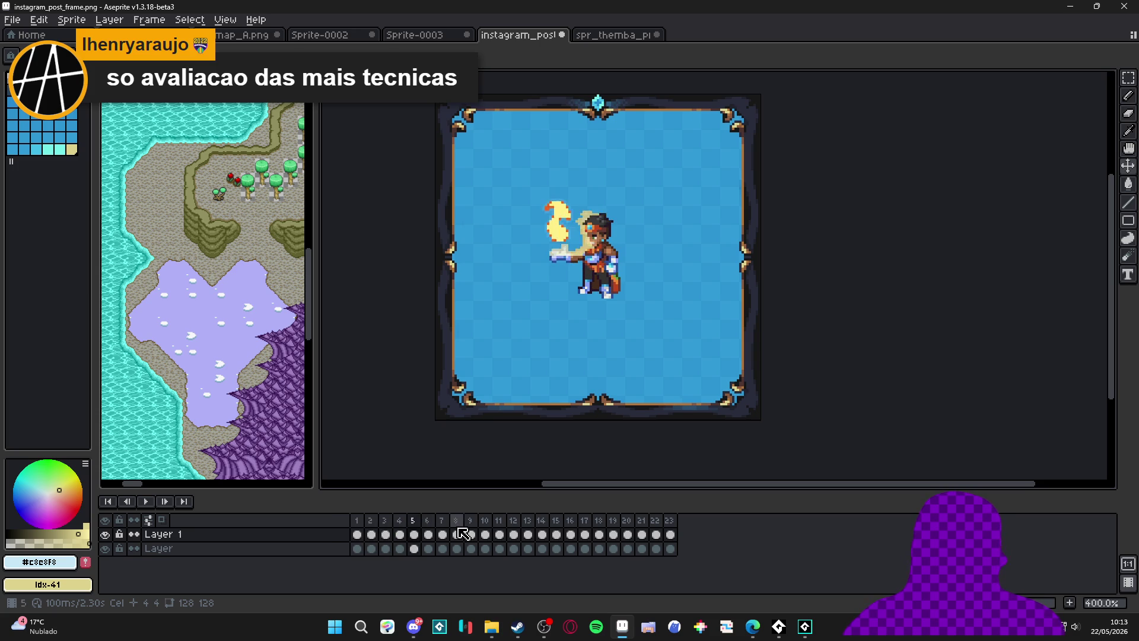
left_click_drag(461, 530, 522, 536)
key("Left")
key("Right")
key("Right")
key("Left")
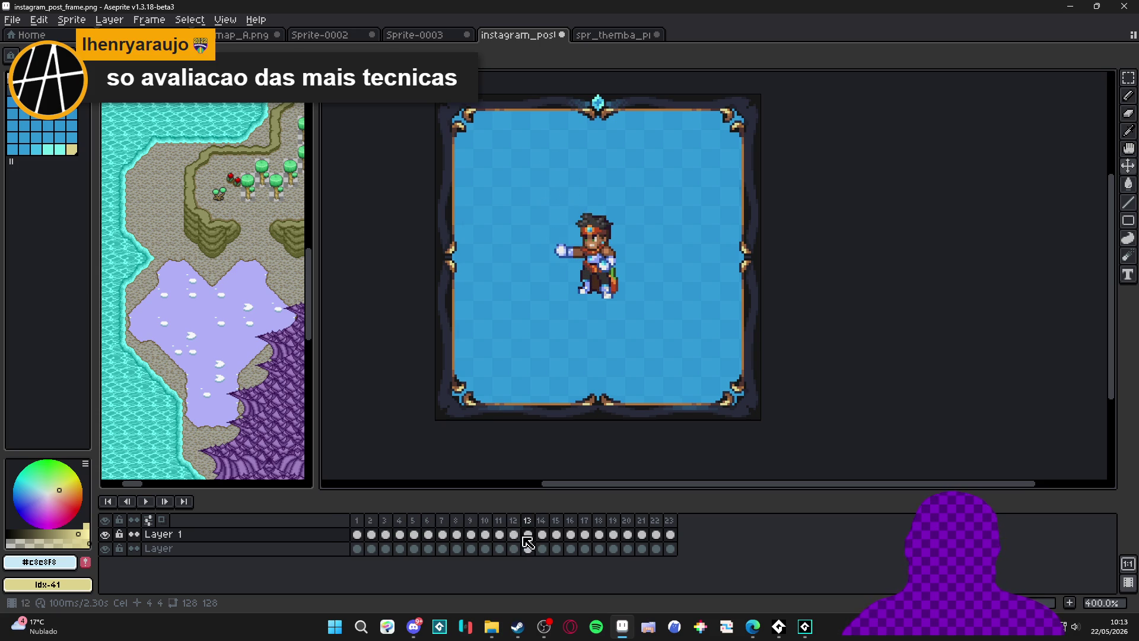
Set frames 1–13 to 60 ms each and preview the faster timing.
left_click_drag(533, 535, 303, 536)
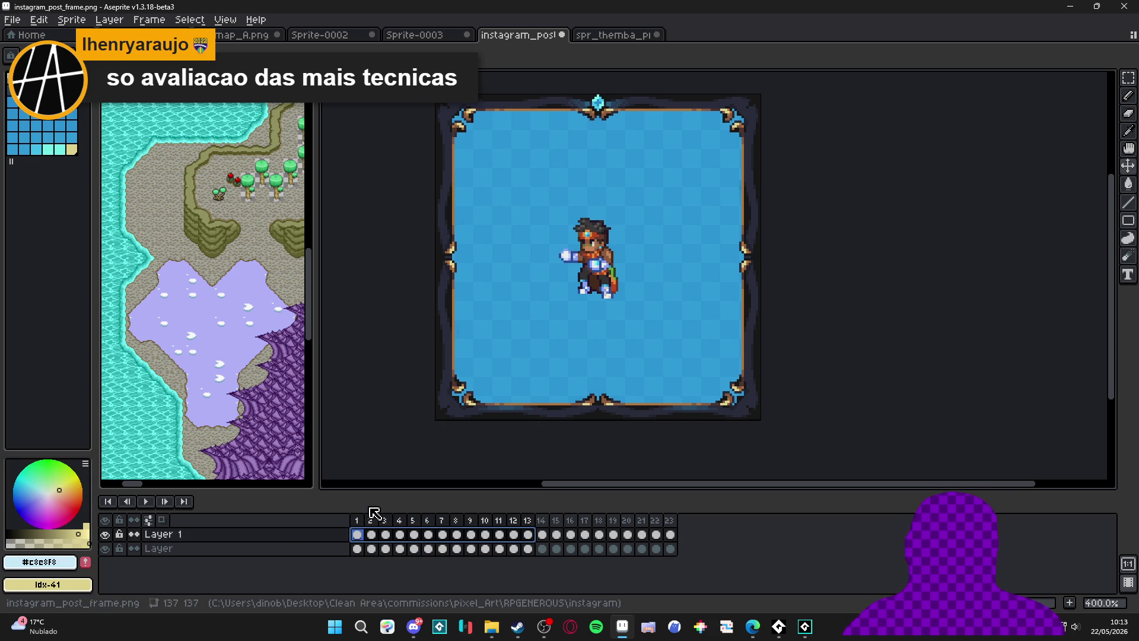
key("p")
key("Return")
left_click(145, 501)
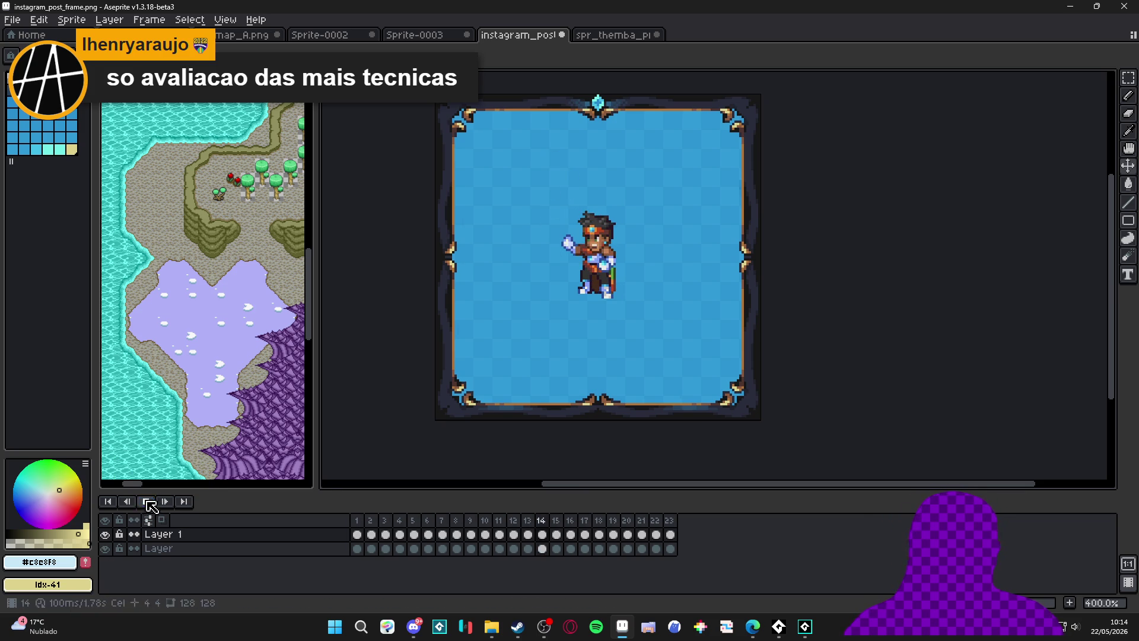
left_click(145, 501)
left_click(358, 550)
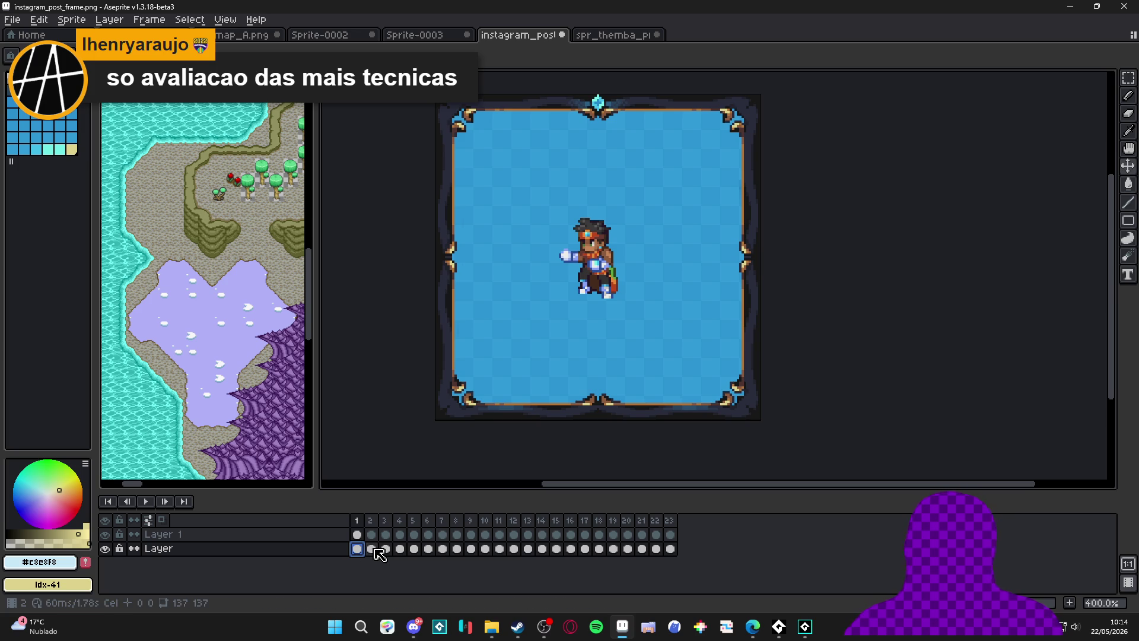
Add Layer 2, load the paladinsquest palette, and pick a blue colour.
key("shift+n")
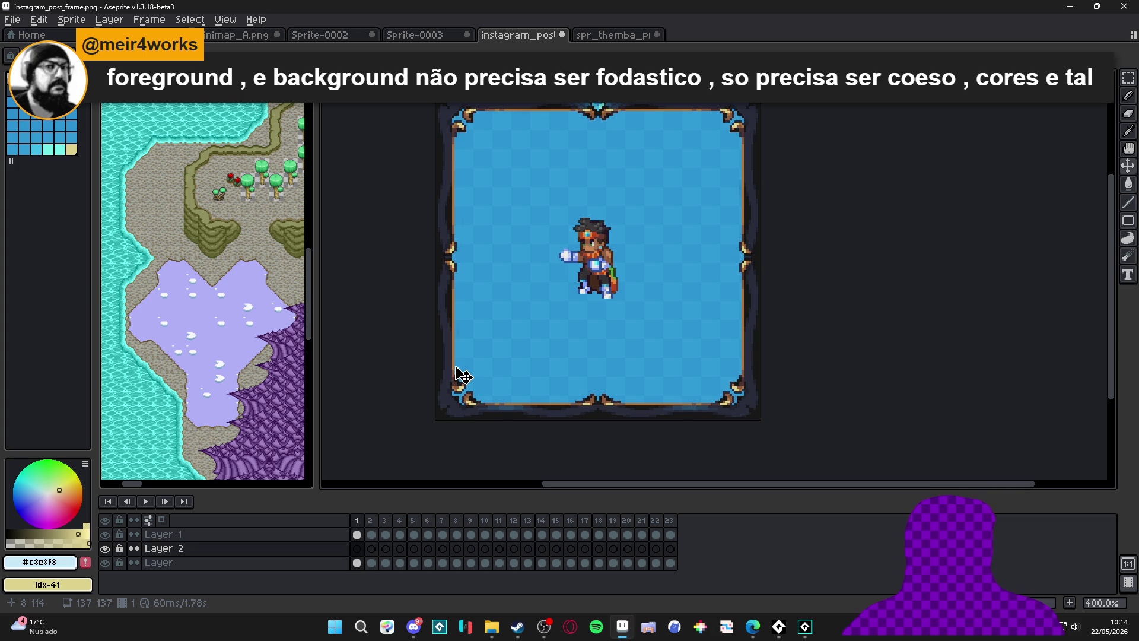
key("F4")
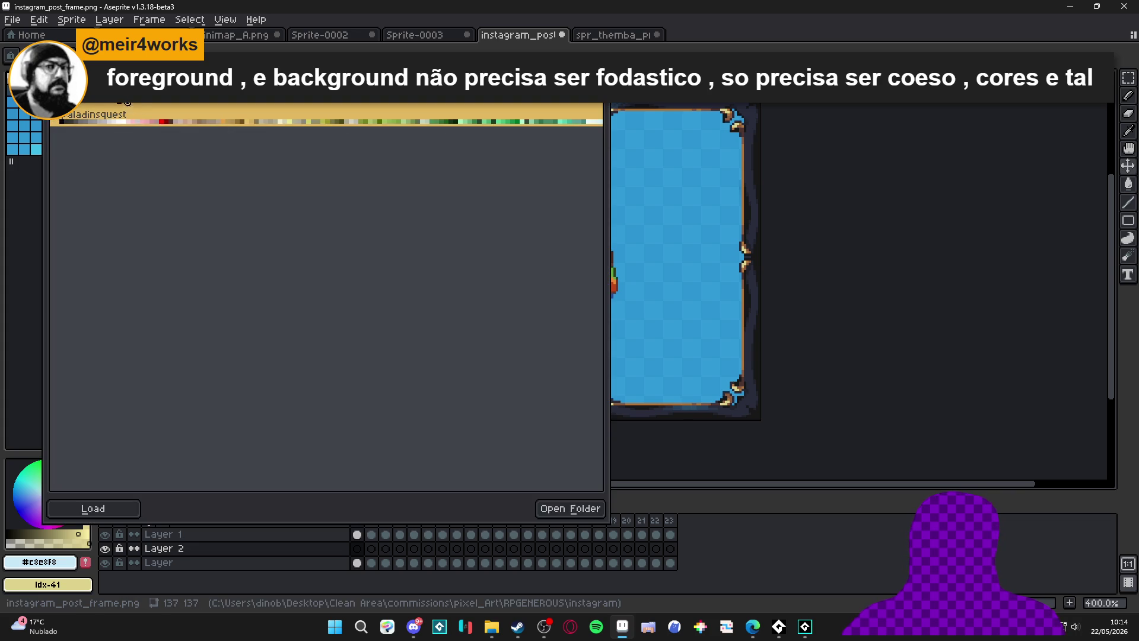
key("F4")
key("F4")
left_click(103, 121)
key("F4")
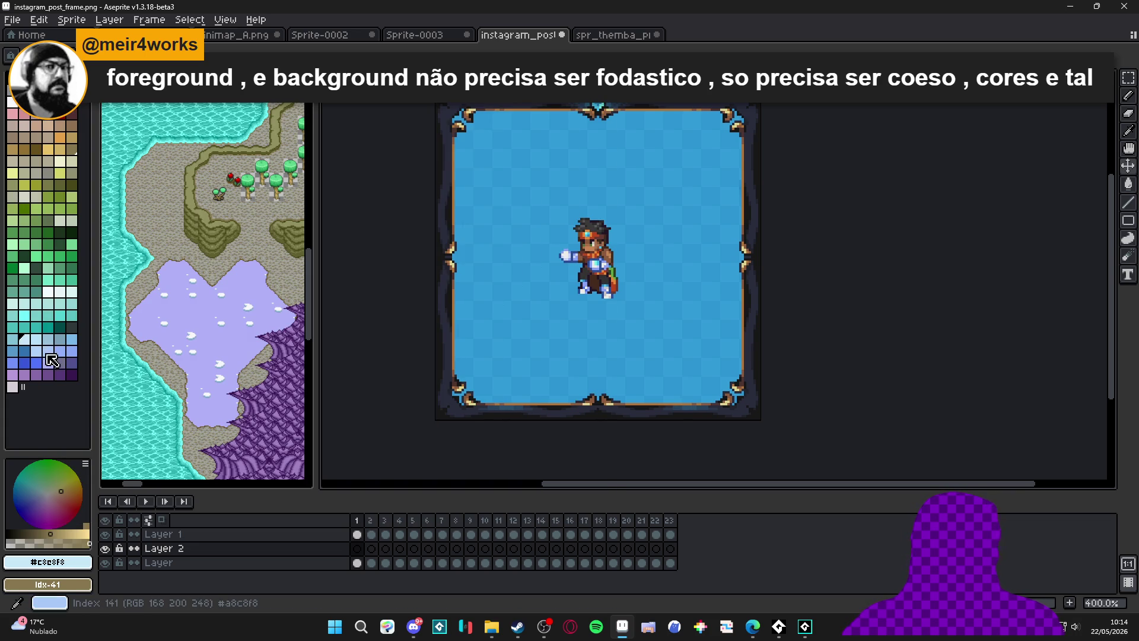
left_click(24, 362)
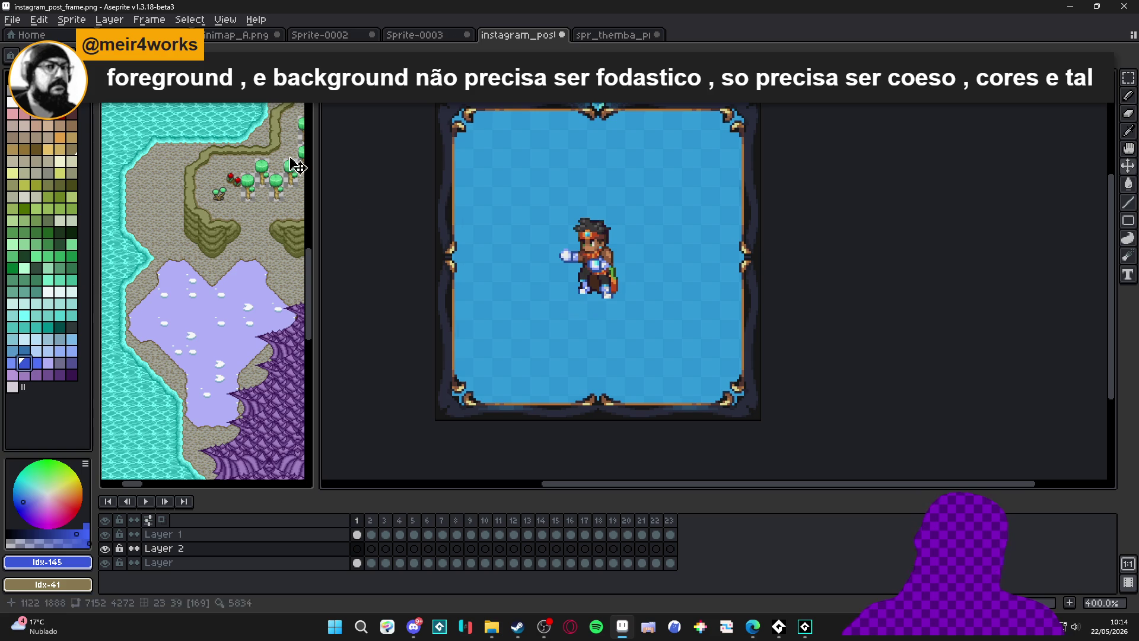
Load a different palette preset and pick a new drawing colour from it.
key("F4")
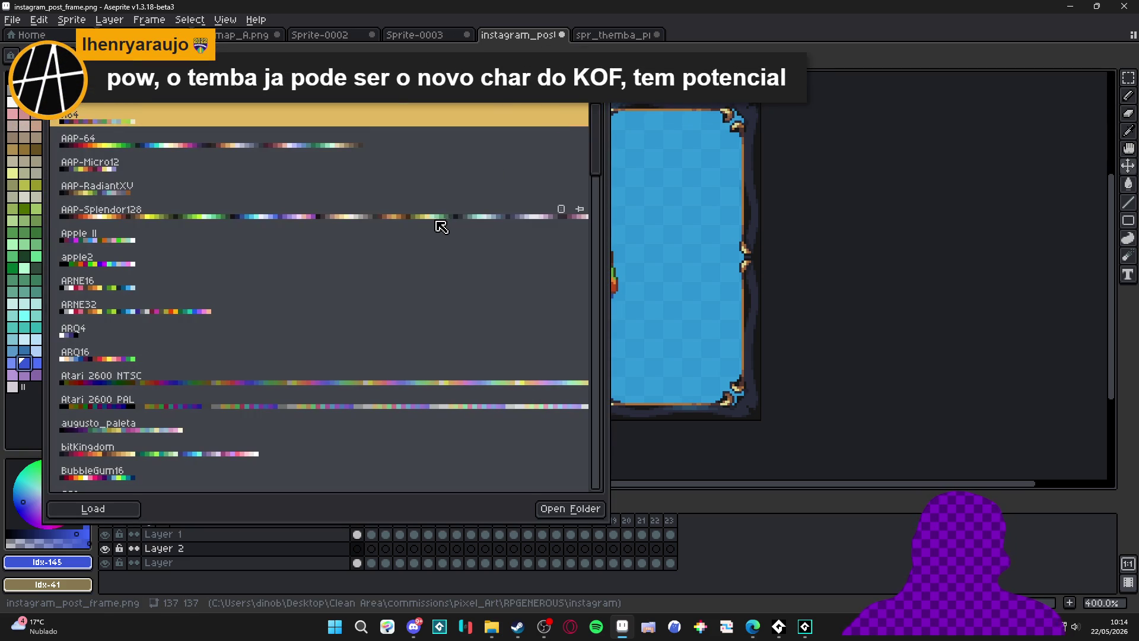
left_click(438, 219)
left_click(916, 148)
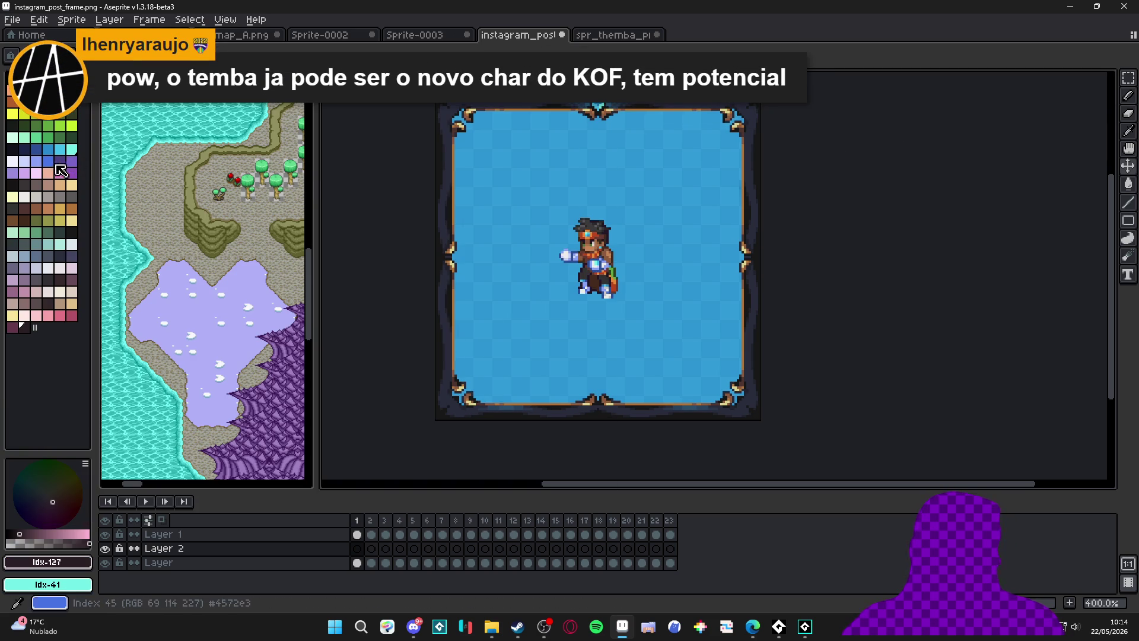
left_click(12, 149)
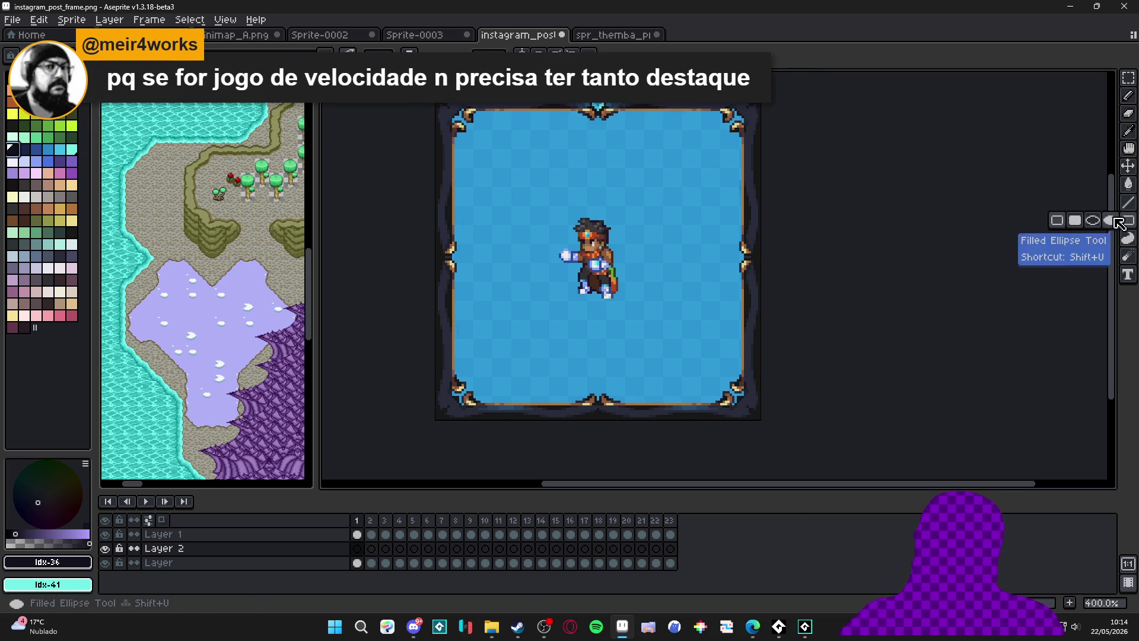
Draw a dark filled oval shadow under the character's feet on Layer 2.
left_click(1111, 220)
key("ctrl+v")
left_click_drag(776, 243, 665, 270)
key("Escape")
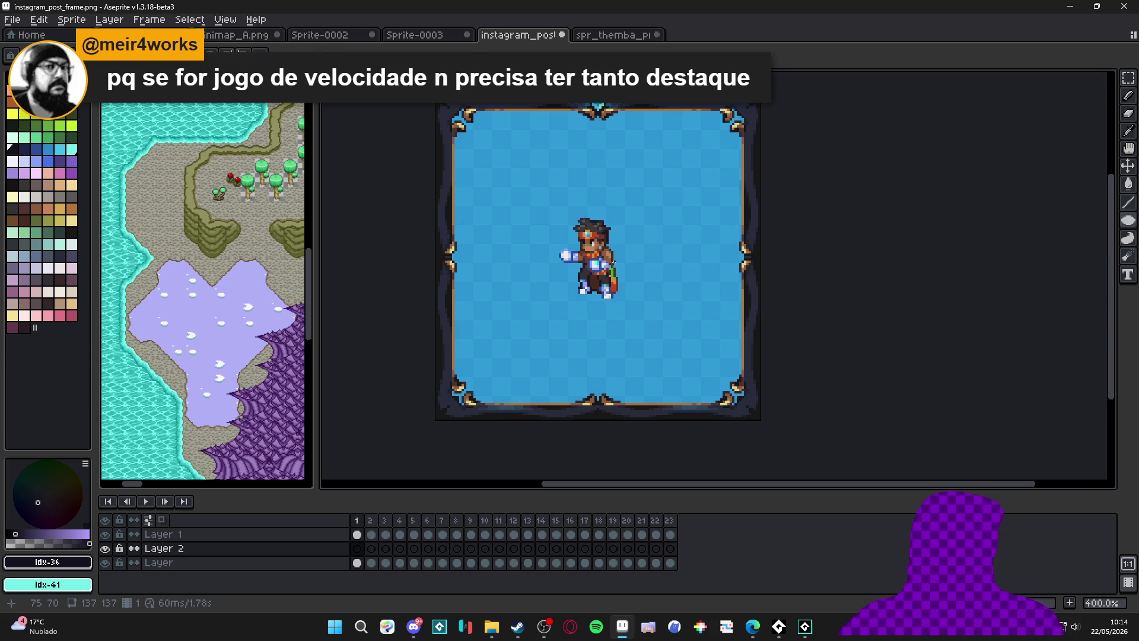
scroll(581, 296, "up", 3)
left_click_drag(558, 276, 668, 319)
scroll(659, 316, "down", 2)
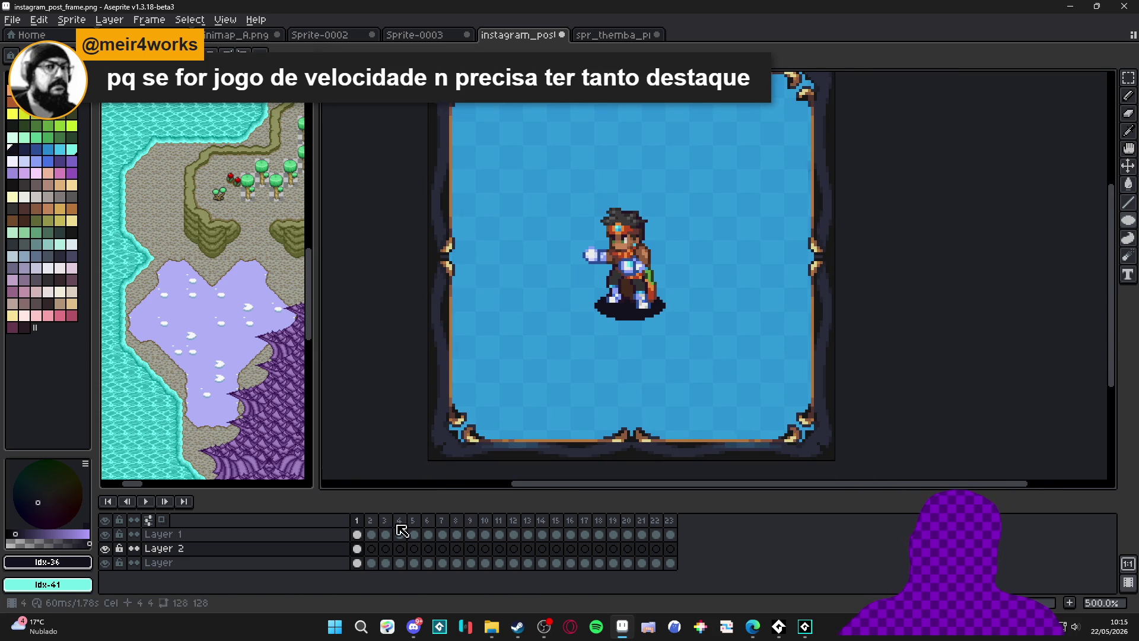
Set the shadow cel opacity to 22% and link it across frames 1–23.
double_click(359, 549)
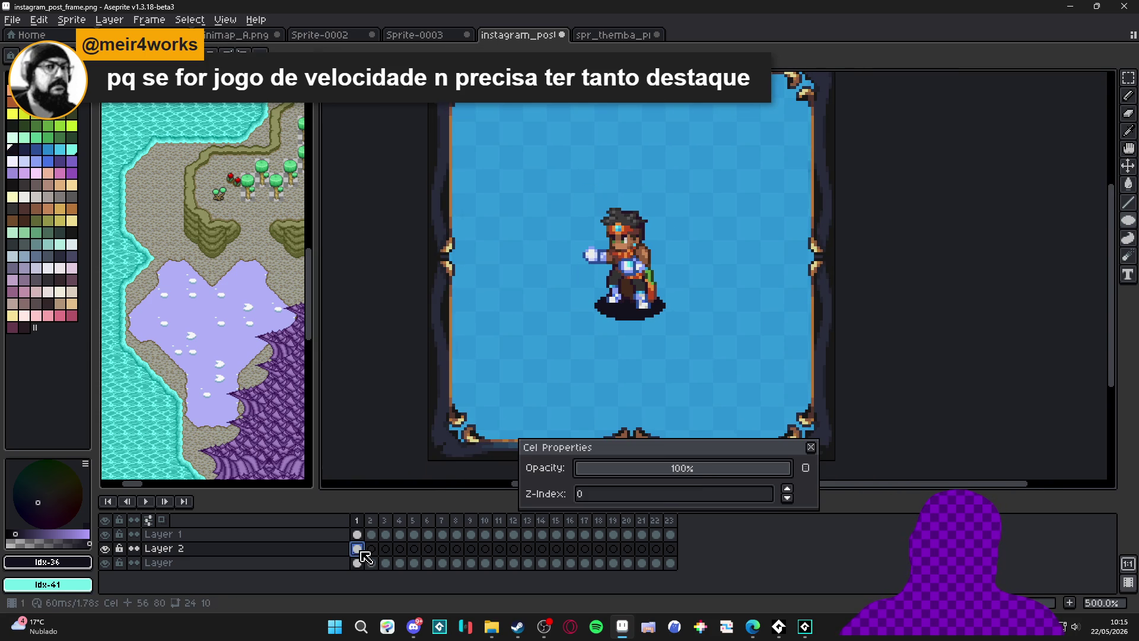
left_click(686, 477)
left_click(633, 472)
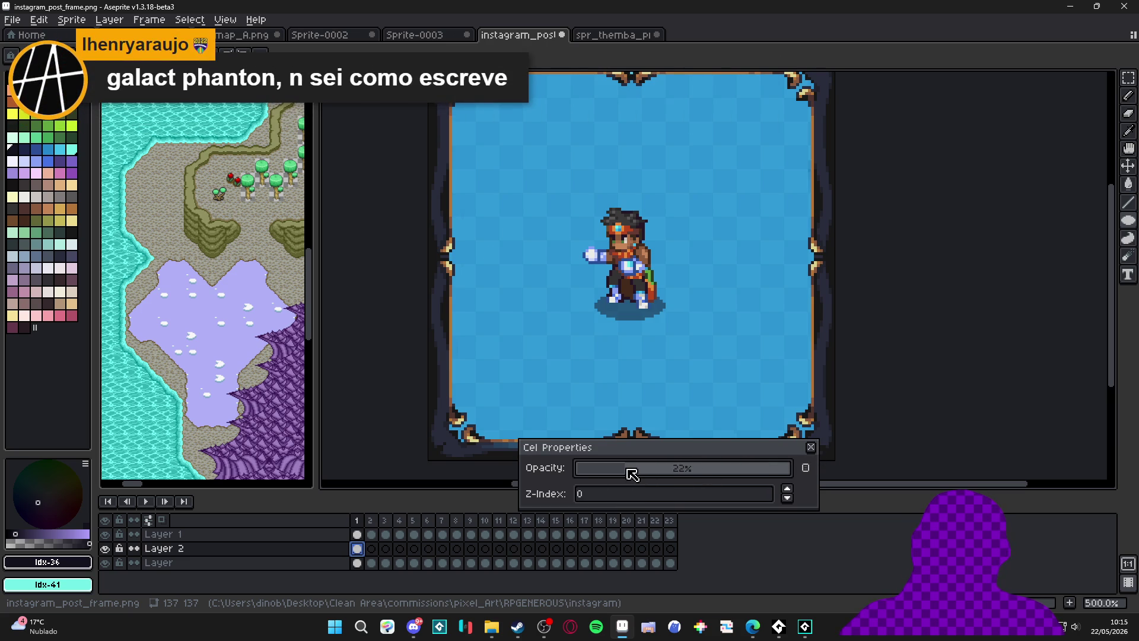
left_click(811, 447)
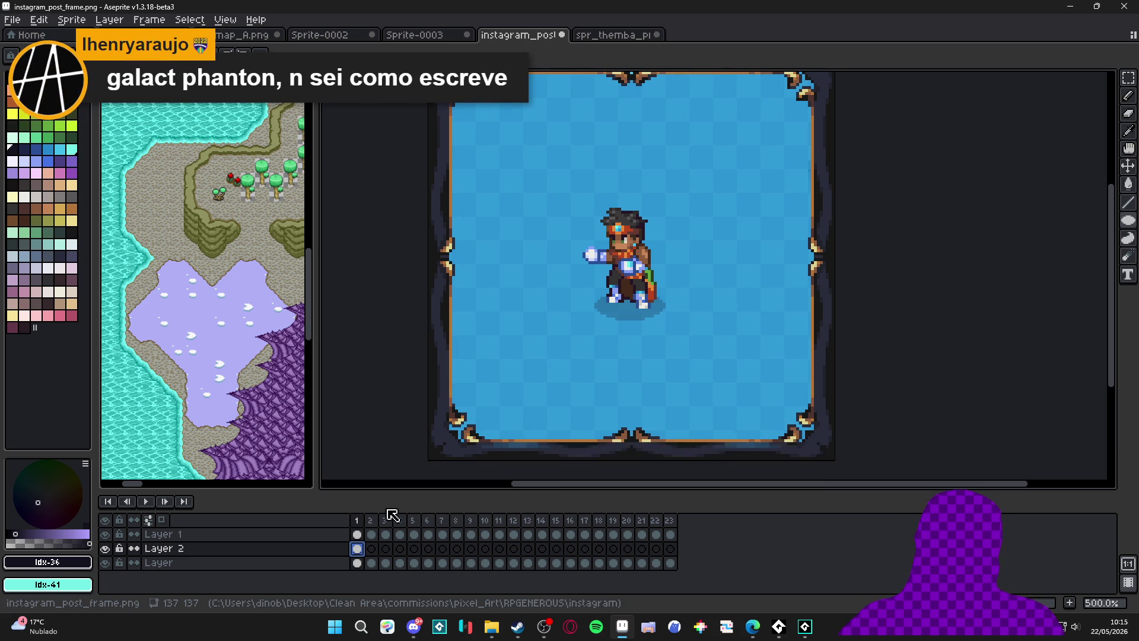
mouse_move(360, 551)
left_mouse_down()
mouse_move(659, 535)
mouse_move(677, 560)
mouse_move(670, 550)
left_mouse_up()
right_click(669, 550)
left_click(701, 573)
left_click(359, 552)
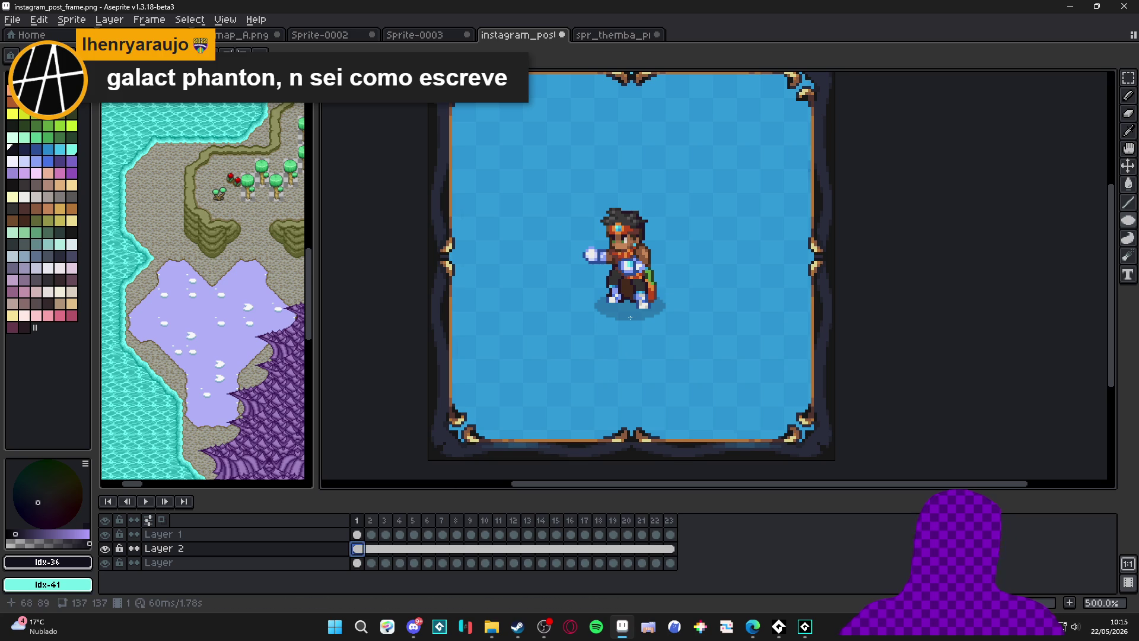
key("v")
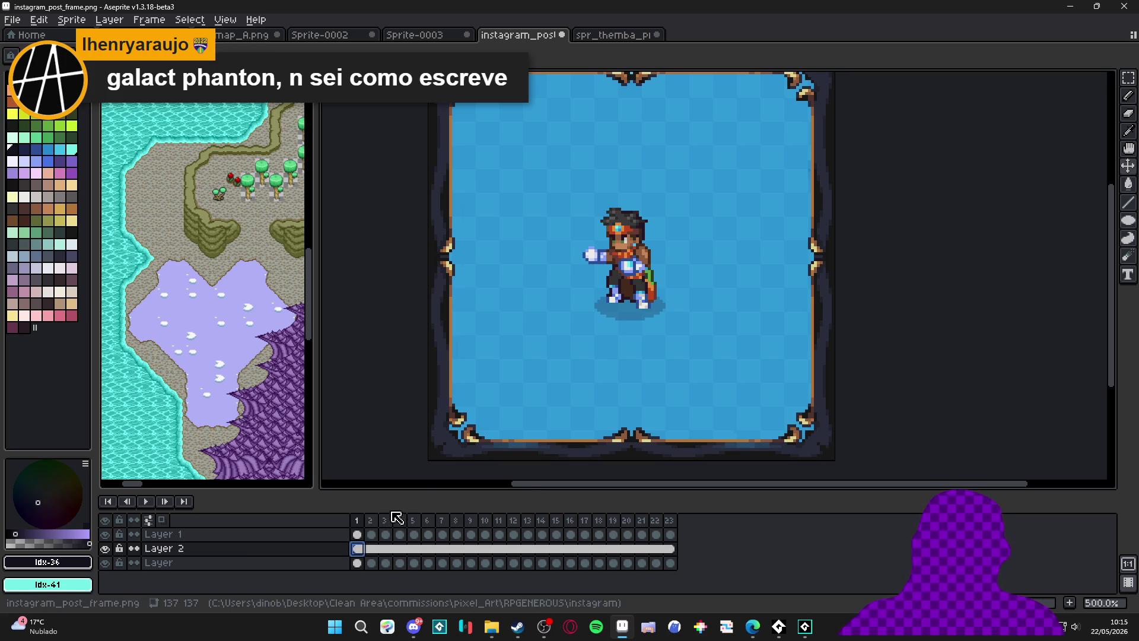
scroll(558, 331, "down", 1)
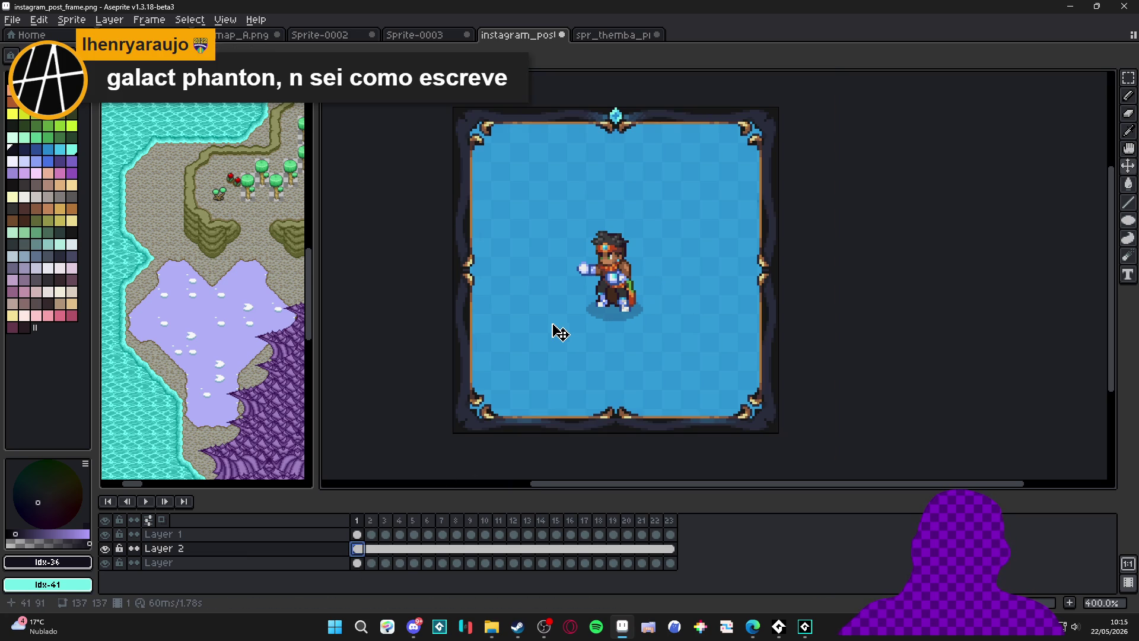
left_click(370, 520)
left_click(356, 520)
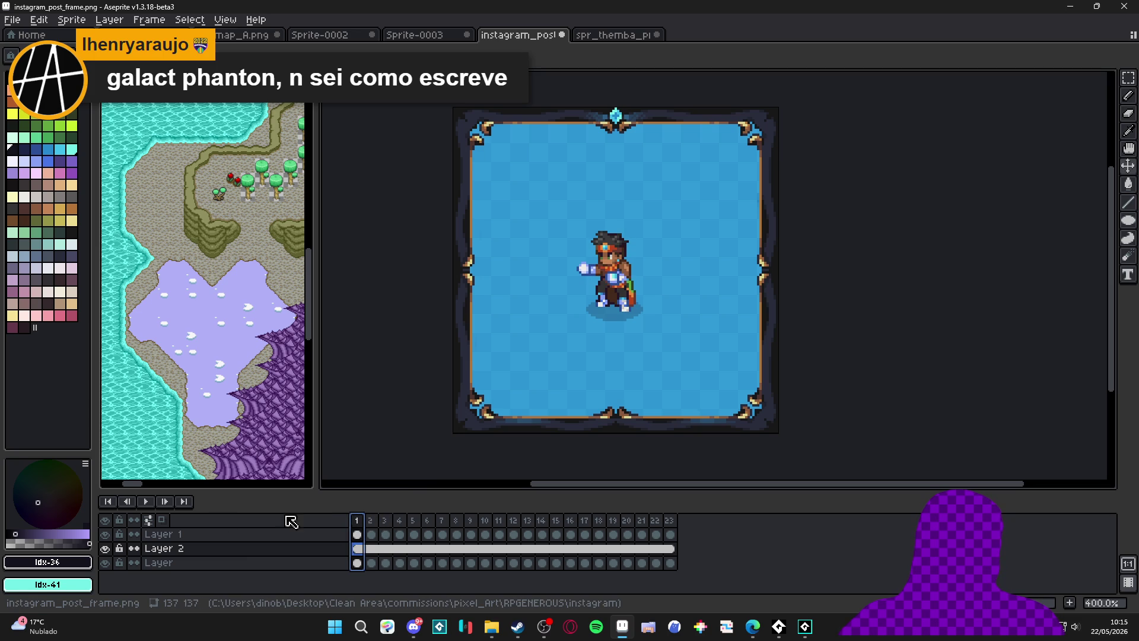
left_click(148, 502)
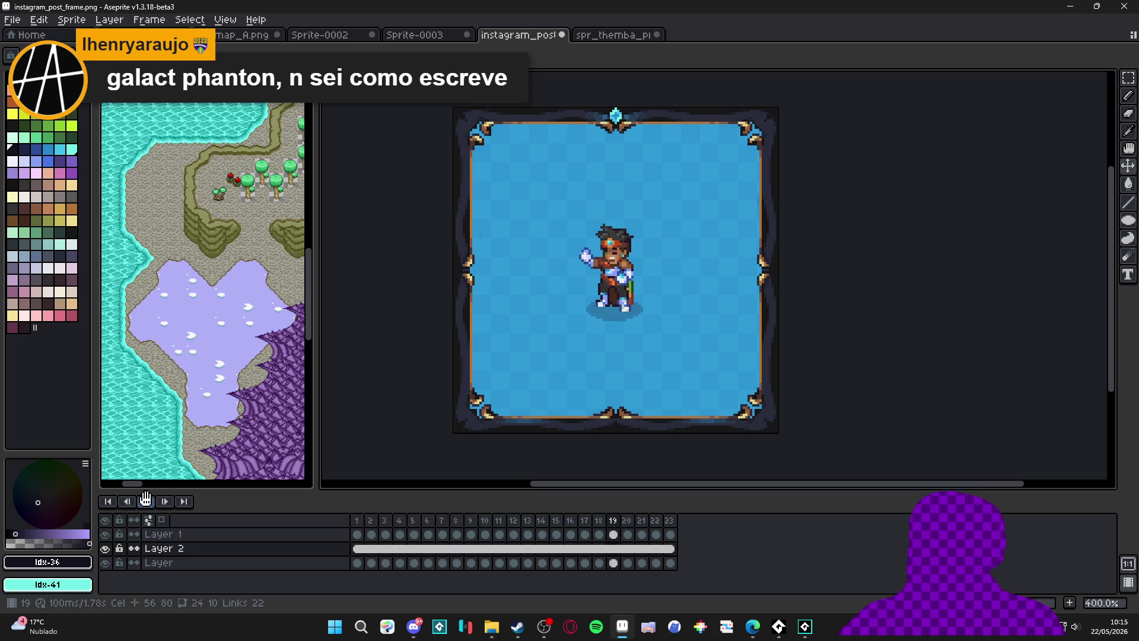
left_click(148, 501)
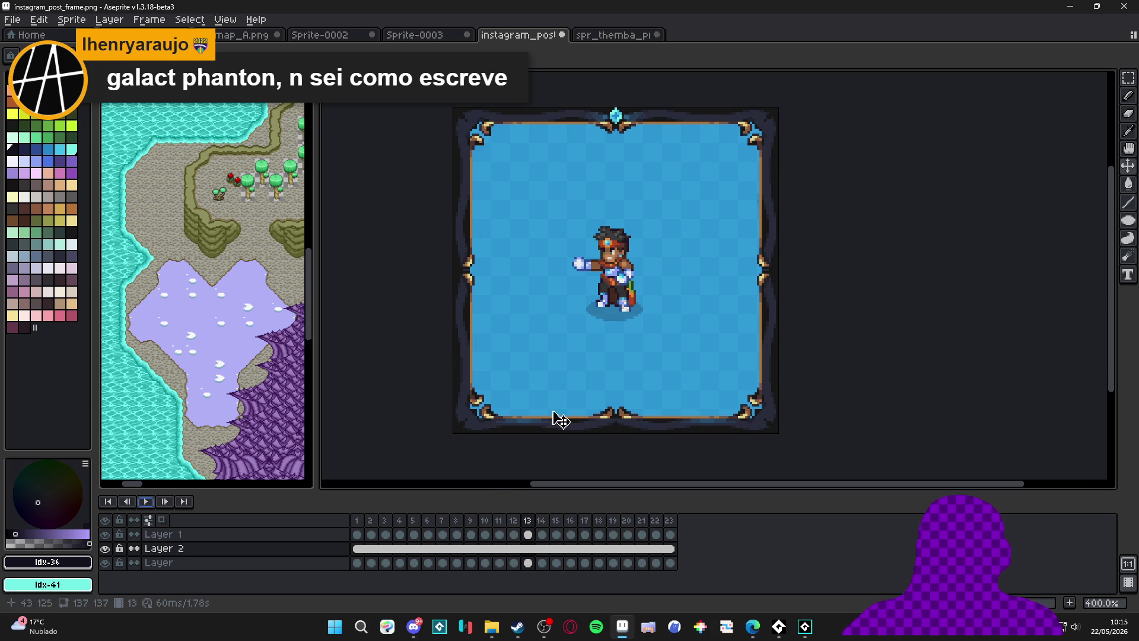
left_click(357, 534)
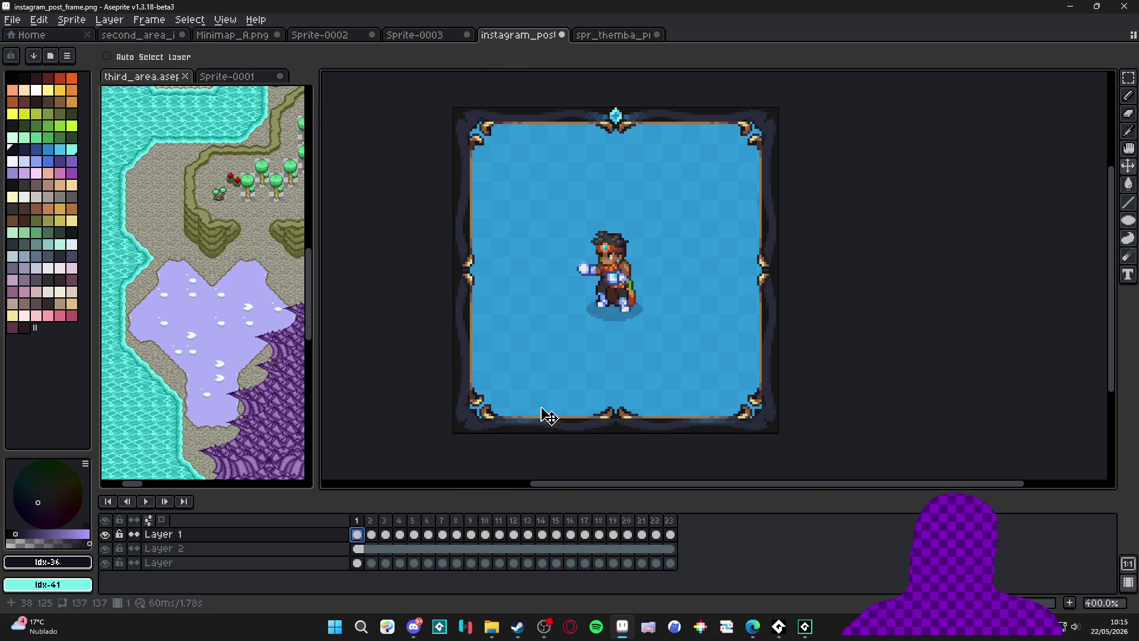
left_click(371, 520)
left_click(356, 521)
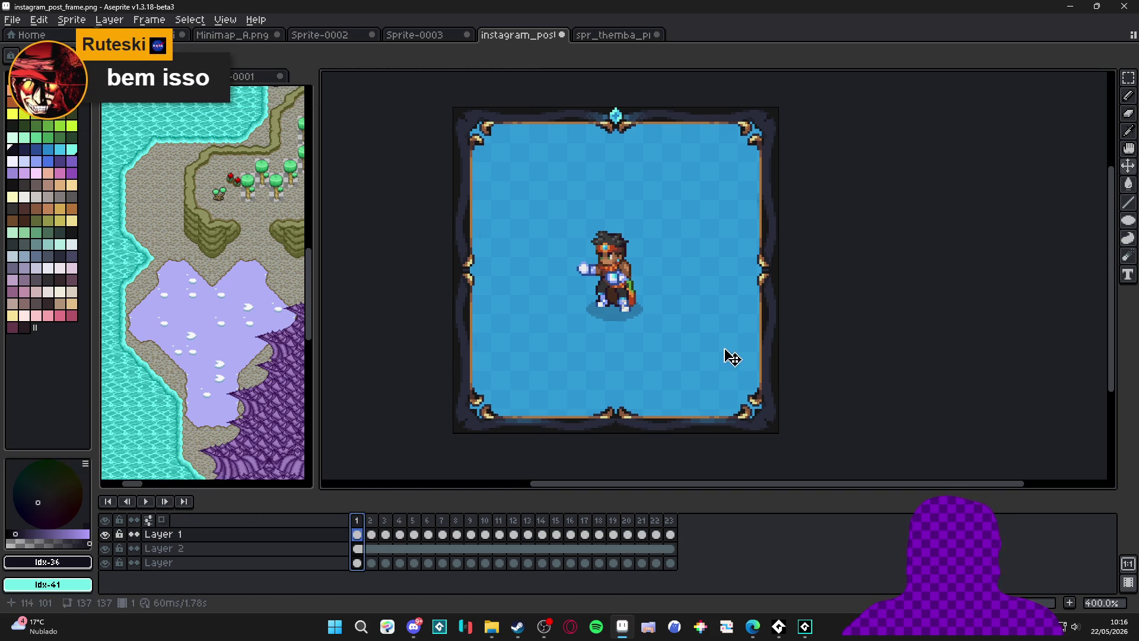
left_click(146, 502)
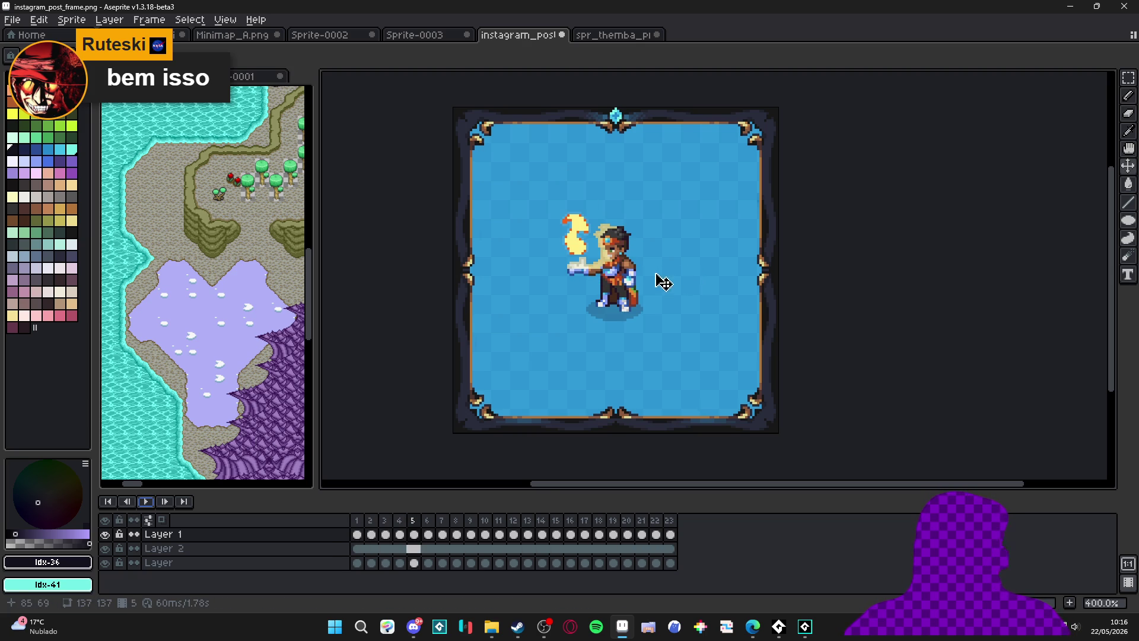
left_click_drag(584, 329, 564, 326)
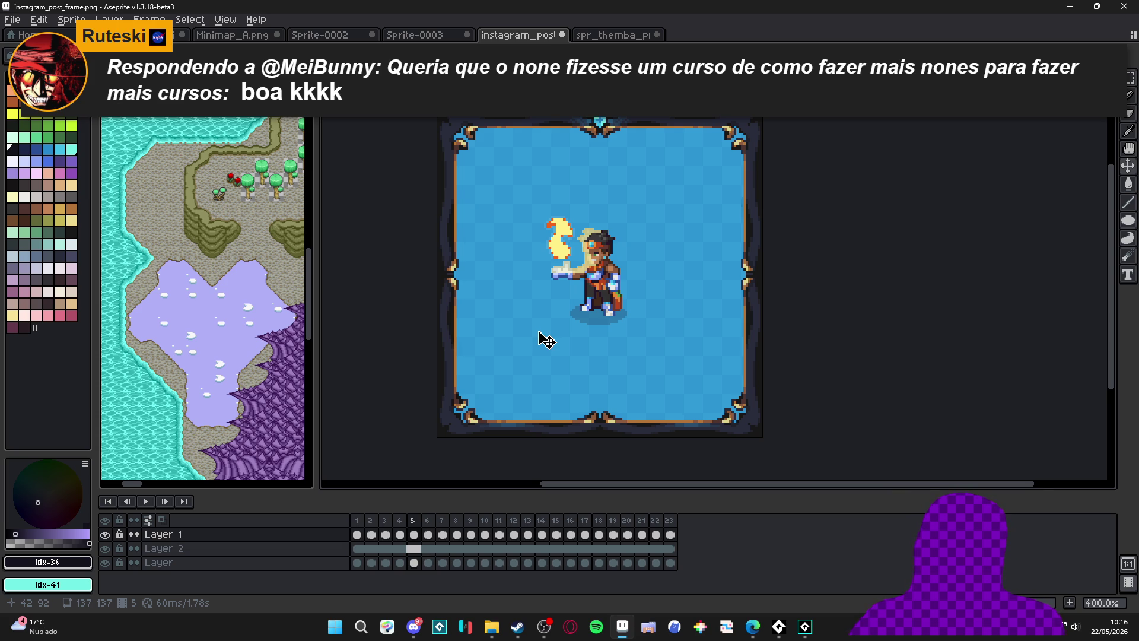
left_click(144, 503)
left_click(141, 503)
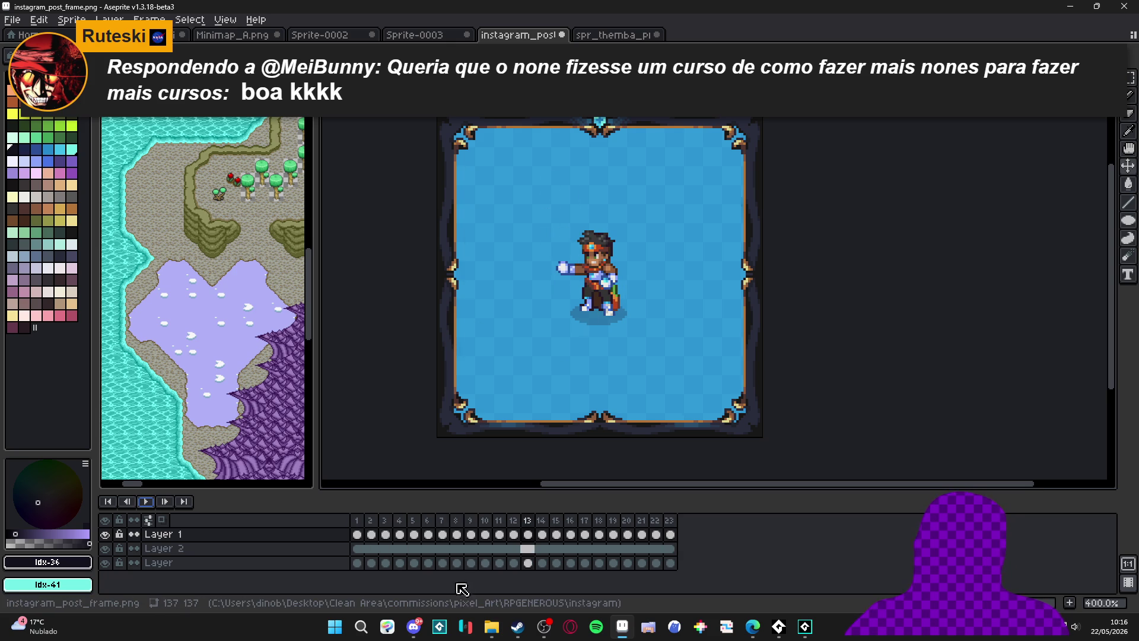
left_click(491, 627)
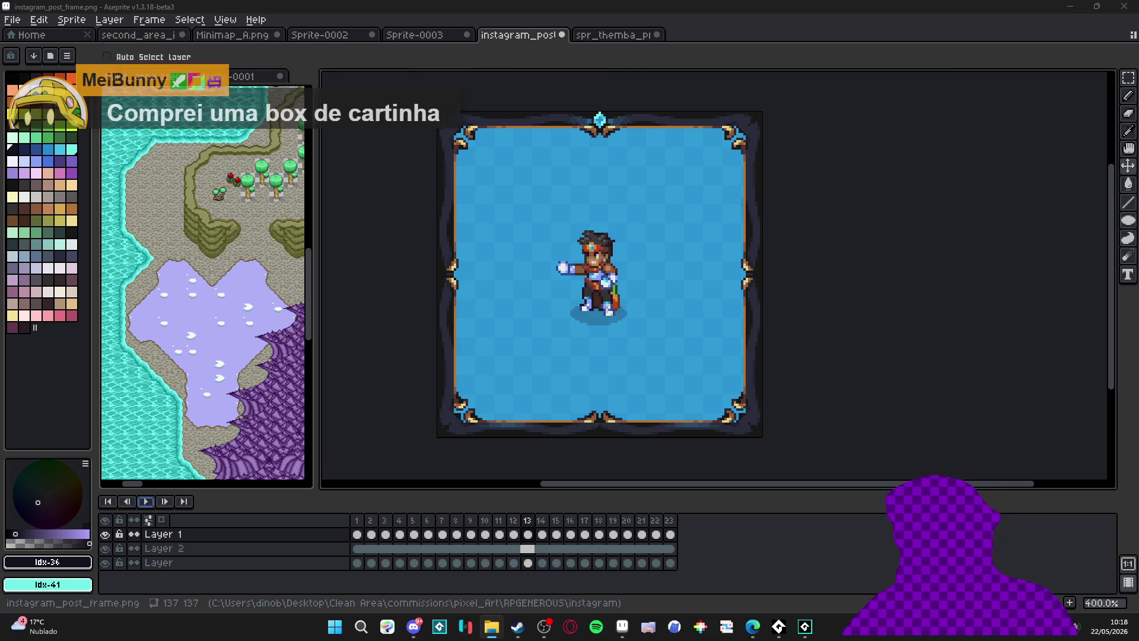
key("alt+Tab")
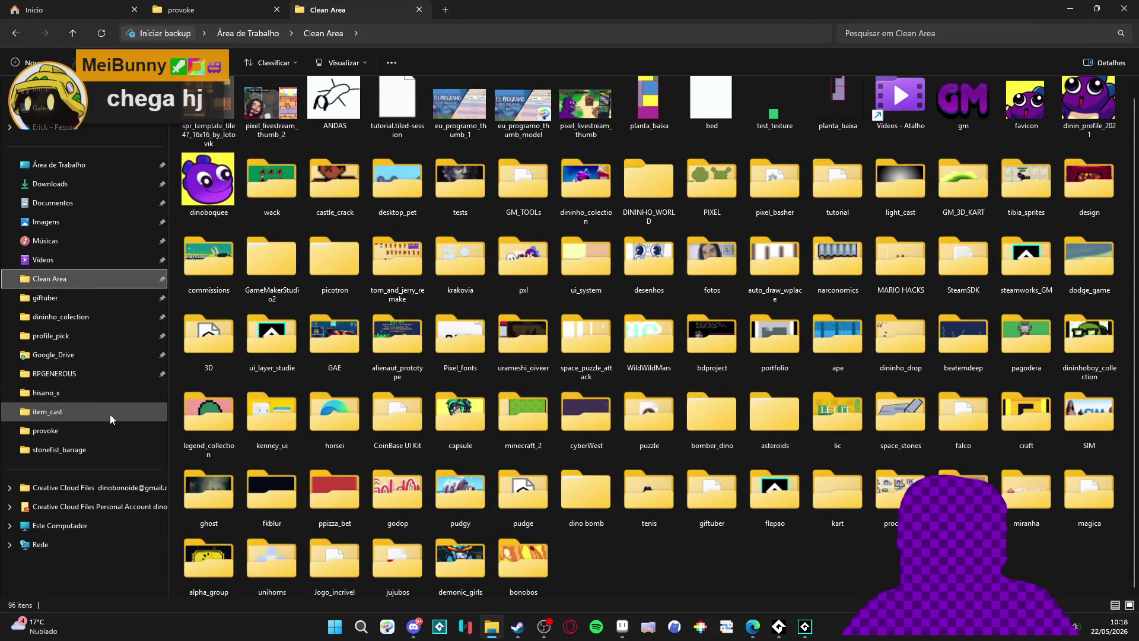
Open RPGENEROUS and then its instagram folder holding the post images and frame.
left_click(105, 377)
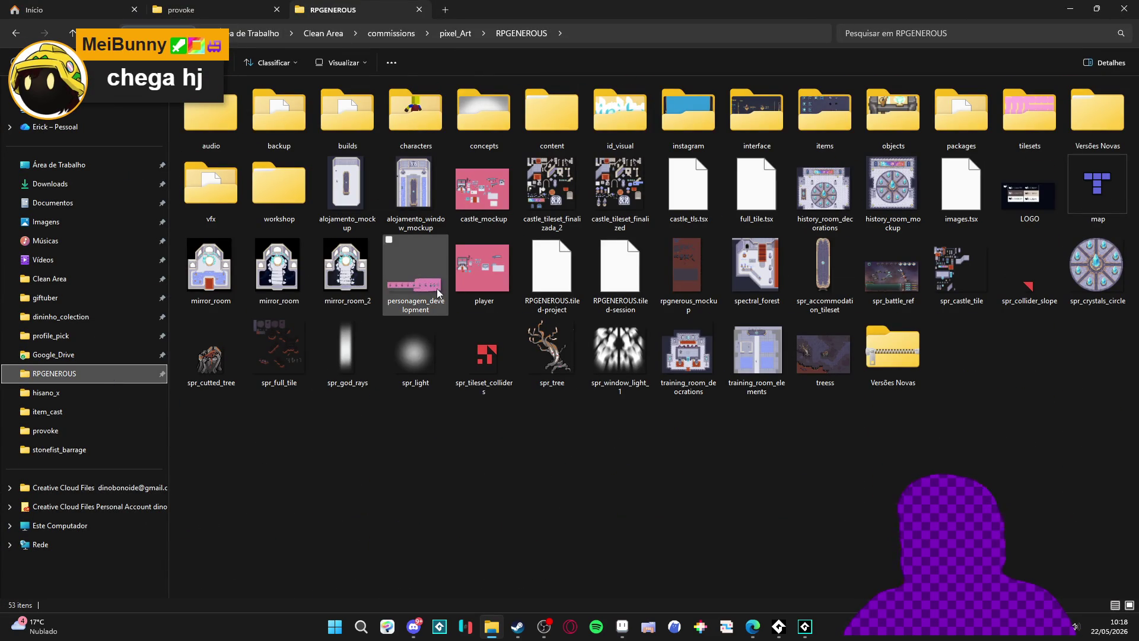
double_click(681, 120)
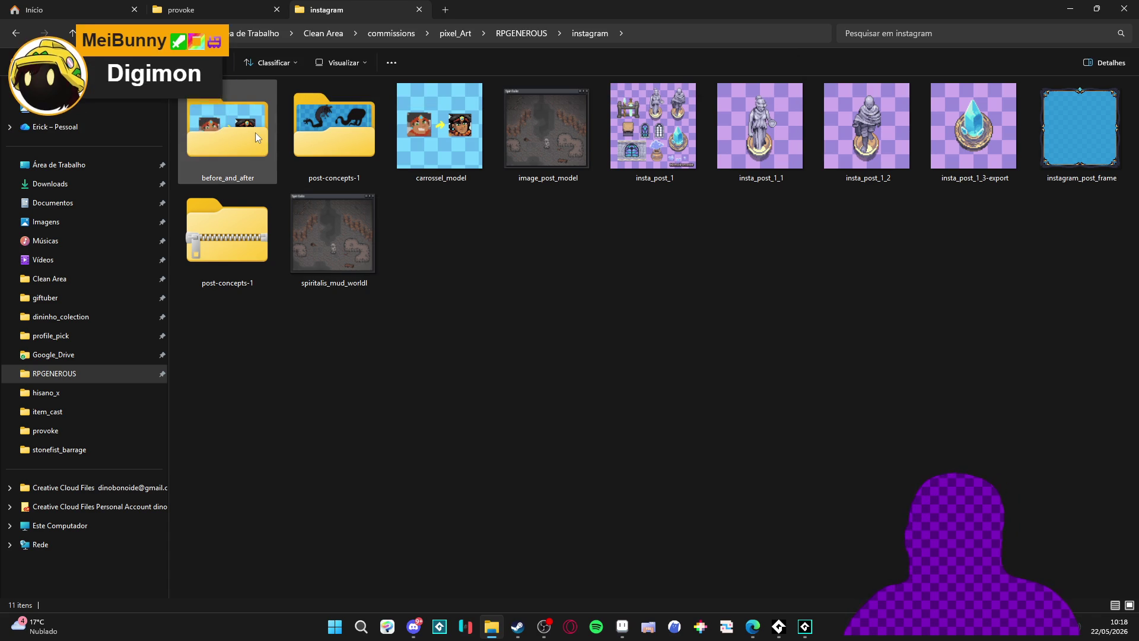
mouse_move(255, 133)
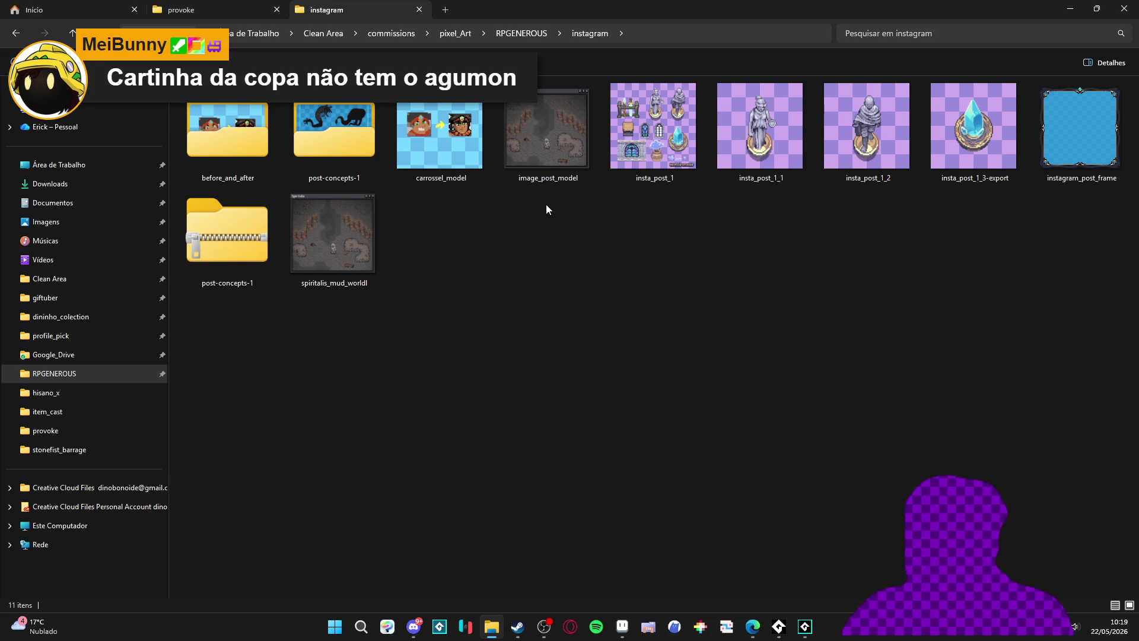
Launch My Desktop Friend from the Steam library by searching 'desktop'.
left_click(521, 628)
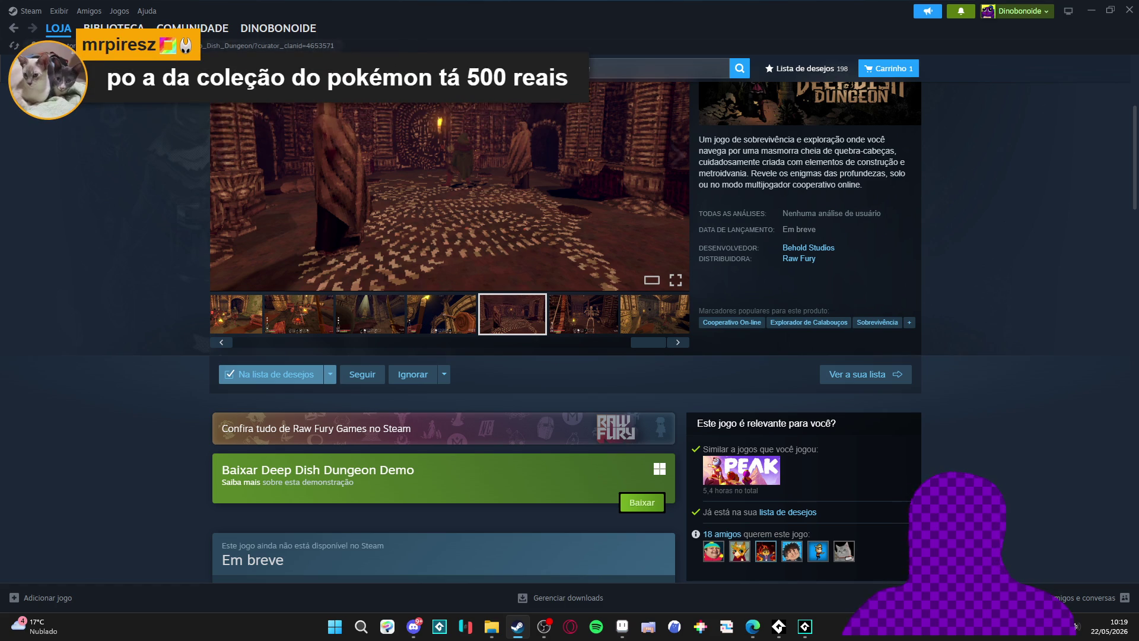
left_click(114, 27)
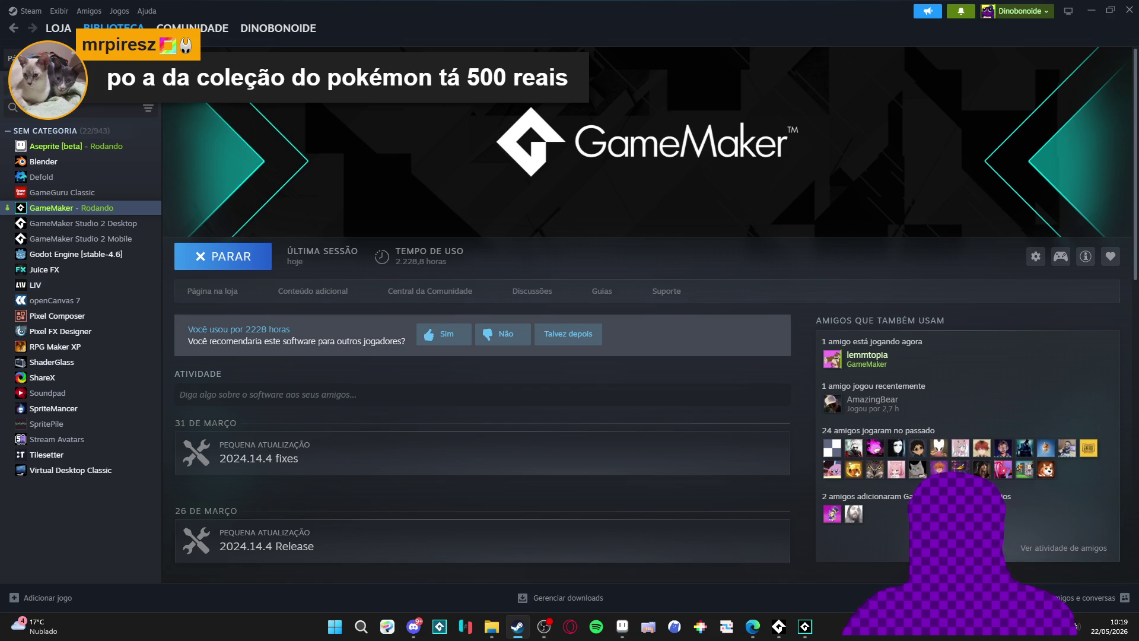
left_click(149, 108)
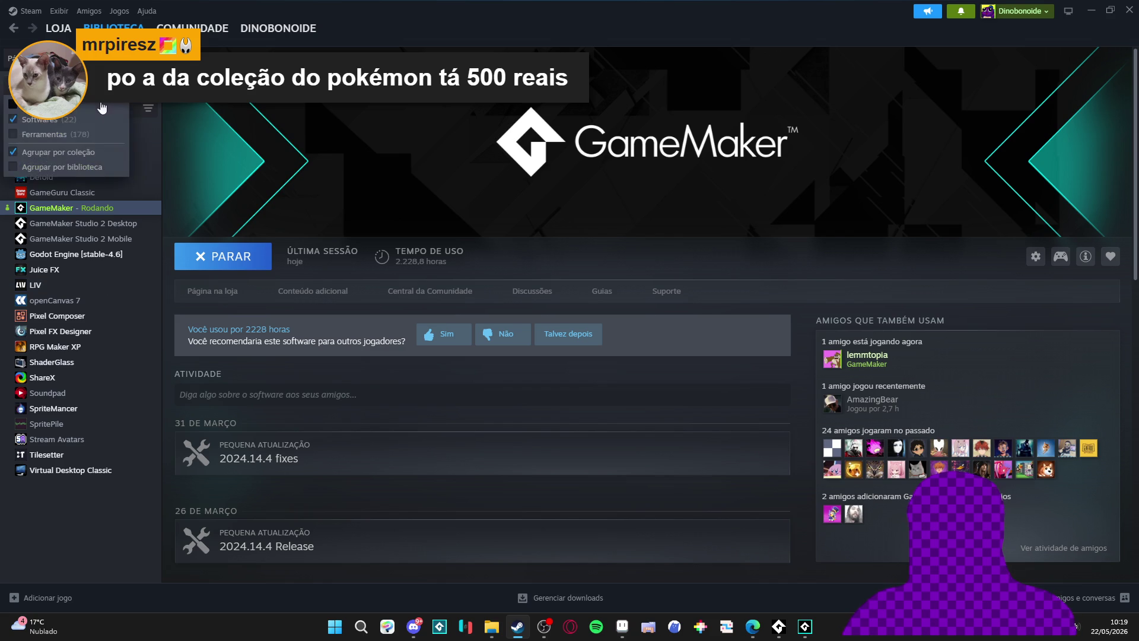
left_click(101, 104)
left_click(89, 109)
type("des")
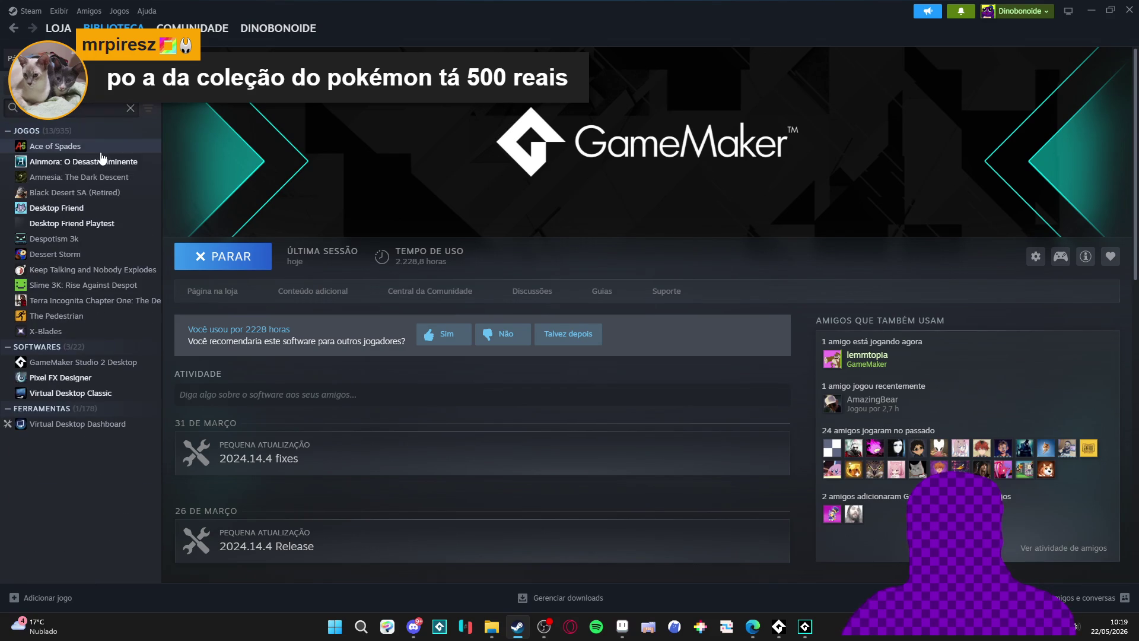
type("ktop")
double_click(71, 146)
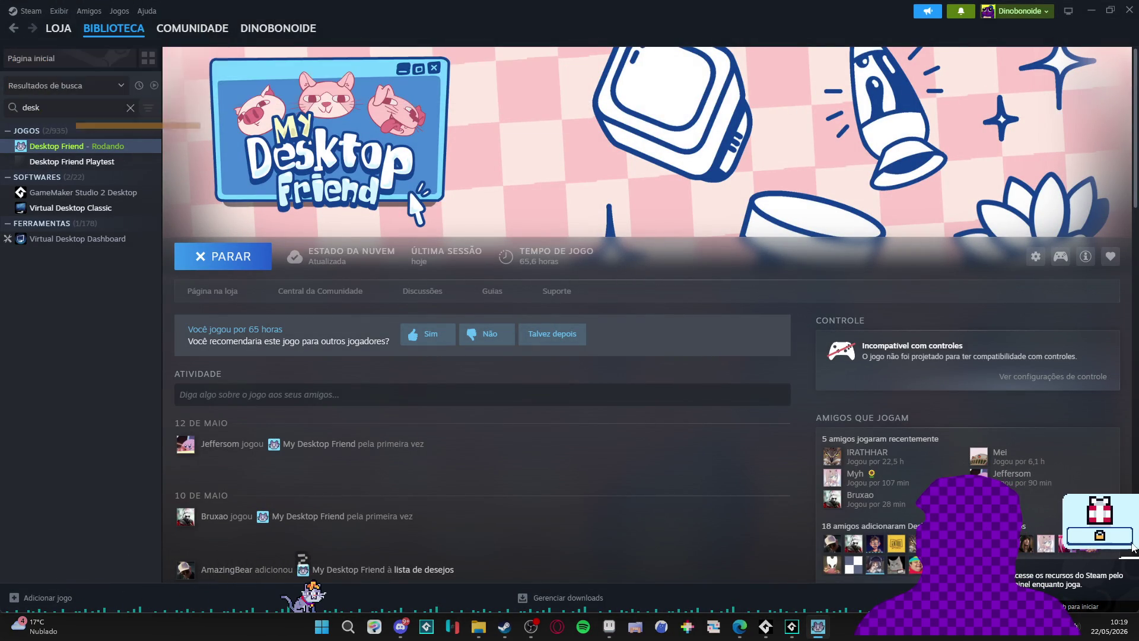
Close the Steam window, leaving the game running.
mouse_move(1130, 542)
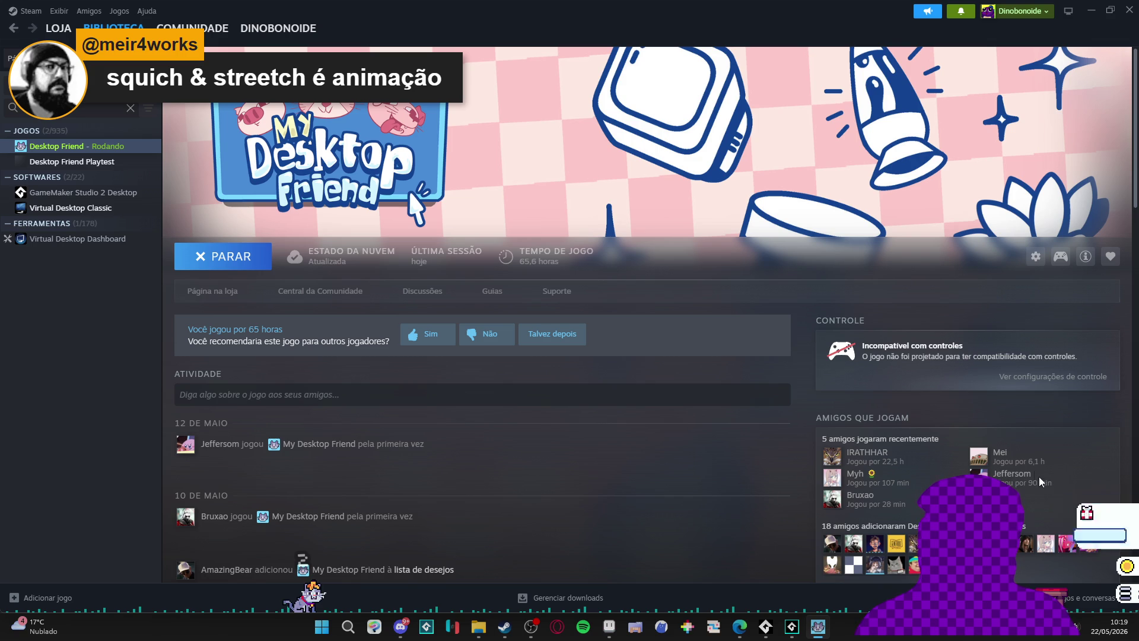
mouse_move(1130, 575)
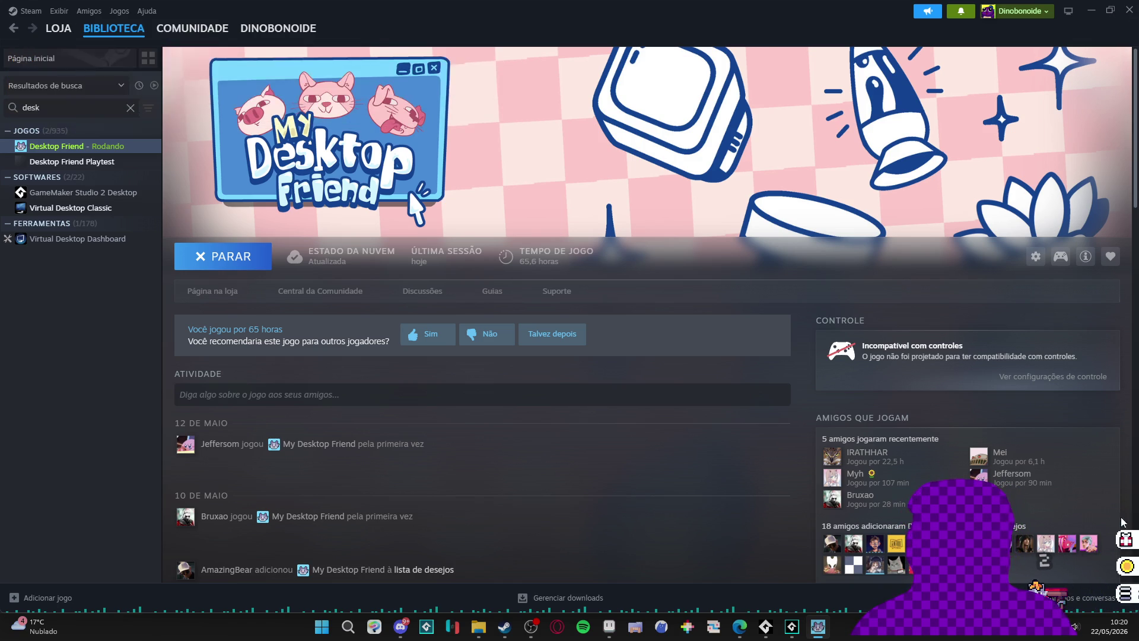
mouse_move(1112, 538)
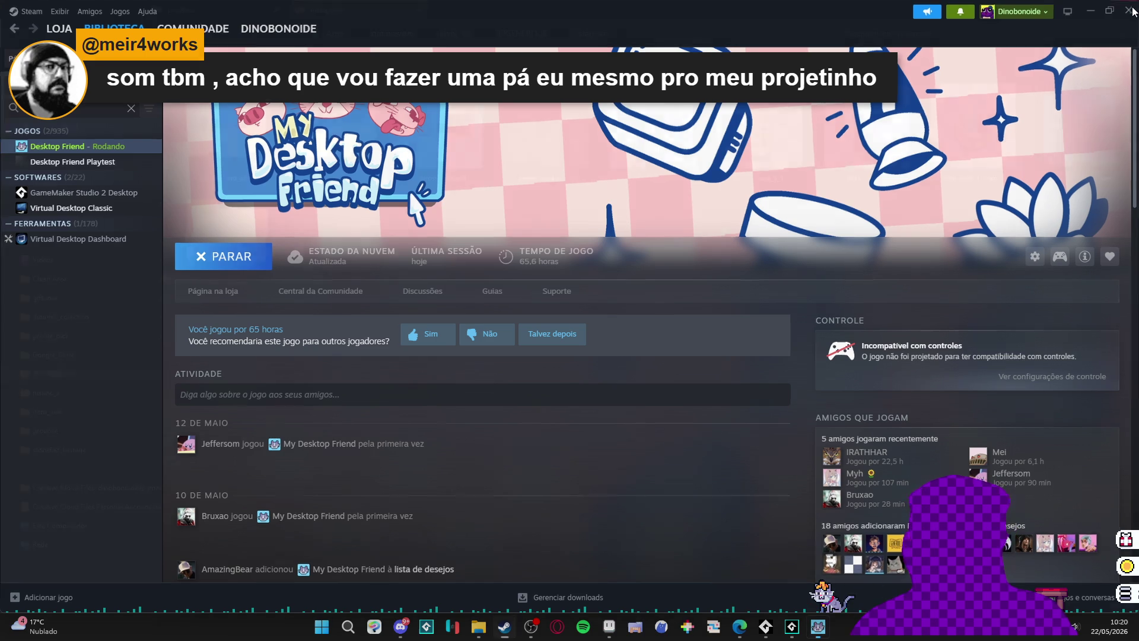
left_click(1132, 9)
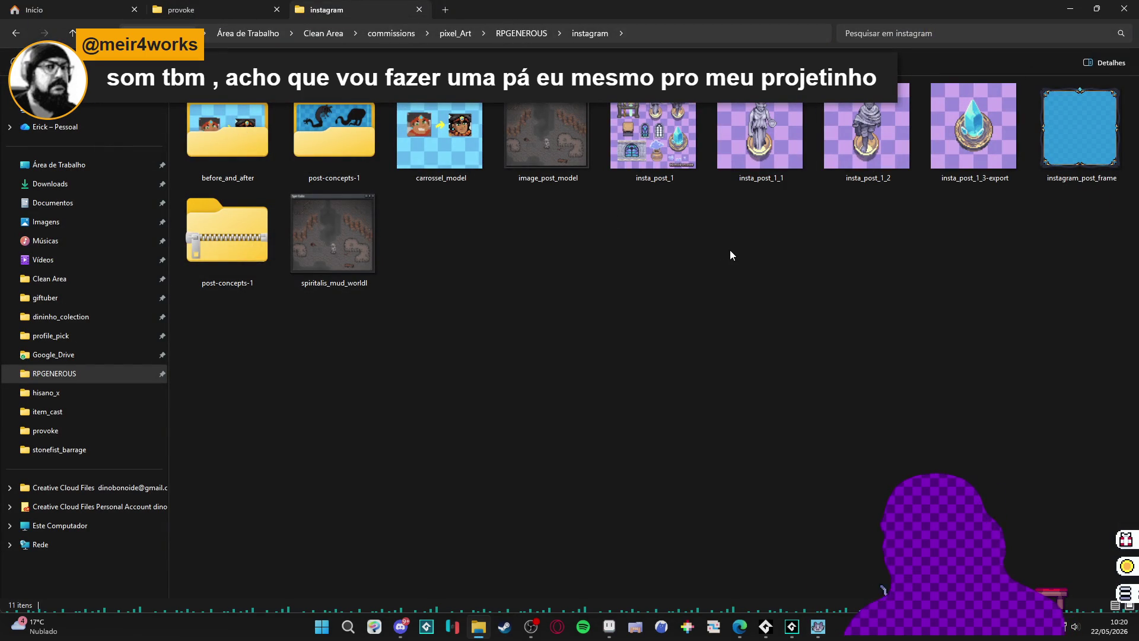
Switch from File Explorer to Aseprite with the instagram_post_frame document showing.
key("alt+Tab")
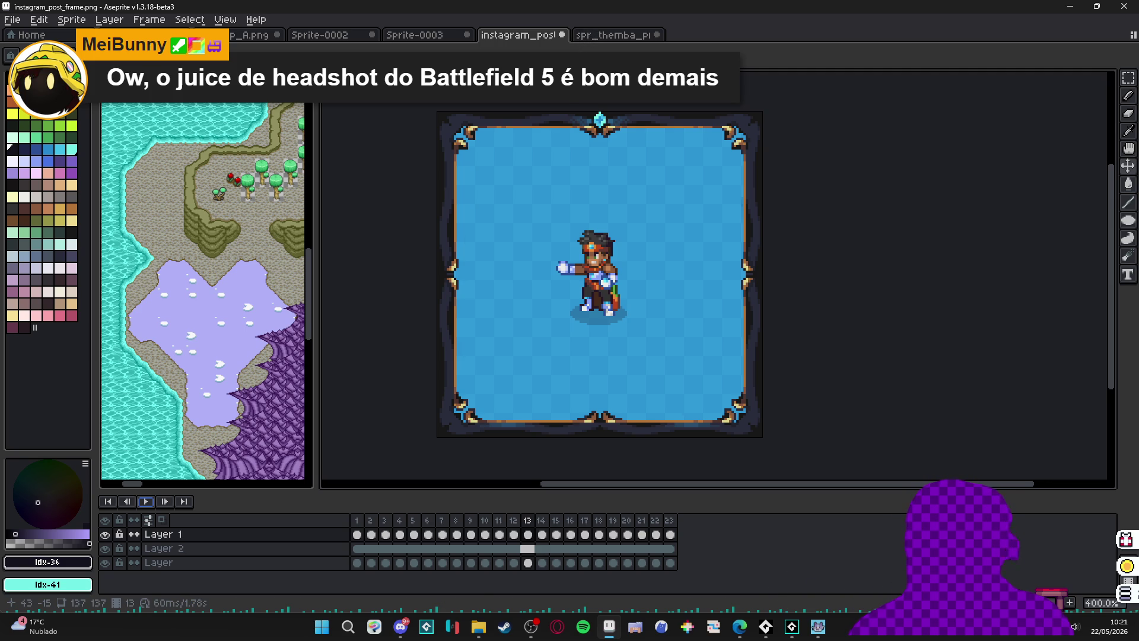
Play and stop the instagram_post_frame animation, then bring the instagram folder forward.
key("ctrl+Tab")
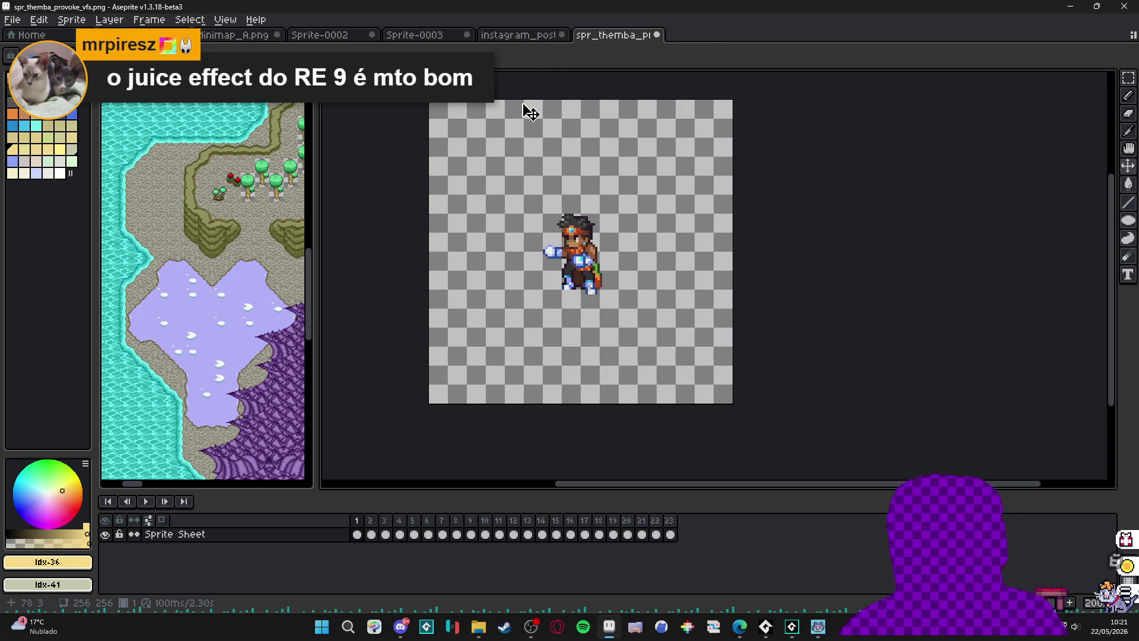
left_click(545, 38)
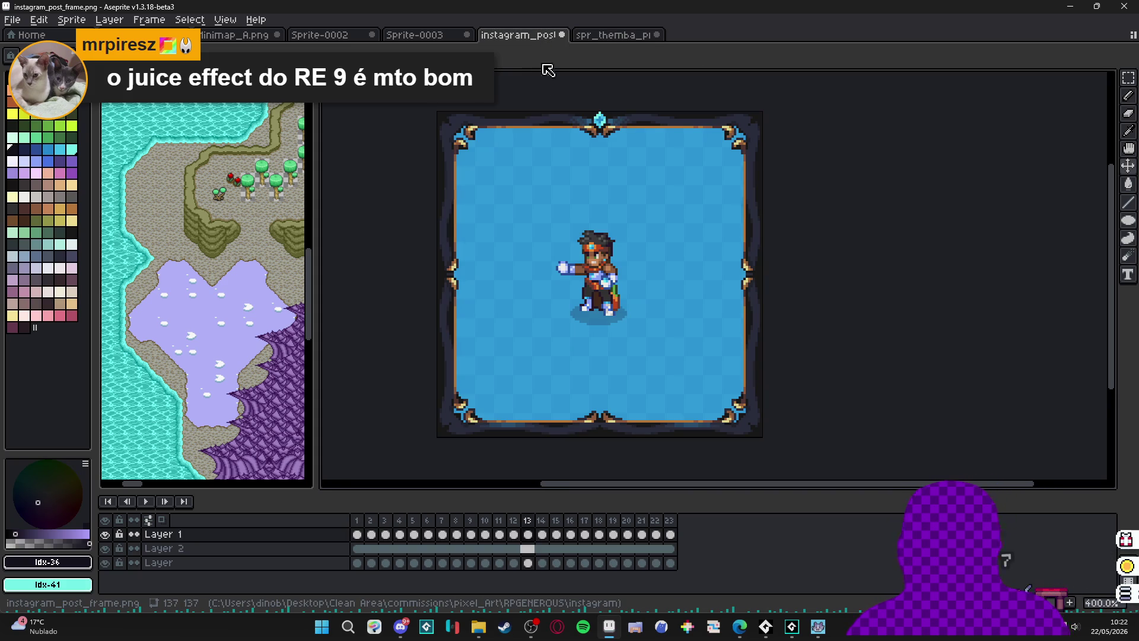
scroll(453, 343, "down", 1)
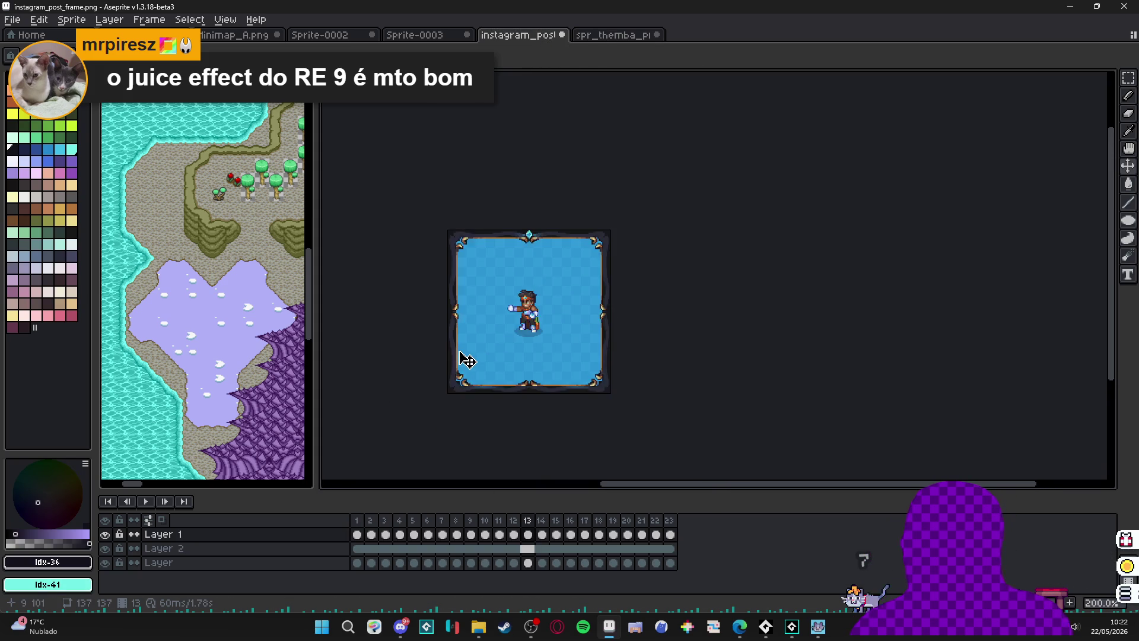
left_click(144, 502)
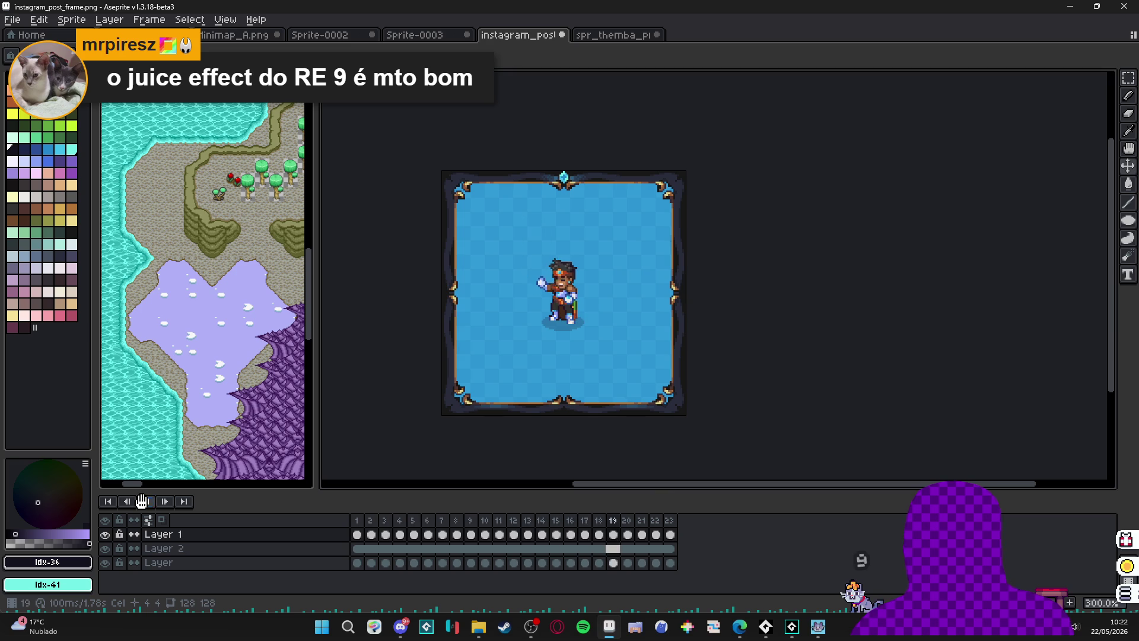
key("Return")
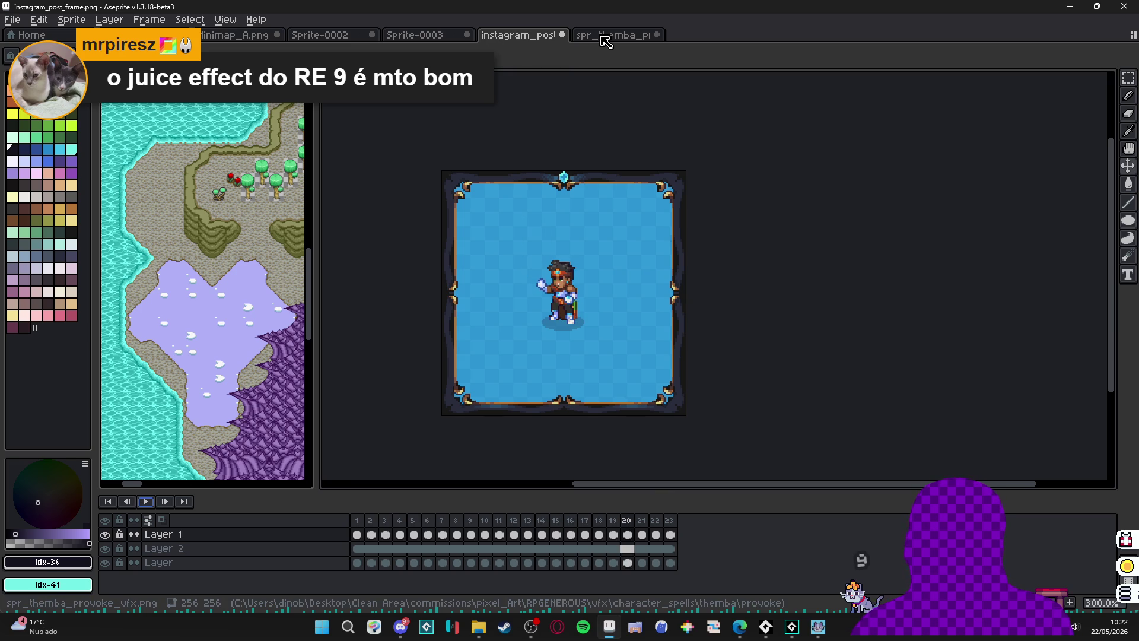
left_click(604, 37)
left_click(479, 627)
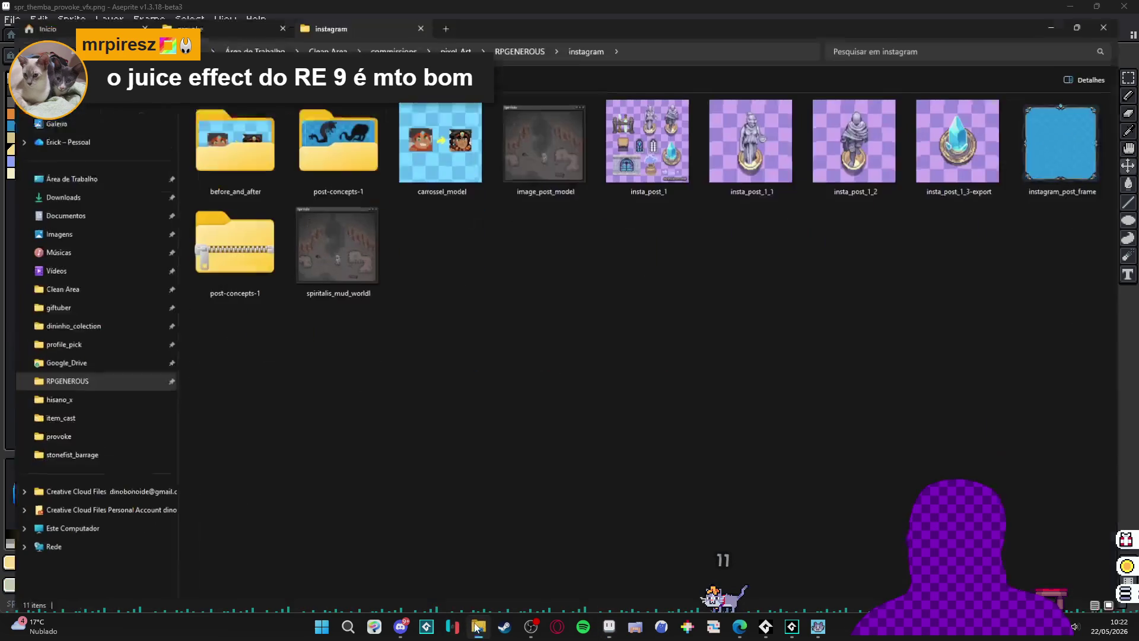
Go up to RPGENEROUS, enter id_visual and open logo_small.
left_click(509, 34)
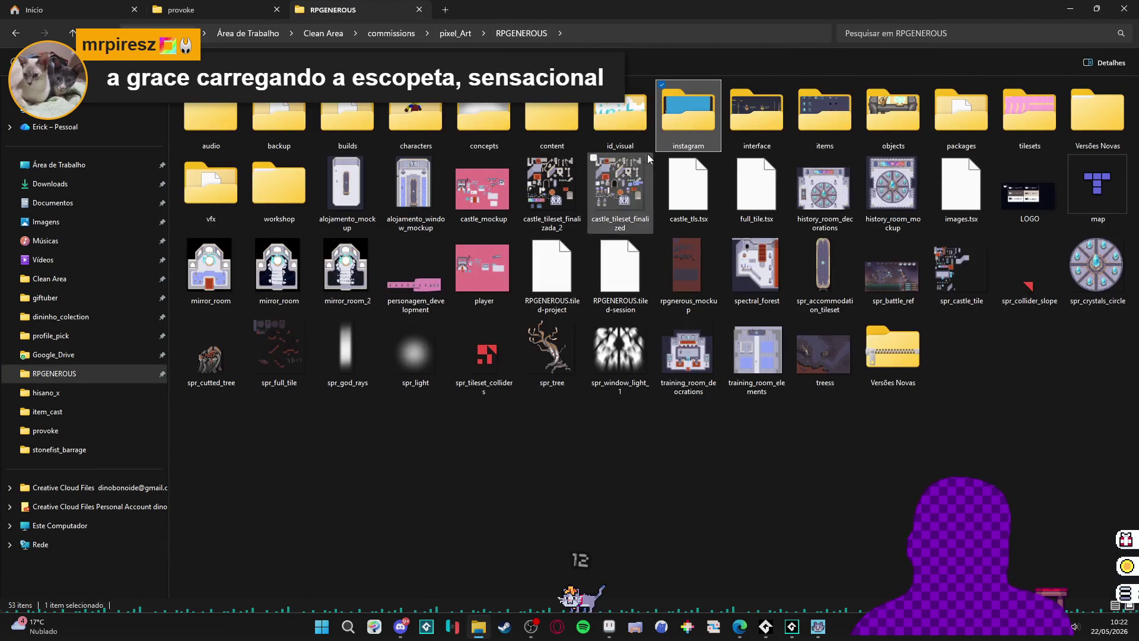
double_click(632, 116)
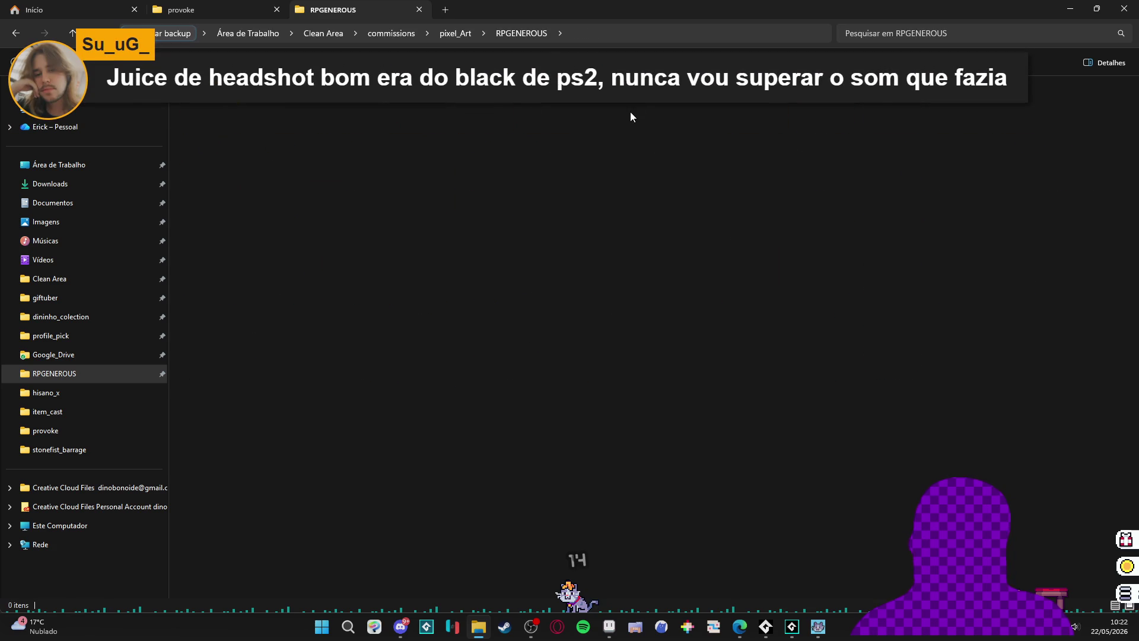
left_click(820, 130)
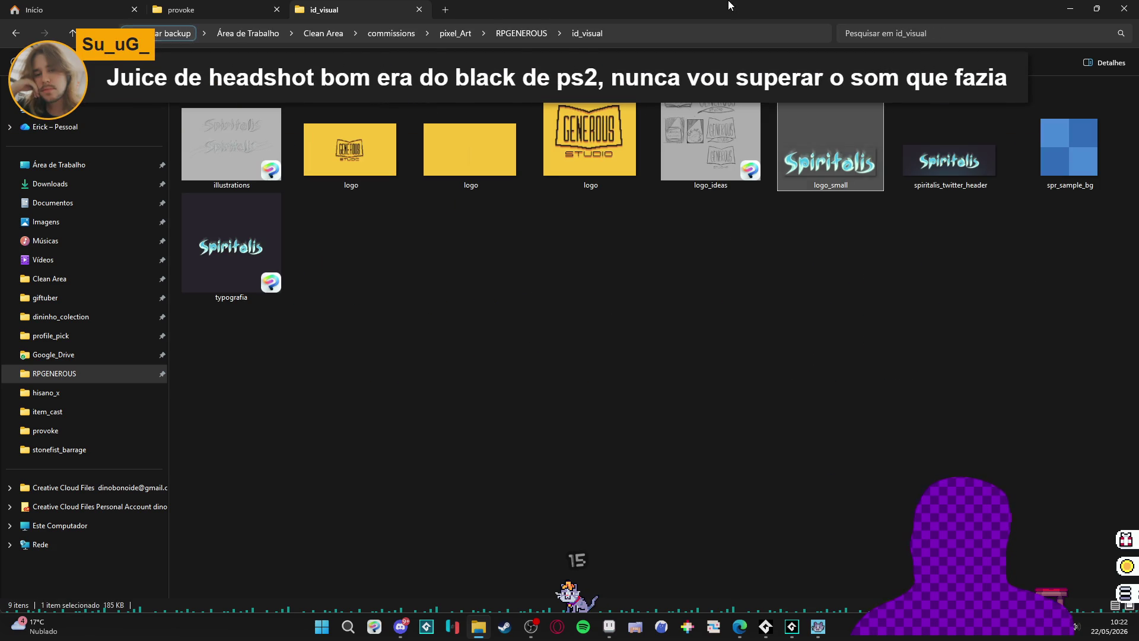
key("alt+Tab")
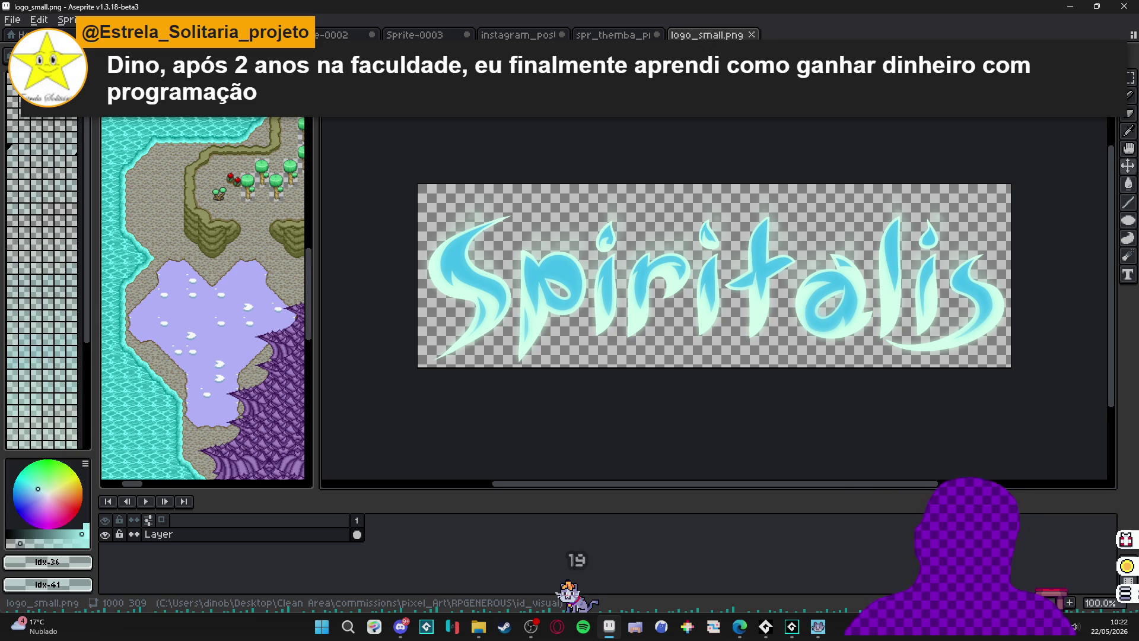
Paste the Spiritalis logo onto a new layer, shrunk to fit inside the frame.
key("ctrl+shift+Tab")
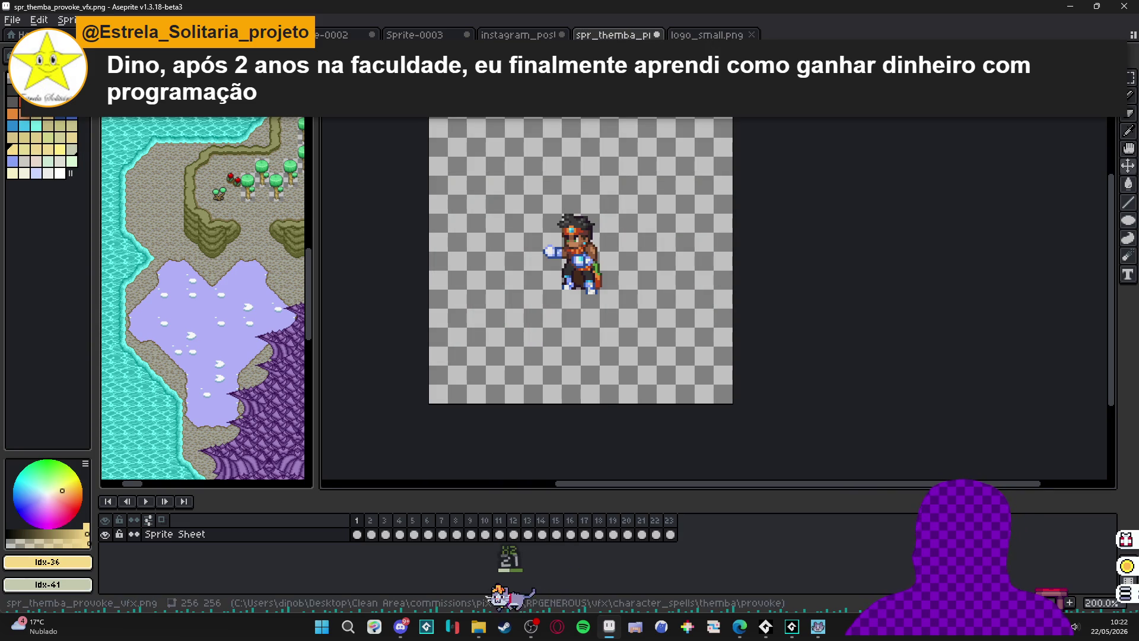
key("ctrl+shift+Tab")
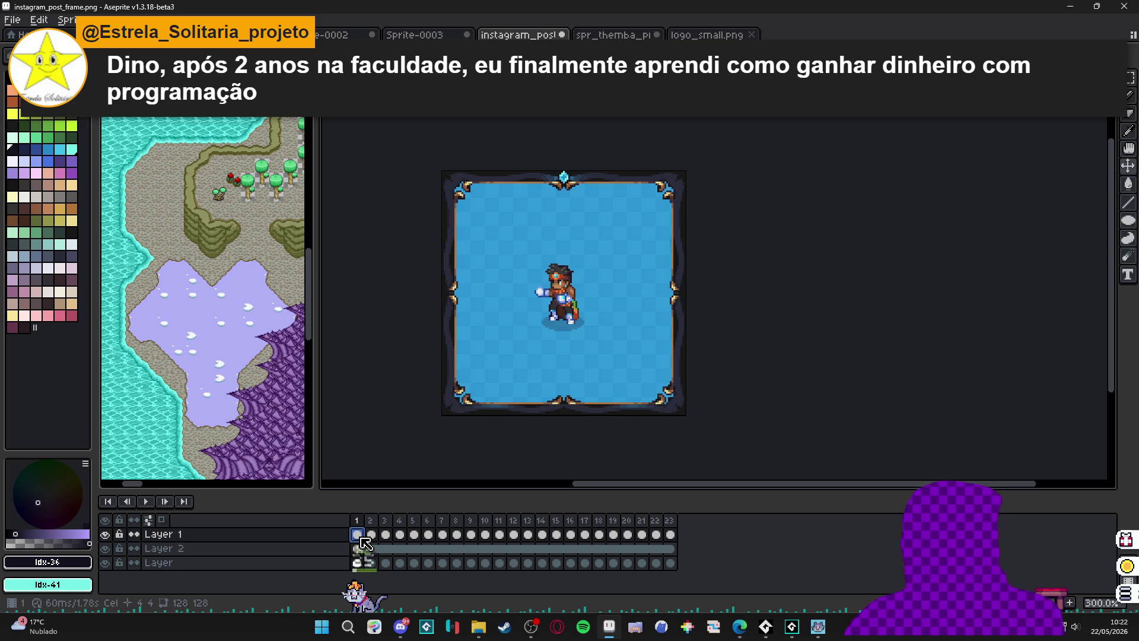
key("shift+n")
key("ctrl+v")
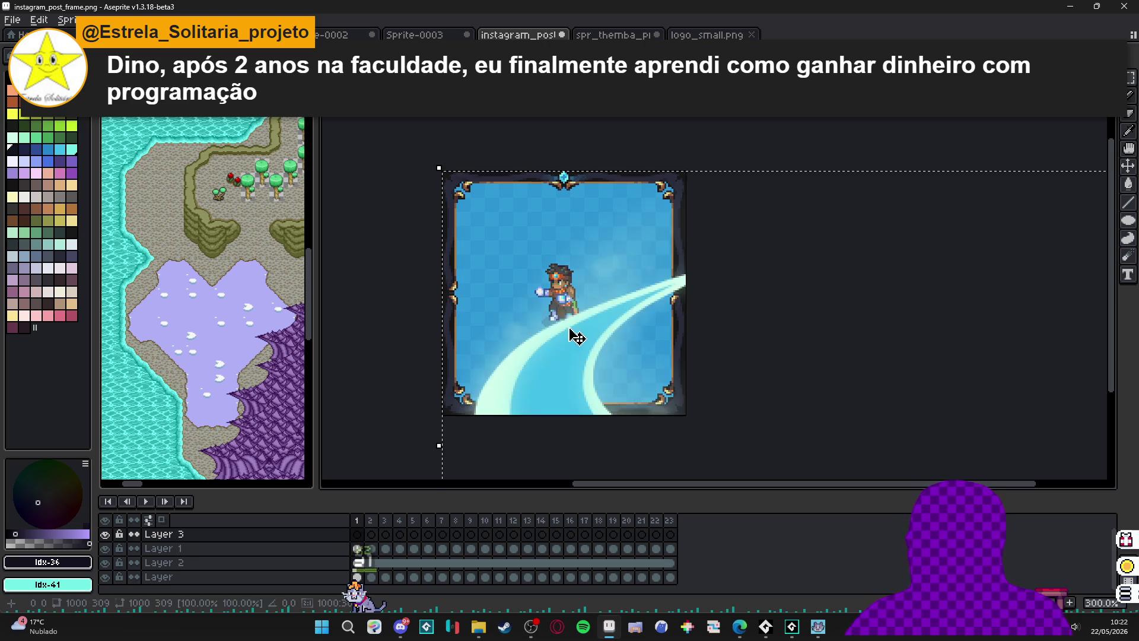
scroll(590, 326, "down", 3)
scroll(698, 337, "up", 1)
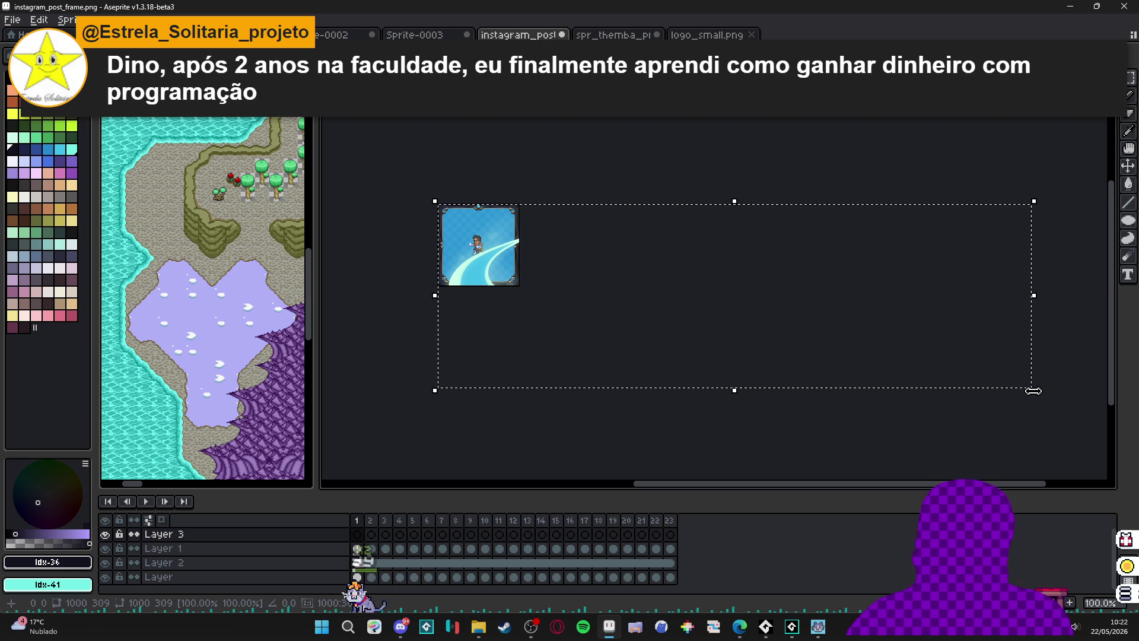
mouse_move(1033, 391)
left_mouse_down()
mouse_move(488, 220)
mouse_move(543, 411)
mouse_move(530, 441)
left_mouse_up()
scroll(484, 226, "up", 3)
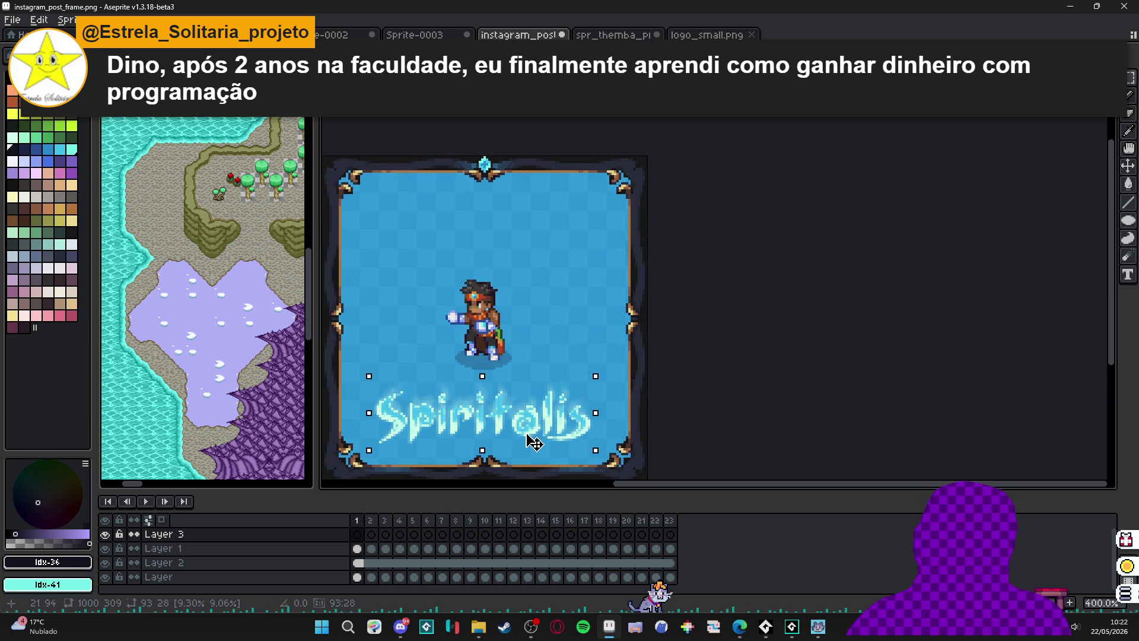
key("Return")
scroll(475, 418, "down", 2)
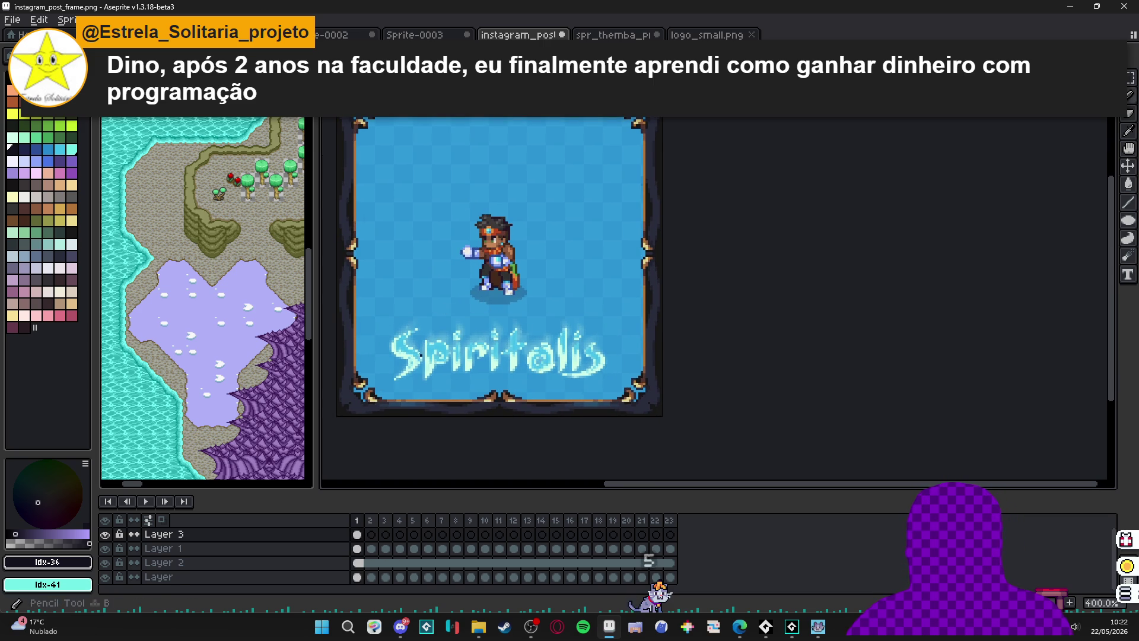
scroll(409, 346, "up", 6)
Sample pale mint #c9fce9 from the logo and add an empty Layer 4 above Layer 3.
left_click(409, 343, "alt")
scroll(409, 346, "down", 5)
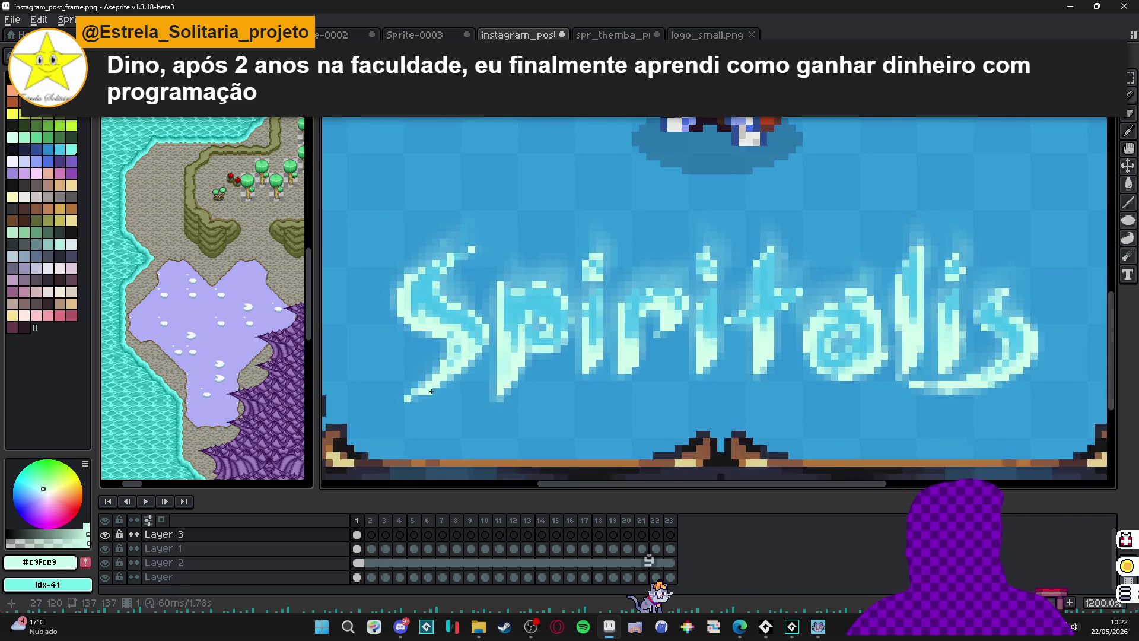
left_click(358, 534)
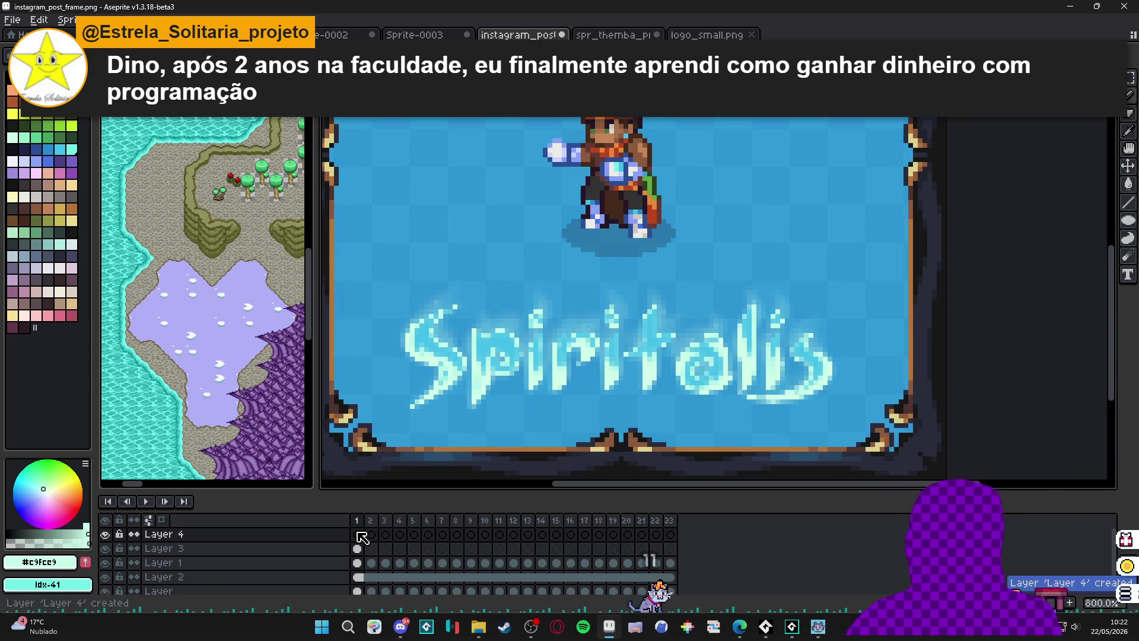
key("shift+n")
double_click(338, 552)
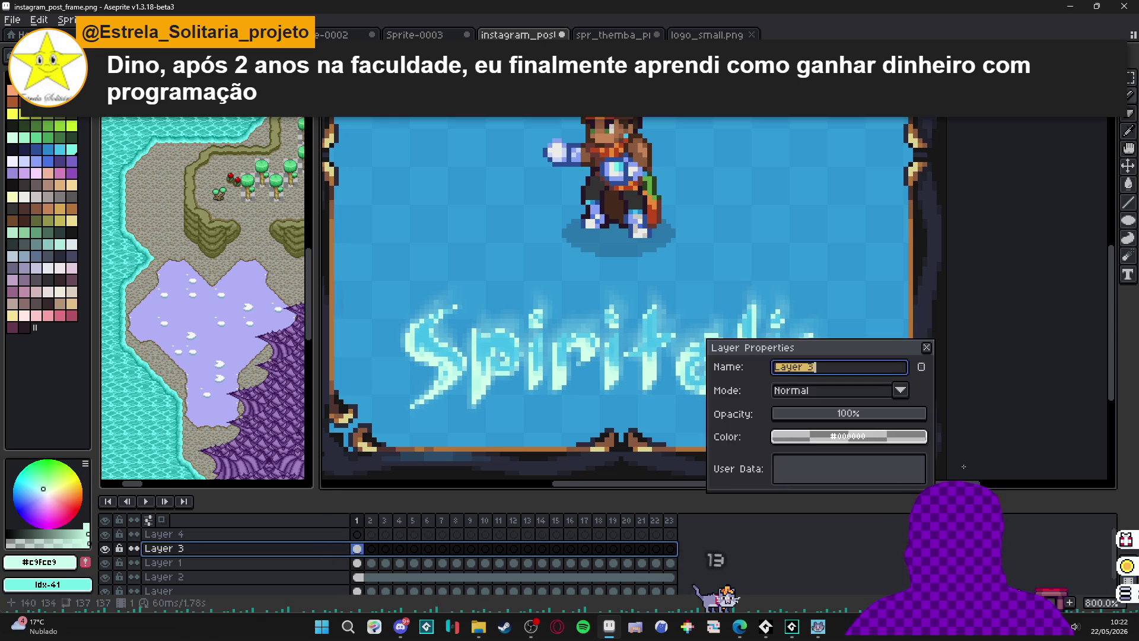
Fade the Layer 3 lettering to 37% opacity.
left_click_drag(865, 421, 828, 415)
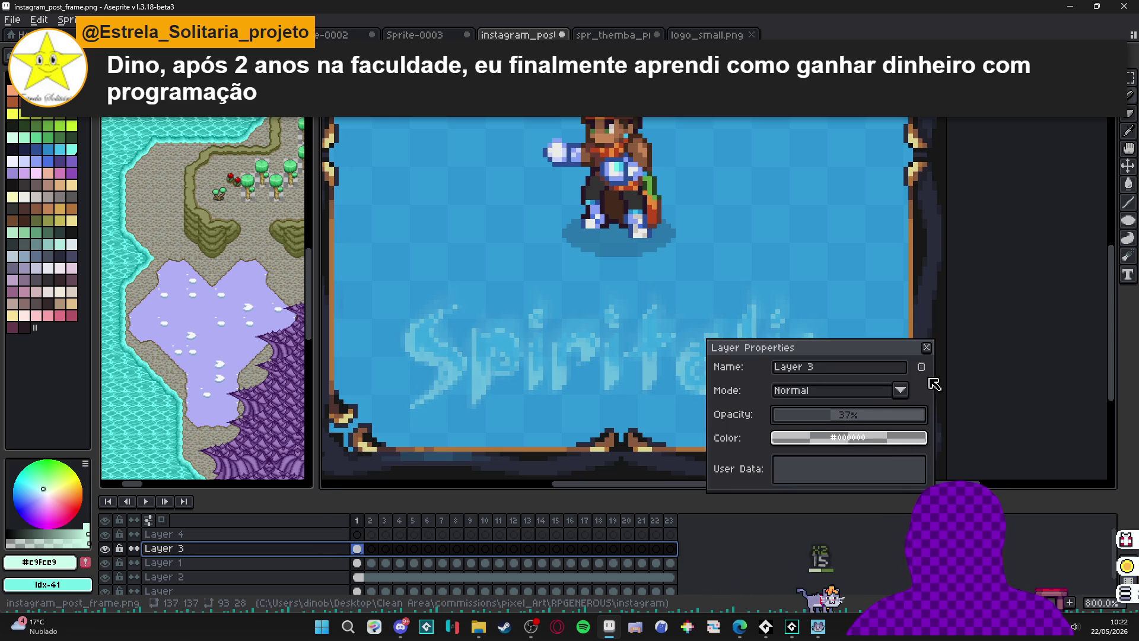
left_click(926, 348)
scroll(527, 282, "up", 5)
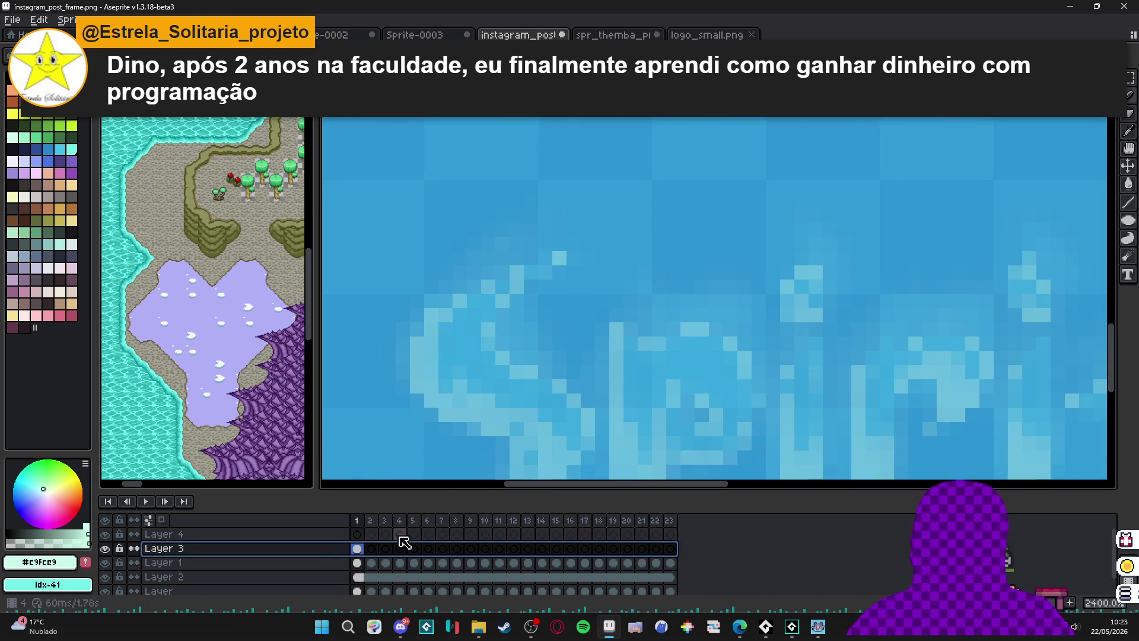
On Layer 4, pencil the top and upper curve of the S in pale mint.
left_click(357, 534)
left_click(559, 258)
left_click(539, 282)
mouse_move(543, 273)
left_mouse_down()
mouse_move(503, 300)
mouse_move(484, 346)
mouse_move(583, 416)
left_mouse_up()
mouse_move(583, 449)
left_mouse_down()
mouse_move(602, 357)
mouse_move(535, 418)
left_mouse_up()
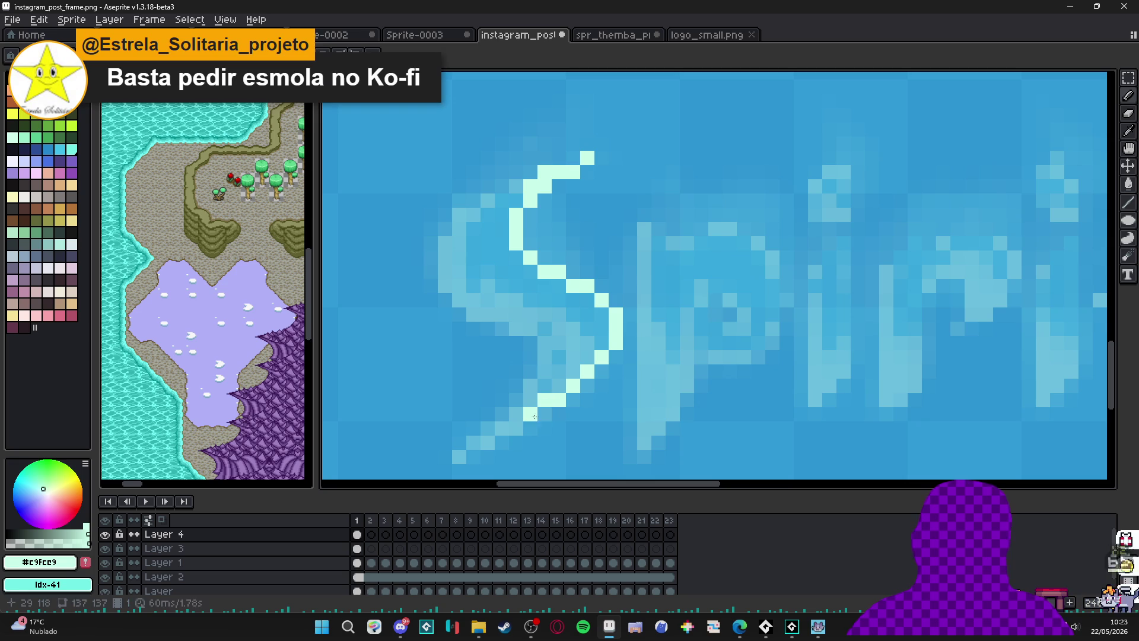
Finish the S outline down to its tail and up its inner edge.
left_click_drag(534, 418, 470, 451)
left_click(517, 414)
mouse_move(521, 416)
left_mouse_down()
mouse_move(545, 338)
mouse_move(502, 314)
mouse_move(476, 317)
mouse_move(445, 282)
mouse_move(458, 216)
mouse_move(500, 192)
left_mouse_up()
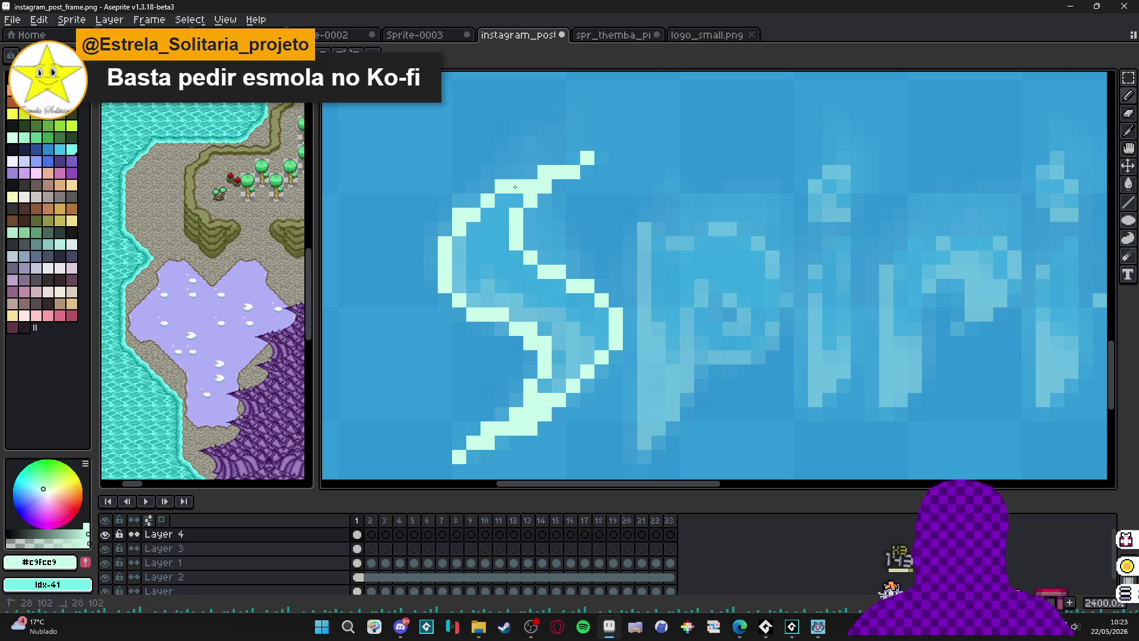
Try a solid Paint Bucket fill inside the S, then undo it back to an outline.
scroll(536, 174, "down", 3)
scroll(550, 221, "up", 1)
key("g")
left_click(543, 250)
scroll(556, 269, "down", 1)
key("ctrl+z")
scroll(537, 267, "up", 3)
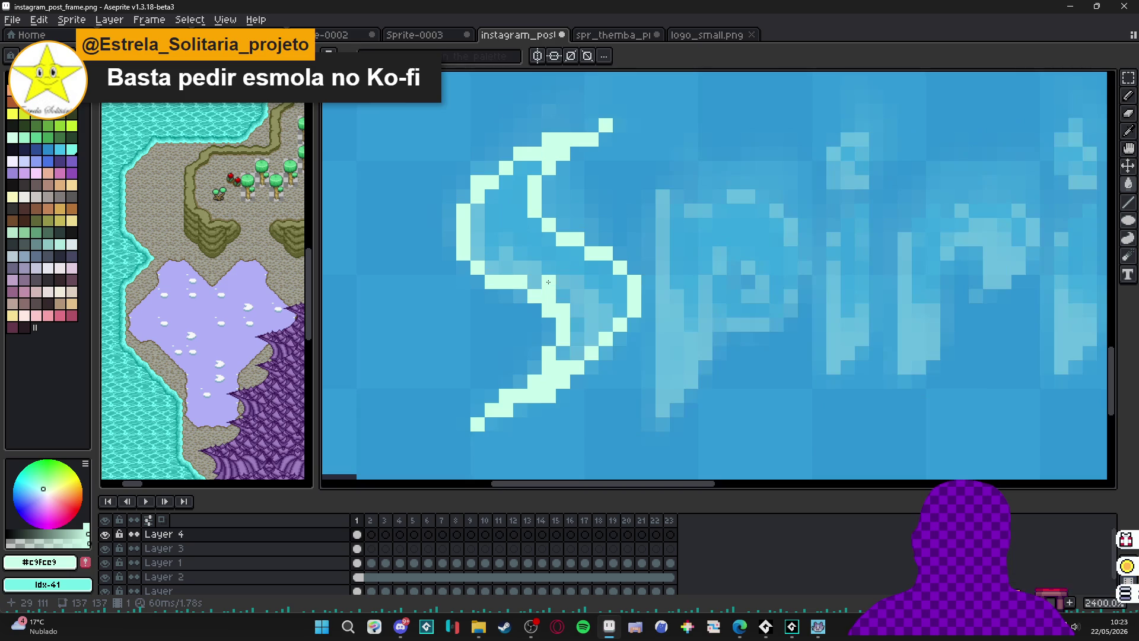
left_click(531, 281)
key("ctrl+z")
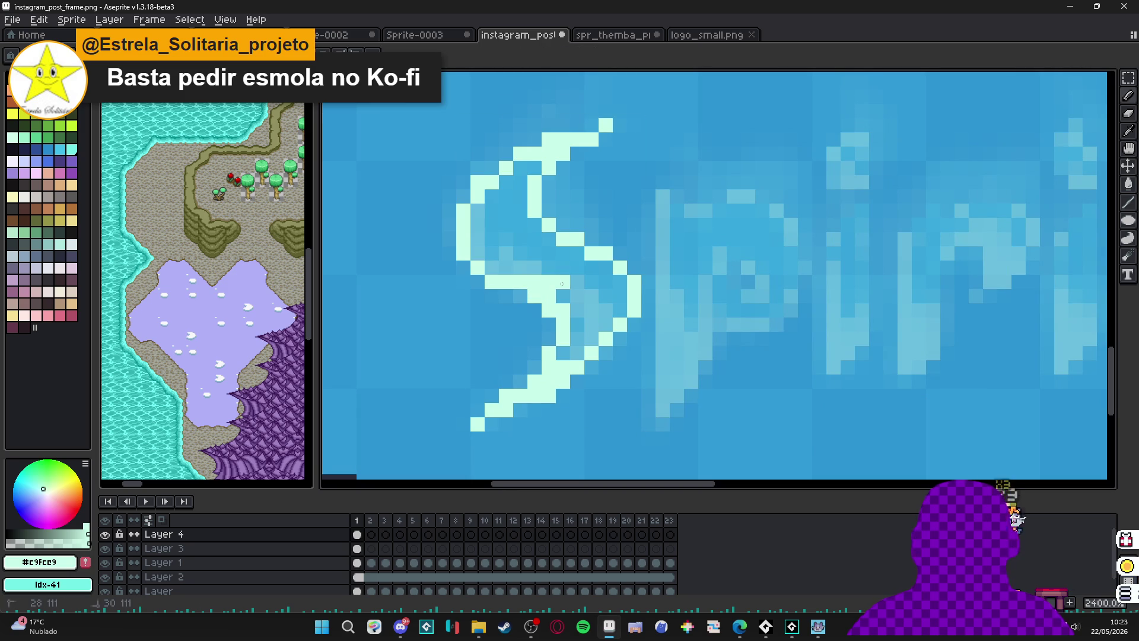
Set the Layer 3 lettering opacity to 49% while checking the reference.
left_click(105, 535)
double_click(164, 548)
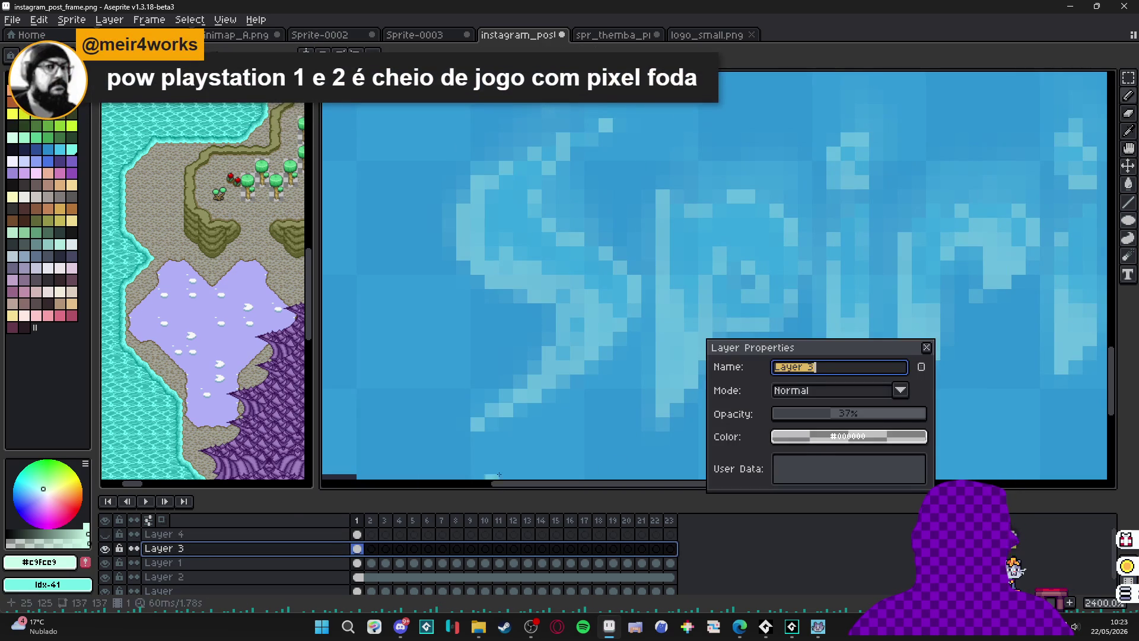
mouse_move(896, 421)
left_mouse_down()
mouse_move(936, 425)
mouse_move(847, 419)
left_mouse_up()
left_click(927, 347)
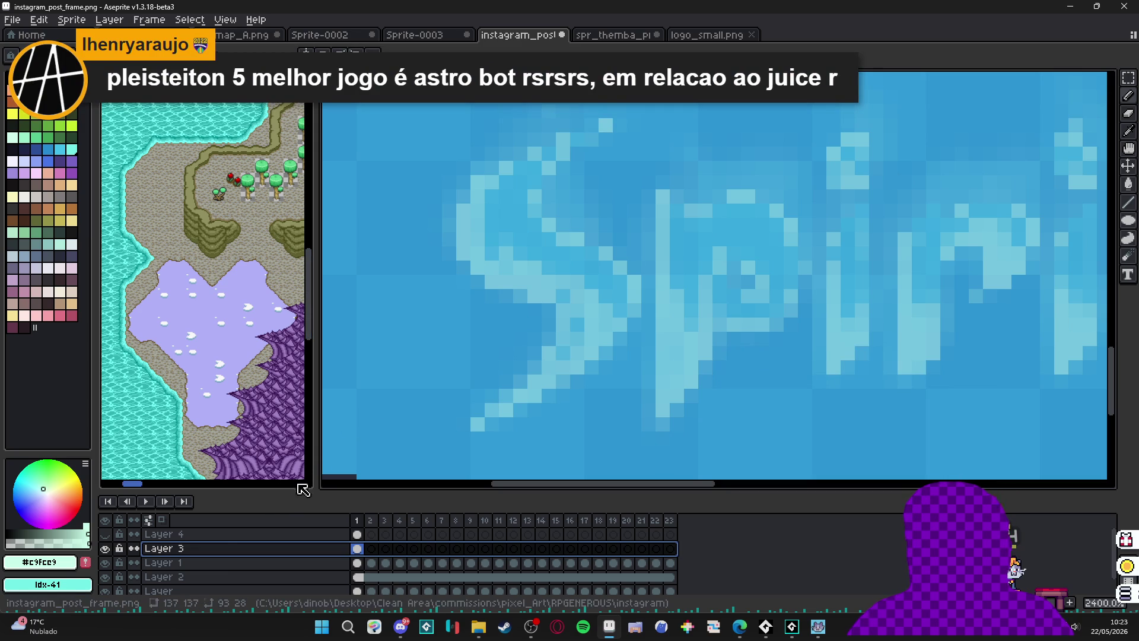
left_click(105, 534)
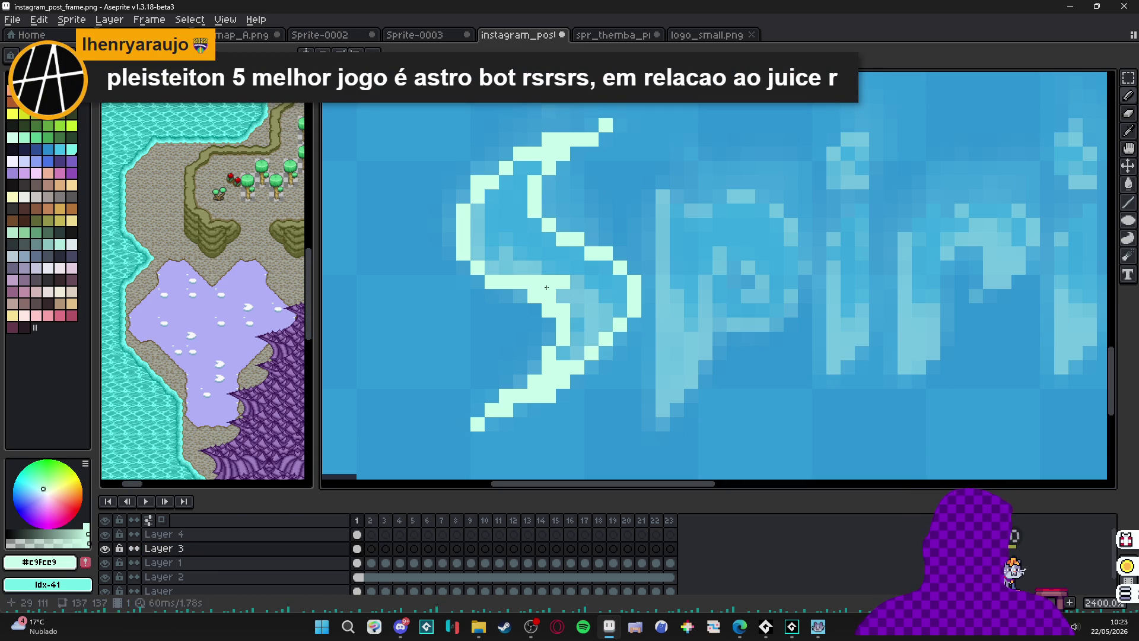
Thicken the S's lower curve and upper stroke on Layer 4 with the Pencil.
key("v")
key("Up")
key("b")
mouse_move(558, 295)
left_mouse_down()
mouse_move(592, 296)
mouse_move(567, 353)
mouse_move(594, 337)
left_mouse_up()
left_click(606, 309)
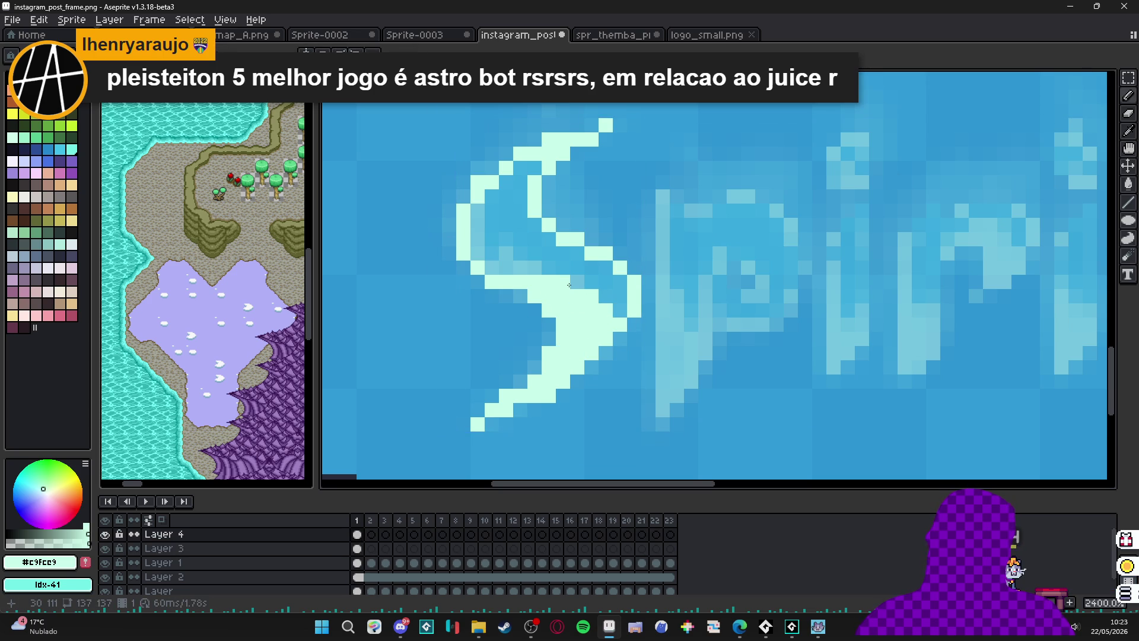
left_click_drag(532, 267, 489, 268)
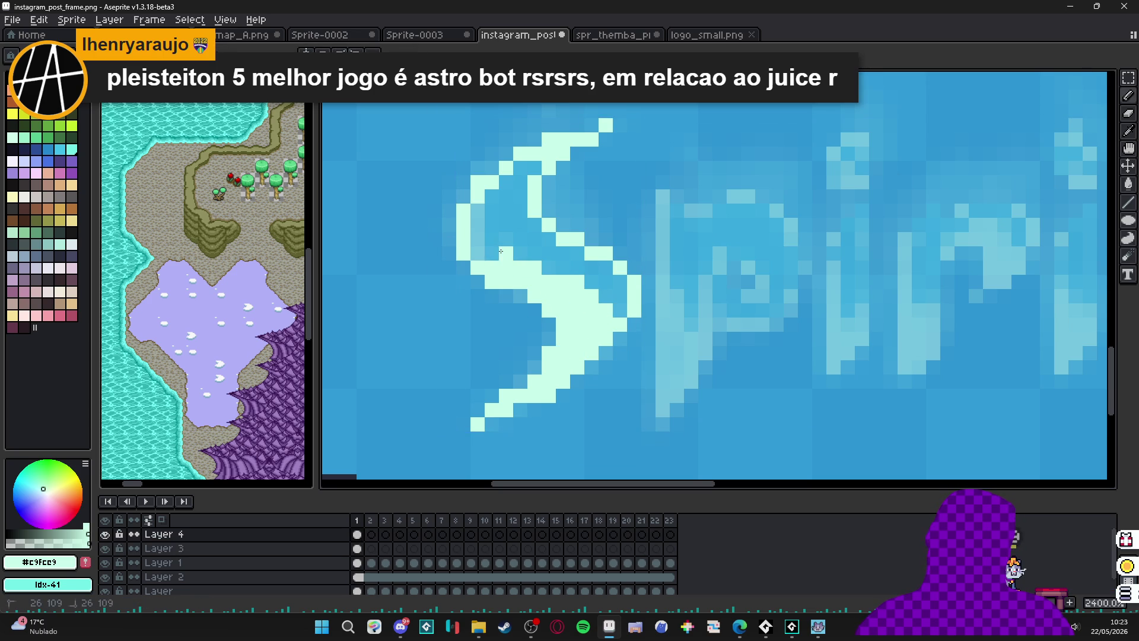
scroll(534, 275, "down", 5)
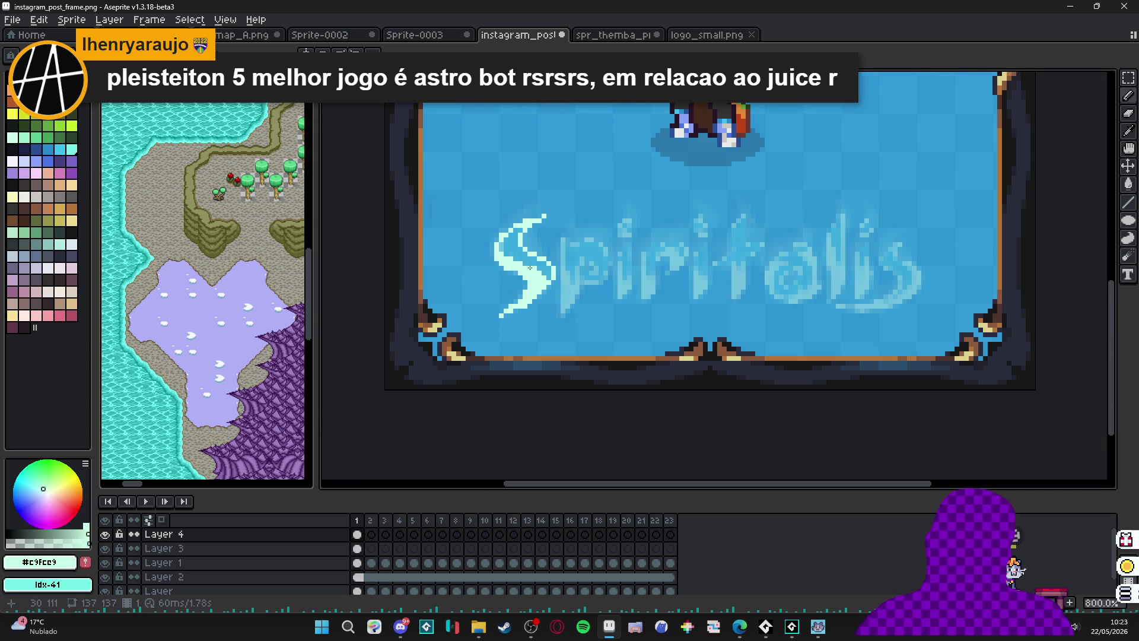
Pencil the p's vertical stem in pale mint beside the S.
scroll(555, 240, "up", 2)
scroll(554, 240, "down", 1)
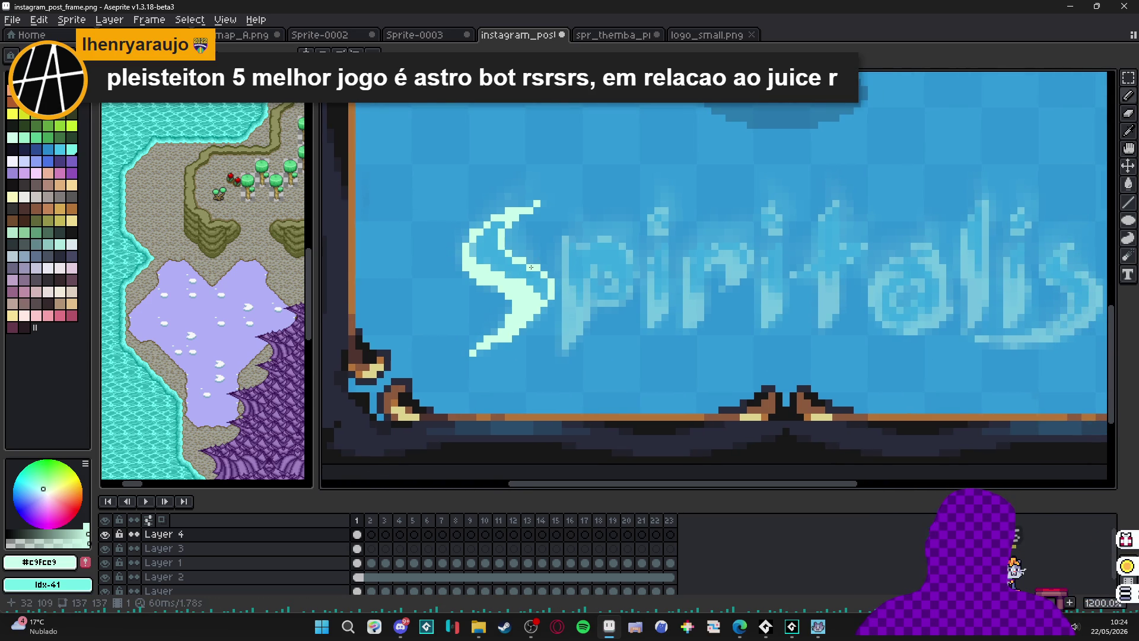
left_click_drag(558, 204, 518, 202)
scroll(509, 190, "up", 1)
left_click_drag(533, 253, 530, 406)
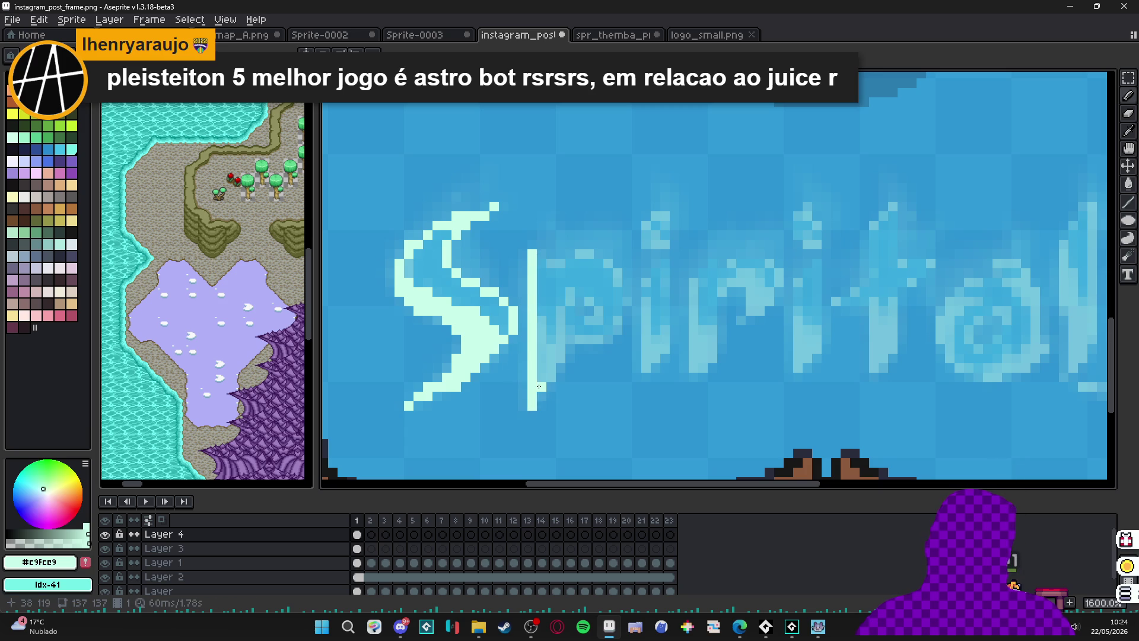
mouse_move(552, 359)
left_mouse_down()
mouse_move(560, 308)
mouse_move(541, 340)
mouse_move(539, 325)
left_mouse_up()
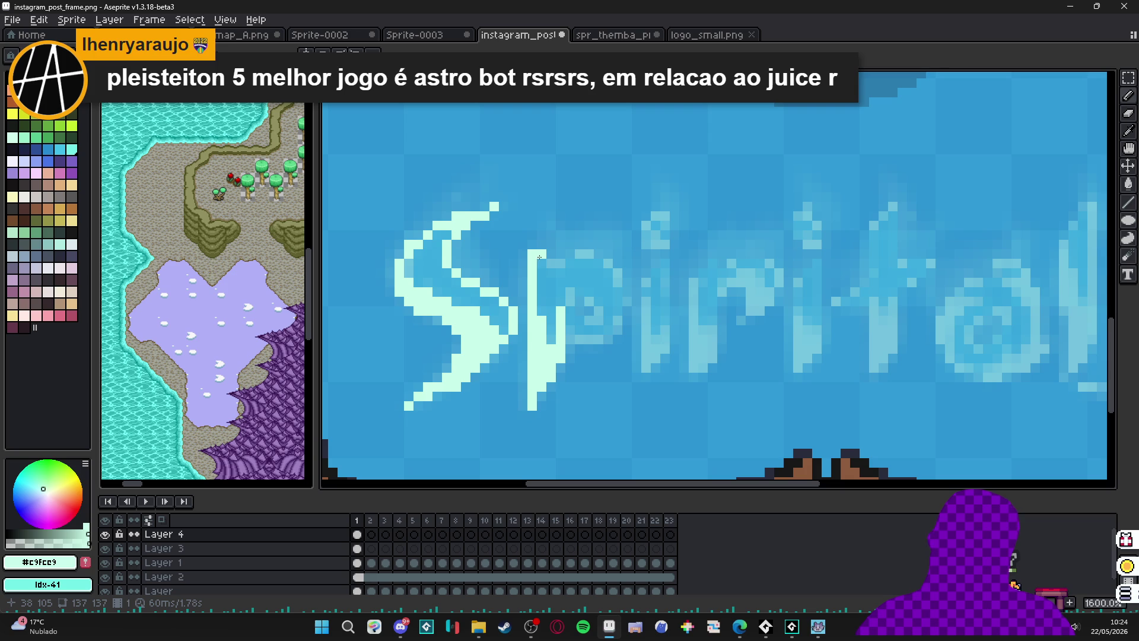
Draw and close the p's bowl, then drag out the logo_small.png tab.
left_click_drag(540, 257, 589, 254)
left_click(608, 264)
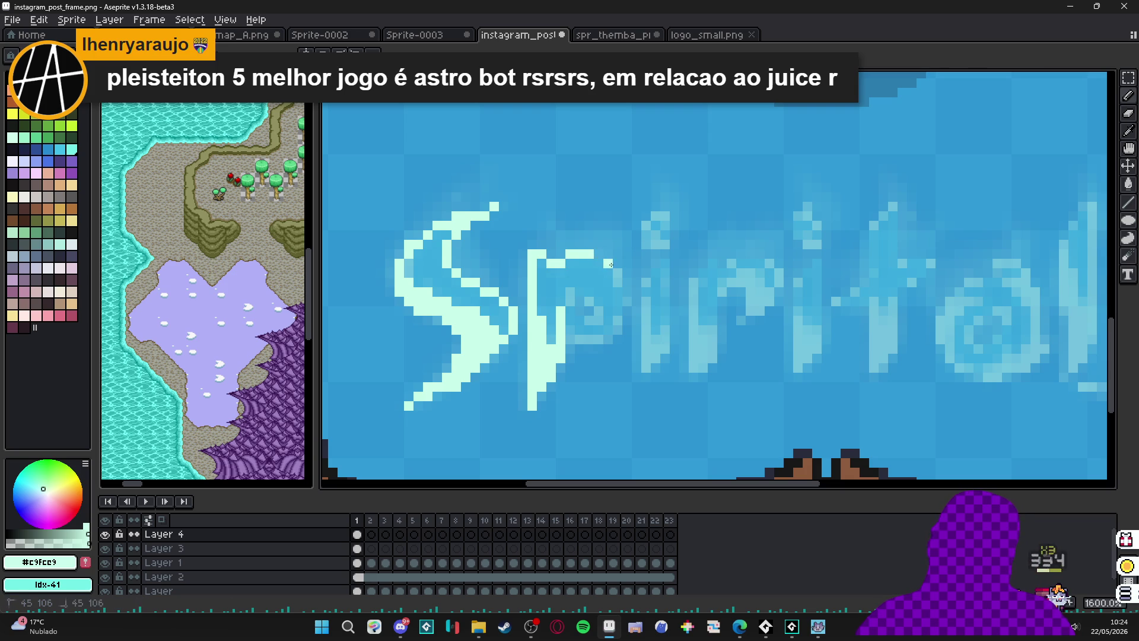
left_click(598, 254)
left_click(617, 292)
left_click(617, 302)
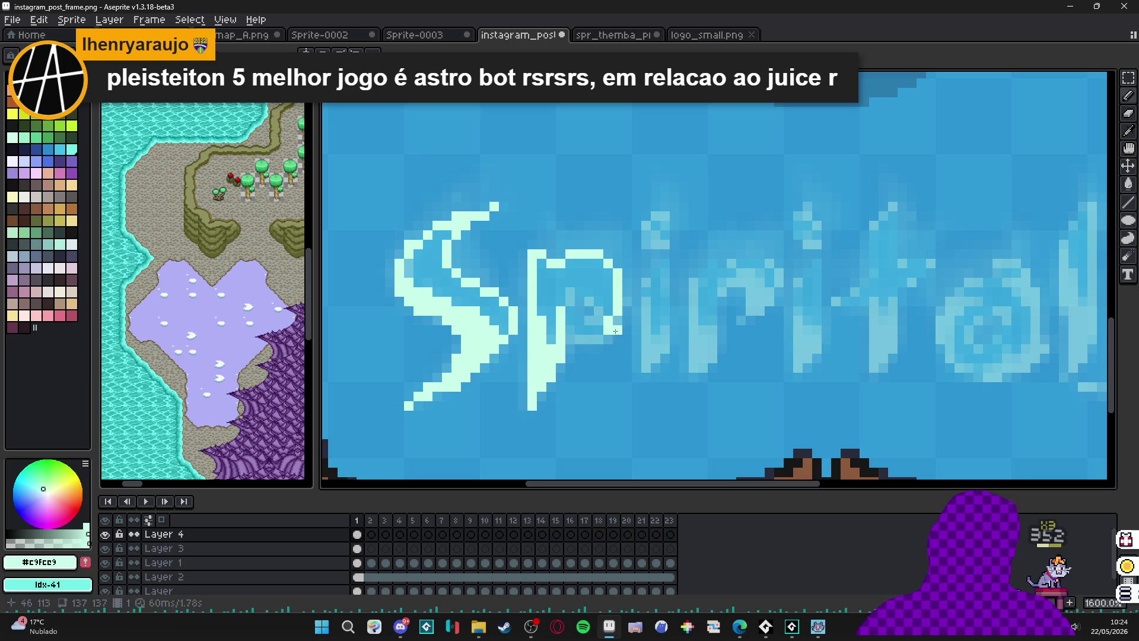
mouse_move(617, 309)
left_mouse_down()
mouse_move(609, 340)
mouse_move(567, 340)
left_mouse_up()
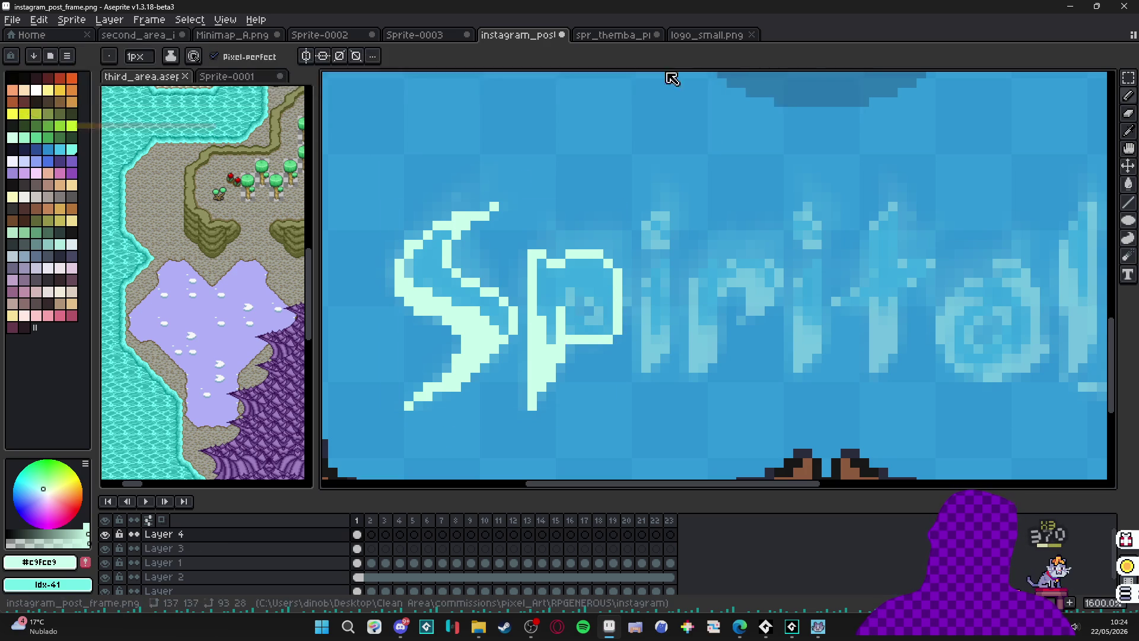
left_click(627, 38)
mouse_move(709, 37)
left_mouse_down()
mouse_move(256, 267)
mouse_move(294, 279)
mouse_move(232, 301)
left_mouse_up()
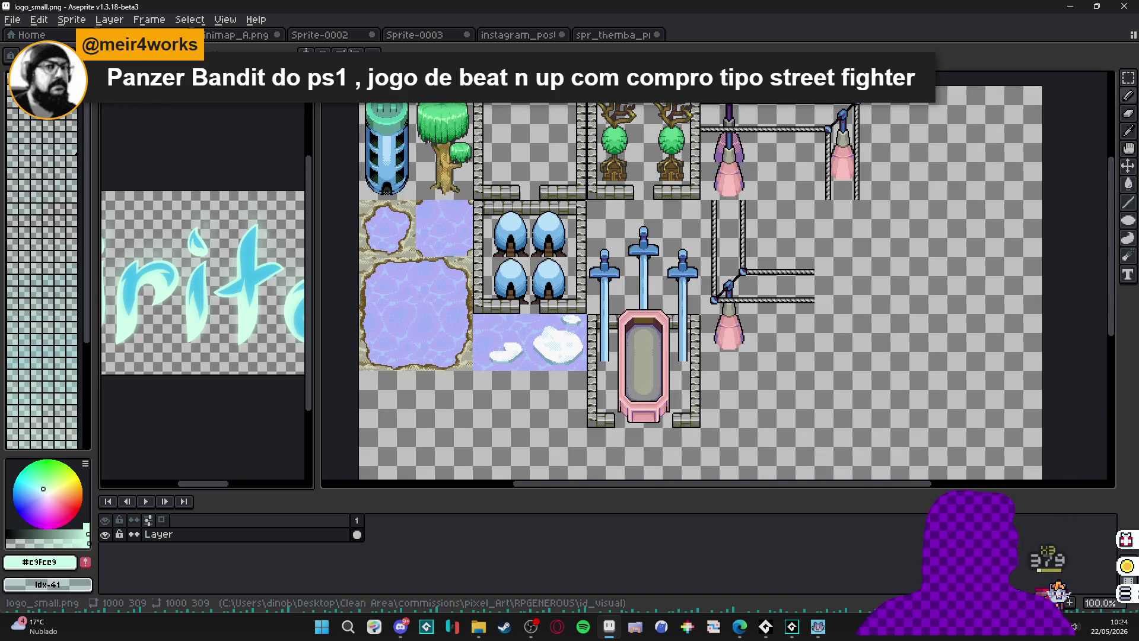
Dock logo_small.png in its own taller split view beside the post.
mouse_move(178, 95)
left_mouse_down()
mouse_move(427, 142)
mouse_move(435, 128)
left_mouse_up()
left_click_drag(677, 191, 677, 260)
scroll(674, 169, "down", 1)
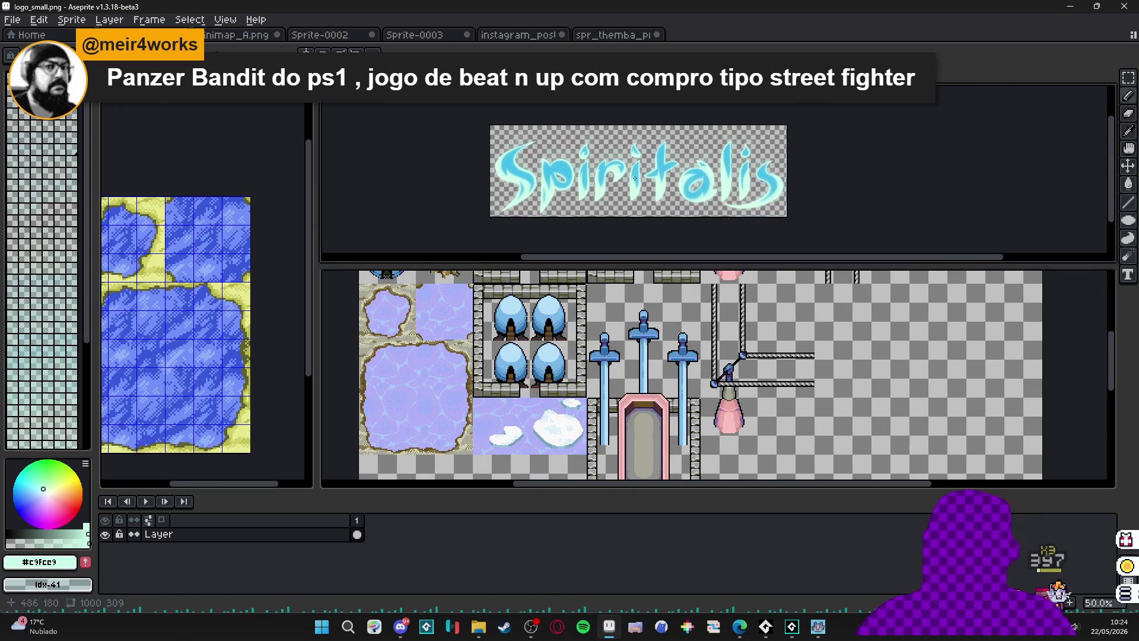
scroll(675, 169, "up", 1)
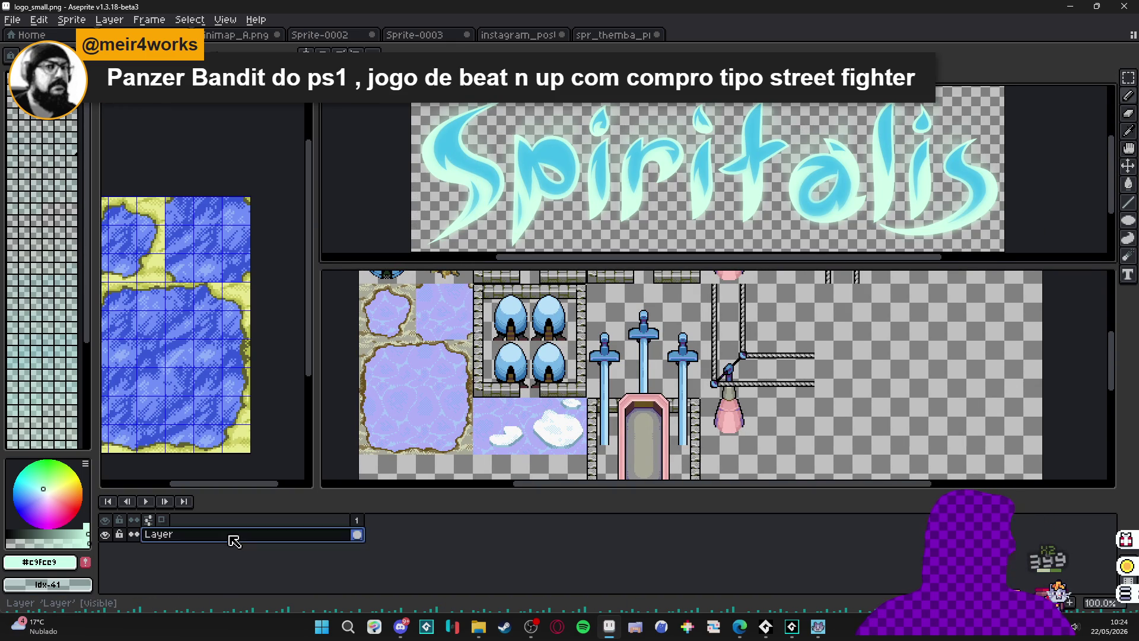
Add a layer beneath the logo and fill it dark navy from the AAP-Splendor128 palette.
key("shift+n")
left_click_drag(232, 537, 287, 562)
scroll(597, 237, "down", 1)
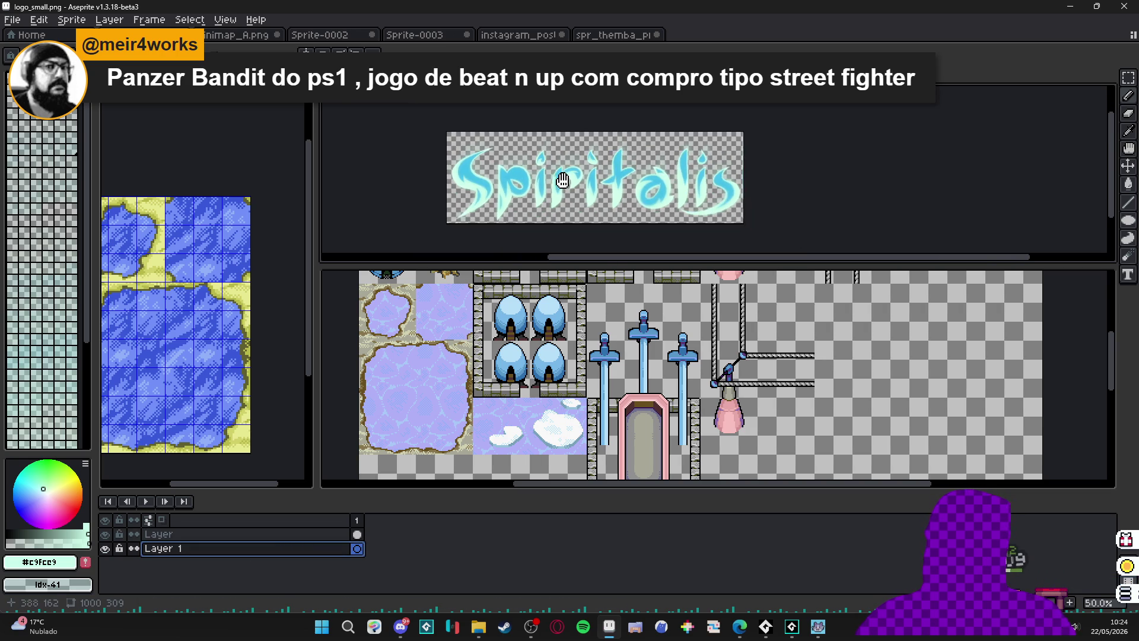
left_click(86, 463)
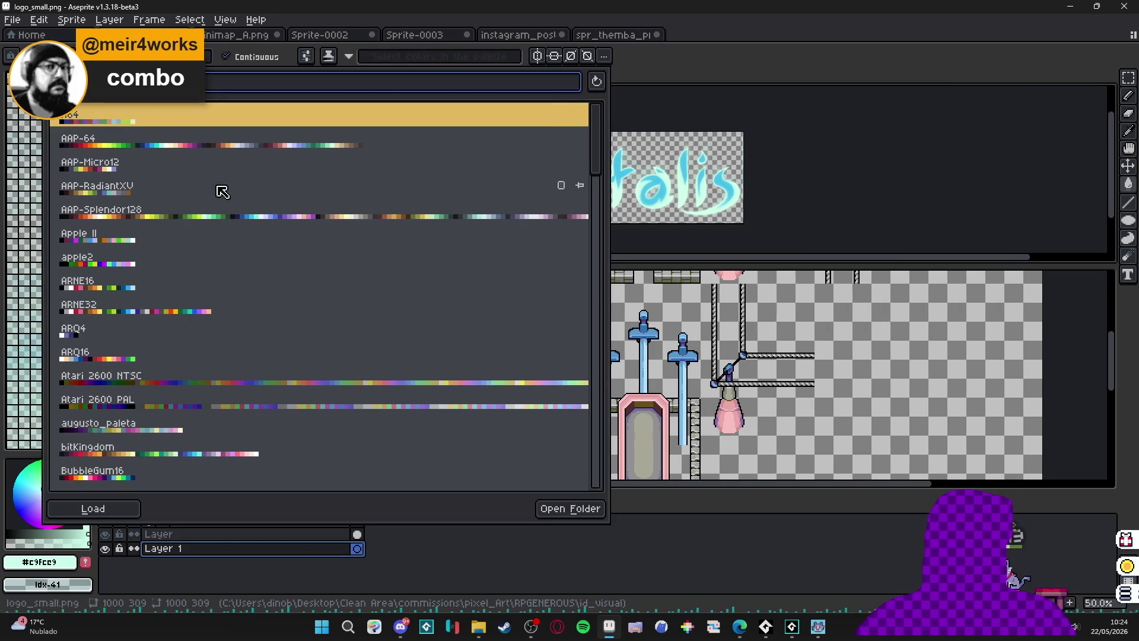
double_click(407, 215)
left_click(46, 285)
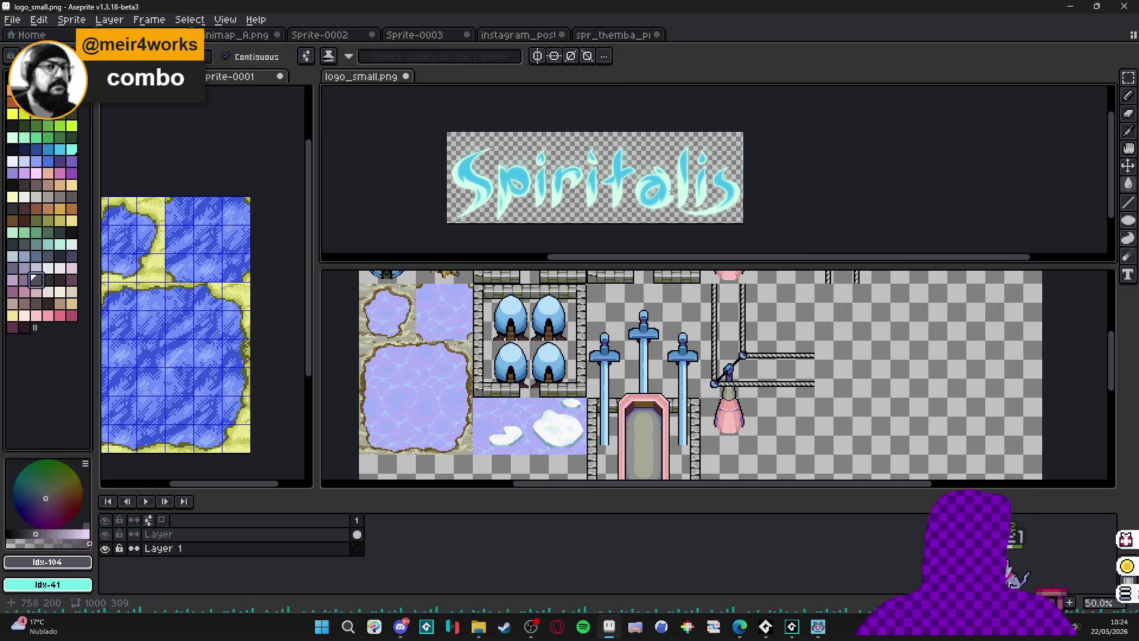
left_click(474, 202)
scroll(474, 202, "up", 1)
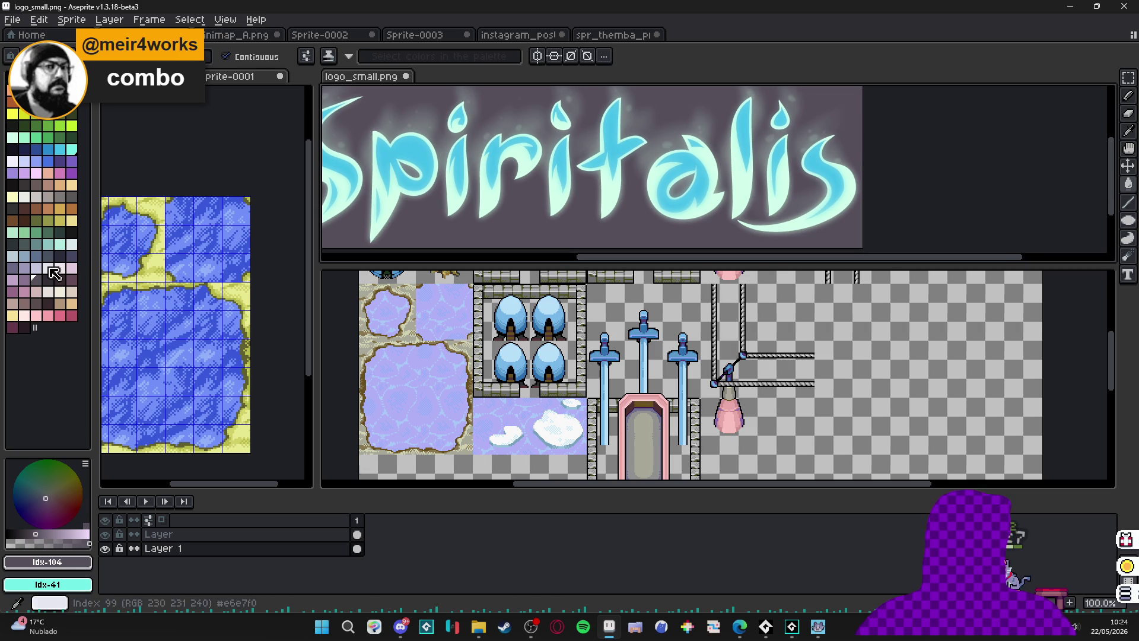
left_click(57, 254)
left_click(677, 119)
mouse_move(655, 192)
left_mouse_down()
mouse_move(679, 186)
mouse_move(694, 205)
left_mouse_up()
scroll(694, 204, "down", 1)
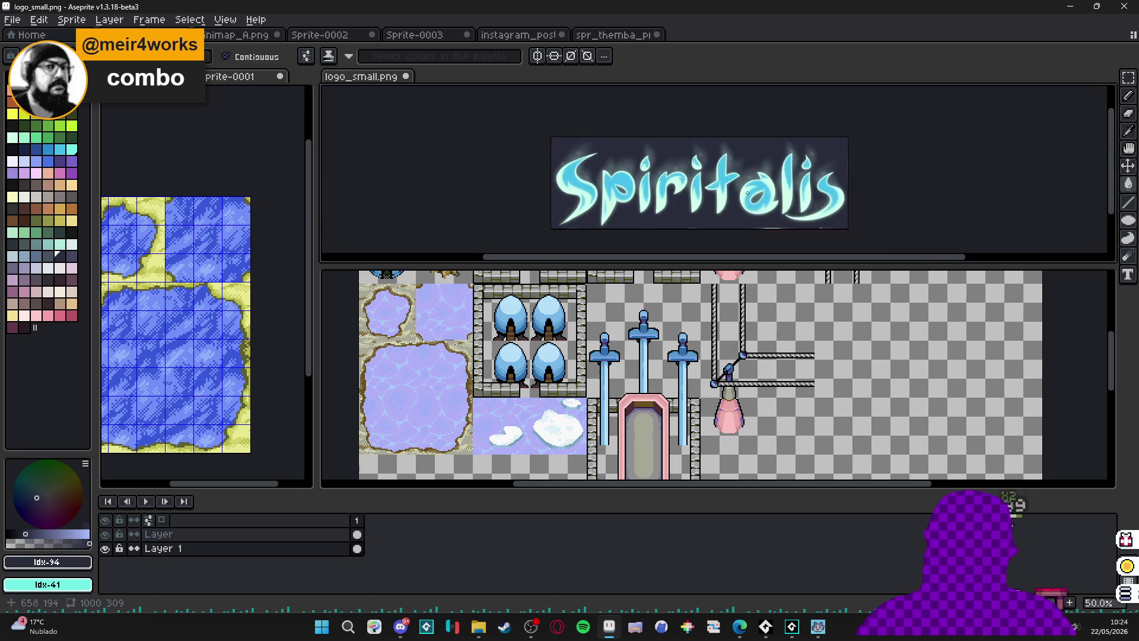
Return to instagram_post_frame with the traced letters in view.
left_click(542, 39)
scroll(636, 364, "down", 1)
left_click_drag(637, 363, 631, 397)
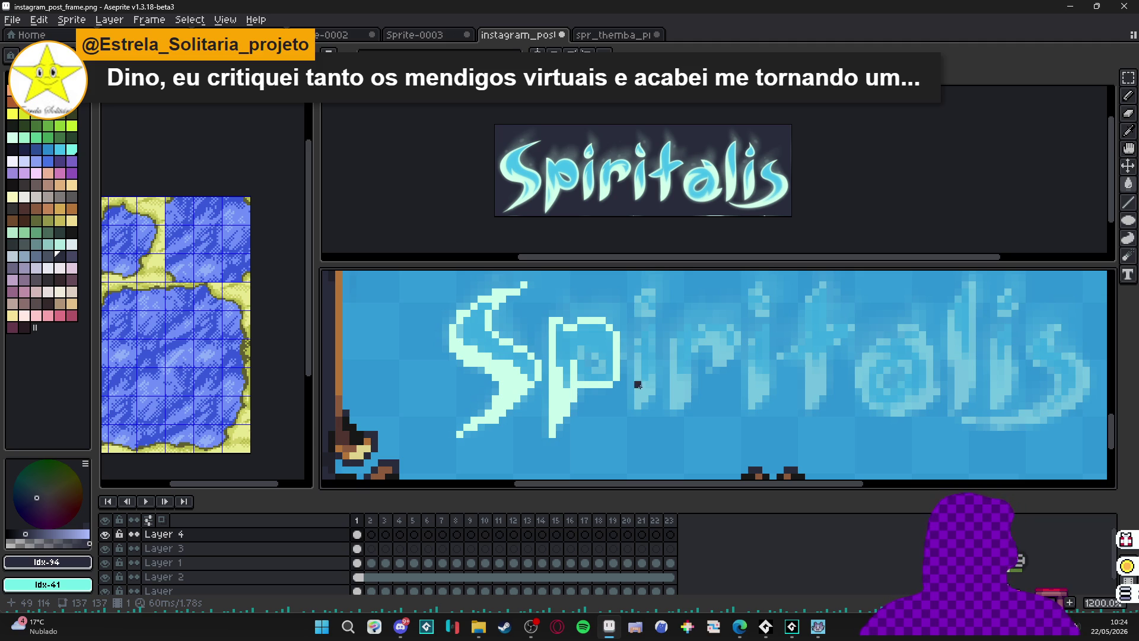
Pick the S's pale mint #c9fce9 and add a pixel inside the p's loop.
left_click_drag(645, 384, 503, 387)
key("b")
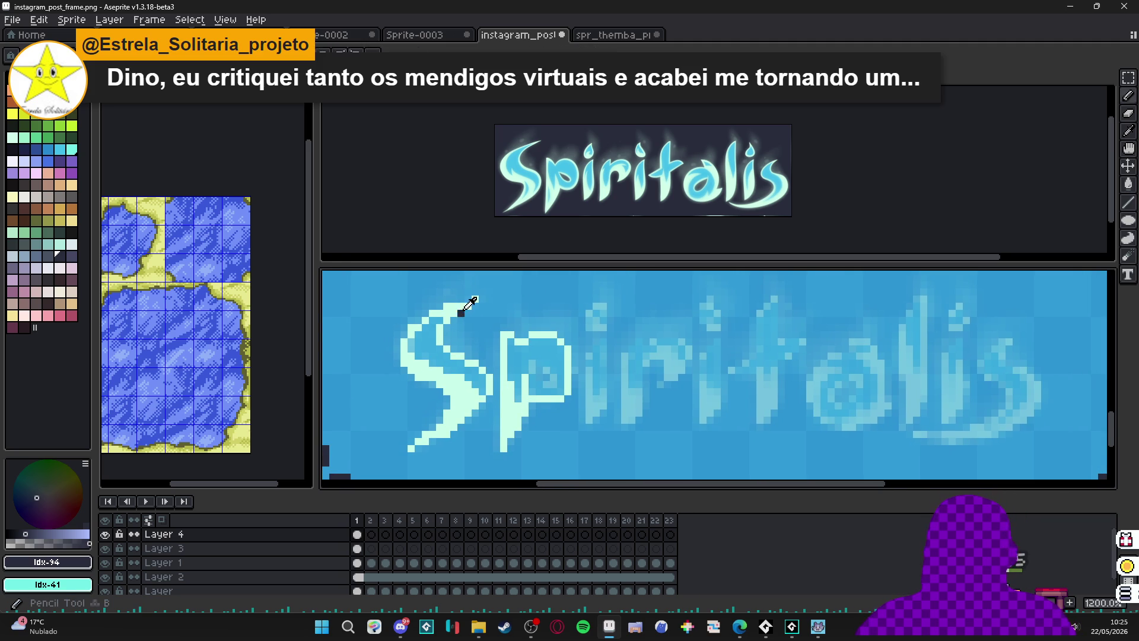
left_click(468, 302, "alt")
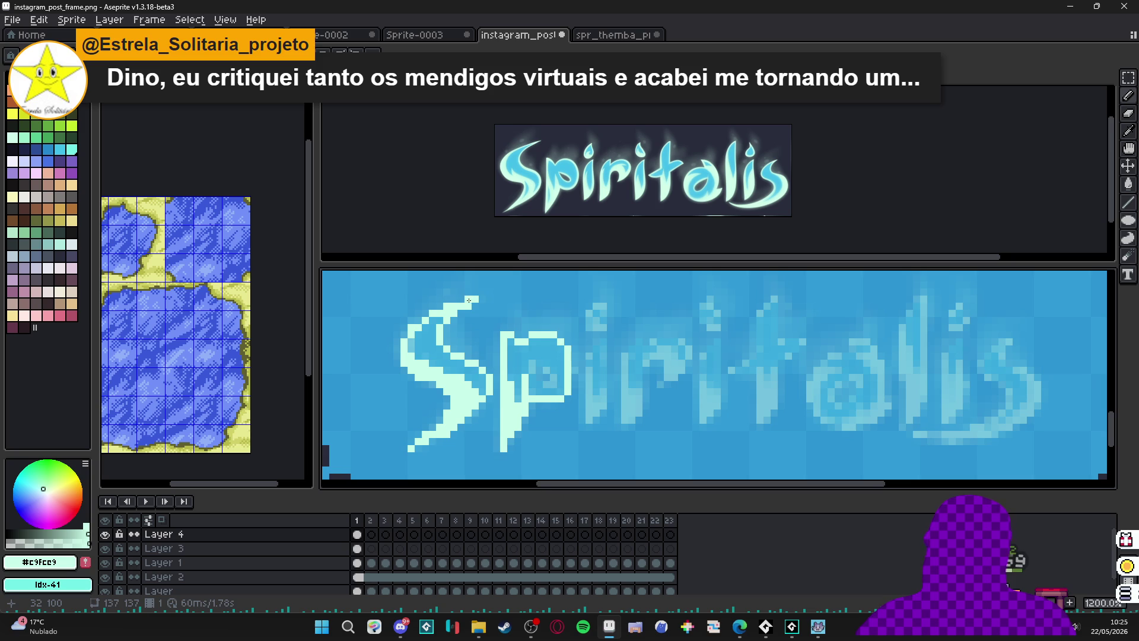
scroll(468, 301, "down", 1)
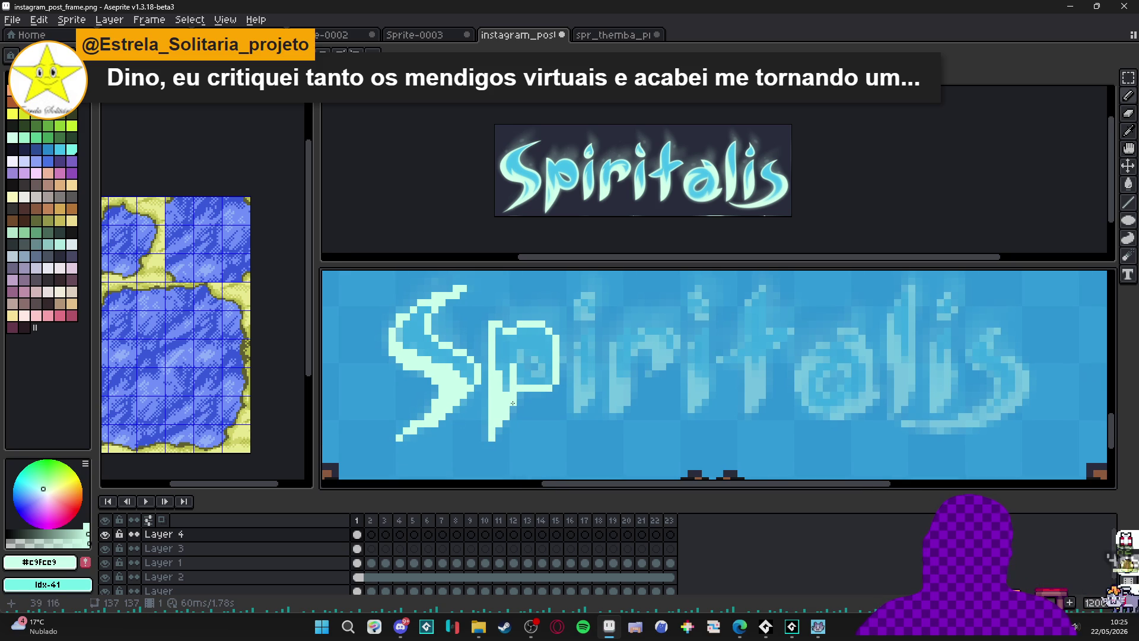
scroll(516, 374, "right", 3)
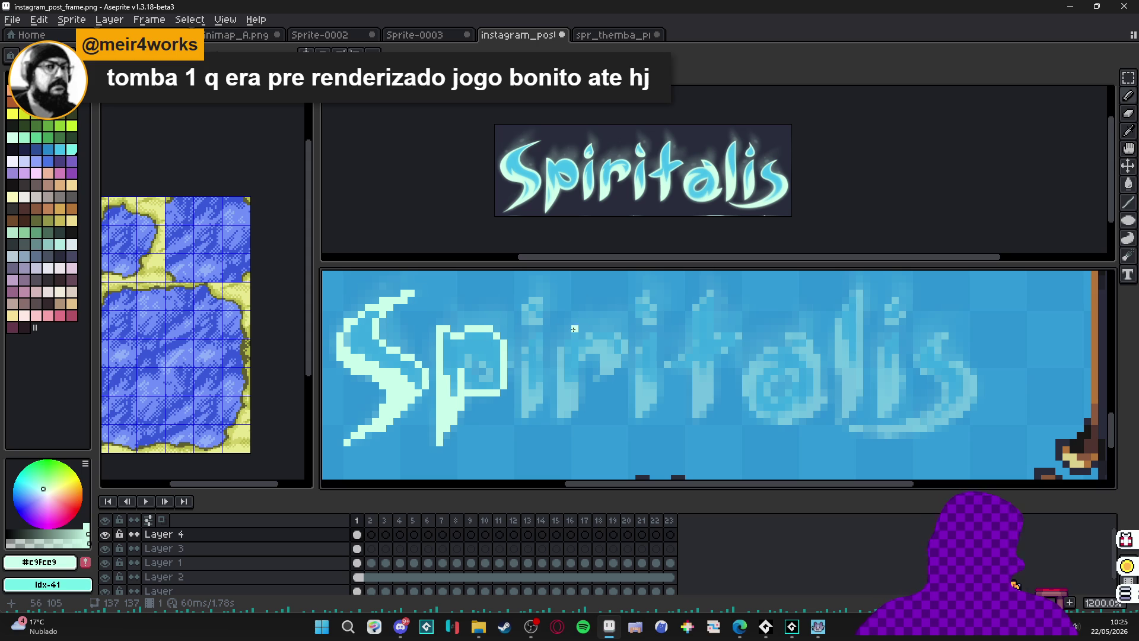
scroll(517, 351, "up", 3)
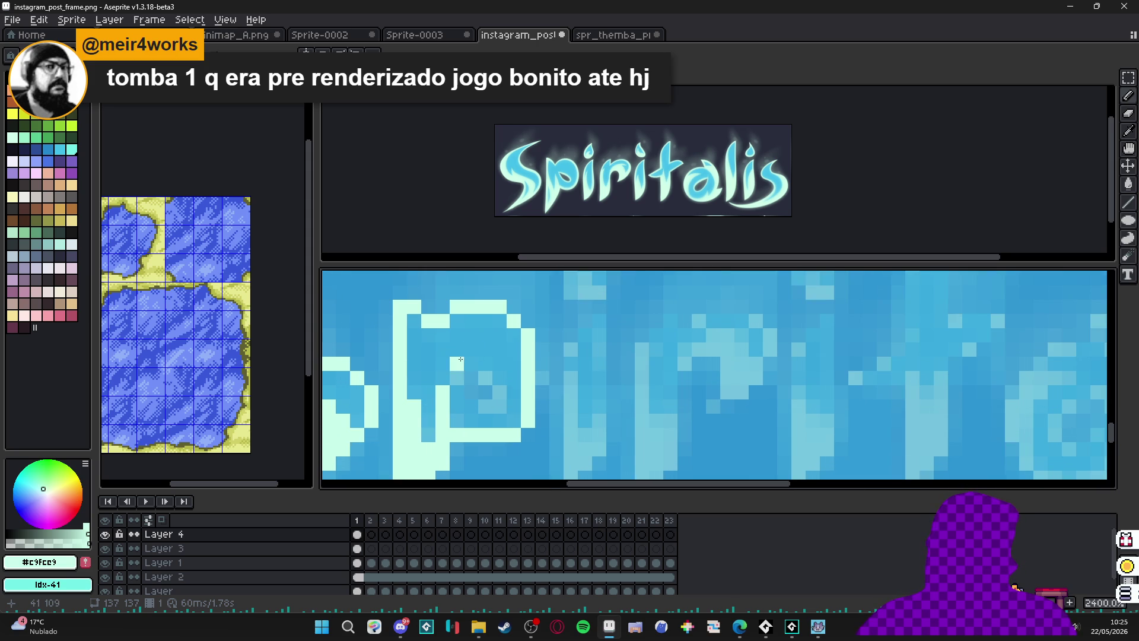
left_click(499, 388)
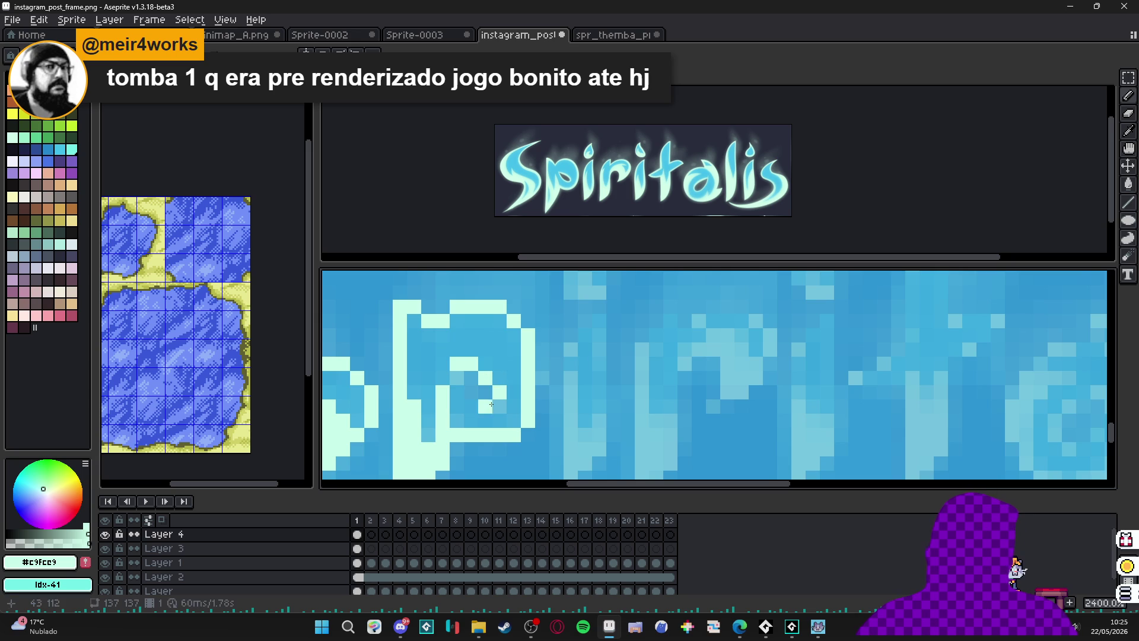
Bring the Steam library window with My Desktop Friend to the front.
scroll(520, 404, "down", 6)
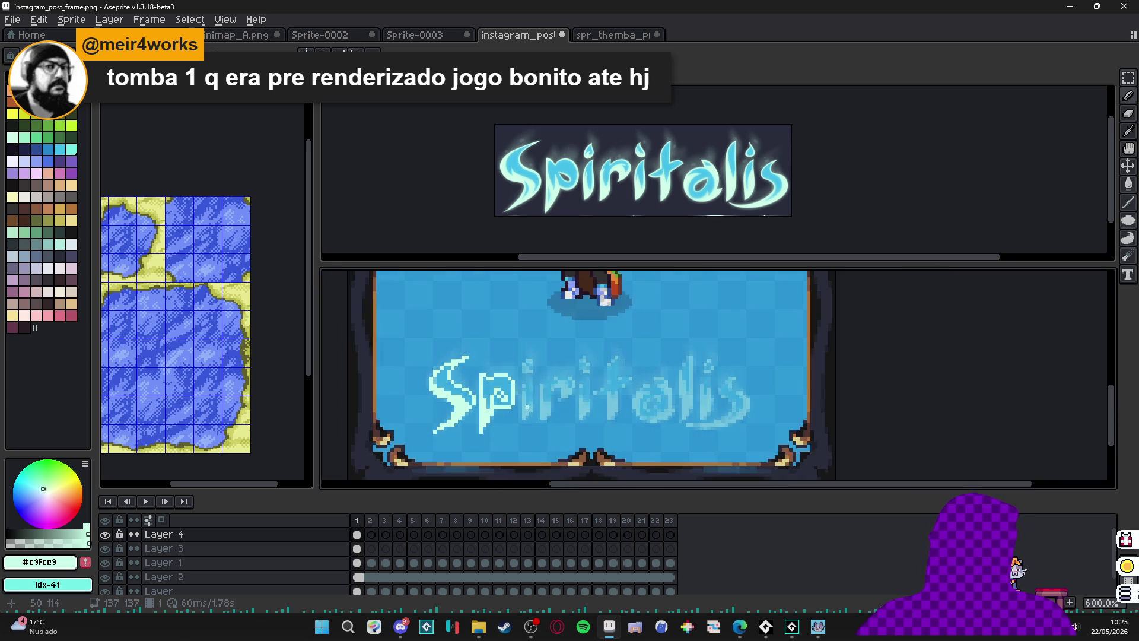
scroll(521, 405, "up", 6)
scroll(504, 396, "down", 5)
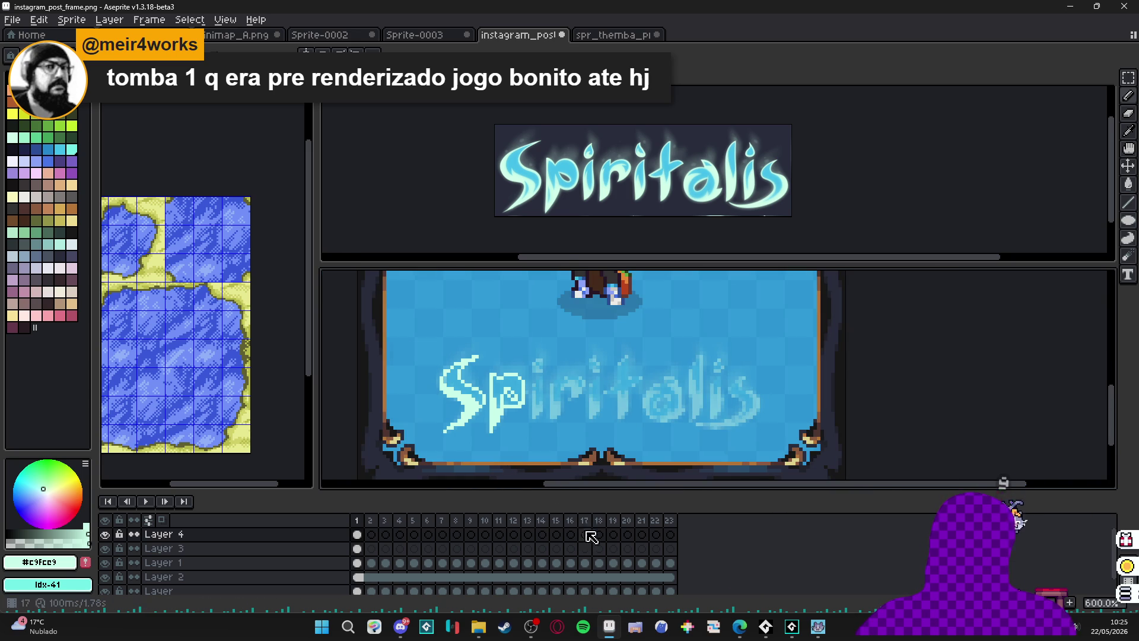
left_click(505, 626)
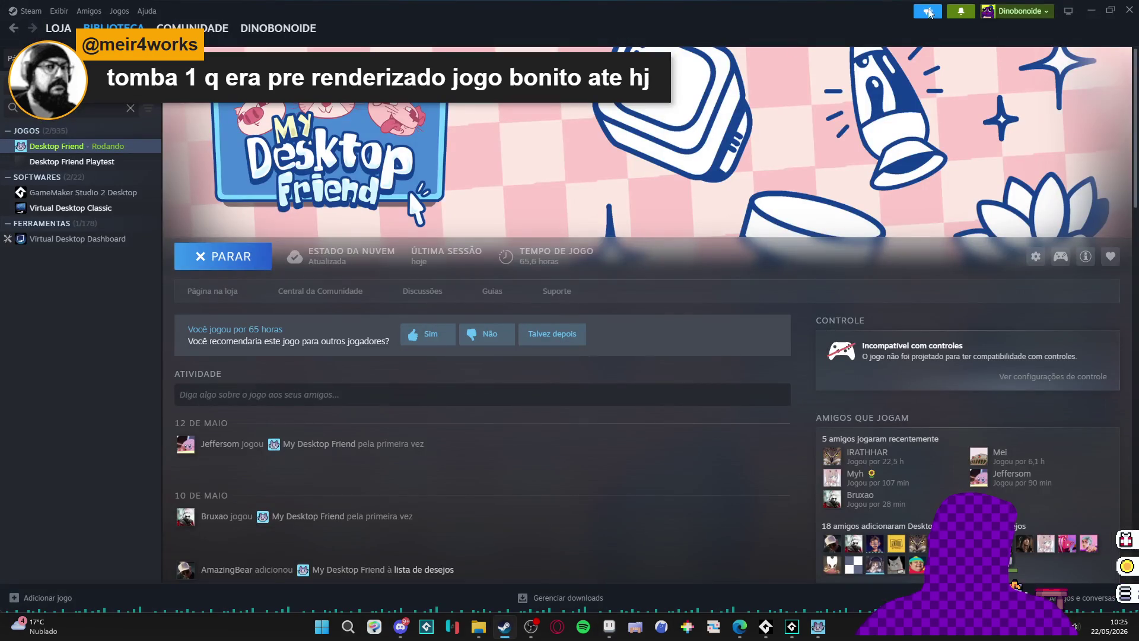
Minimize the Steam library window to bring Aseprite back to the front.
left_click(1090, 10)
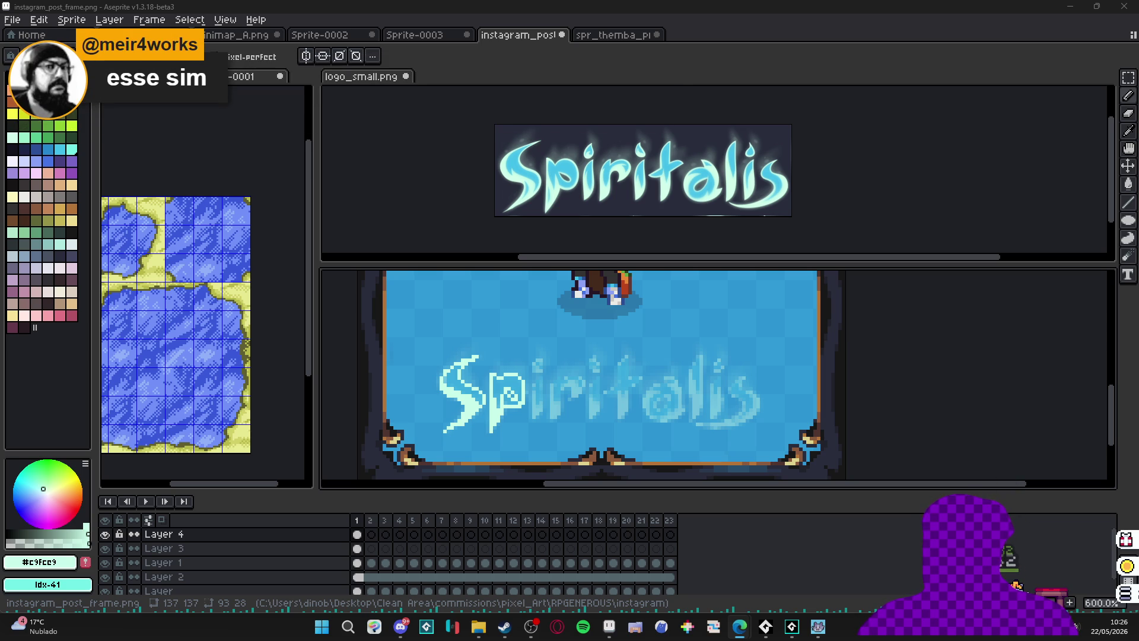
Switch to the Microsoft Edge window showing the Tomba forest screenshot.
key("alt+Tab")
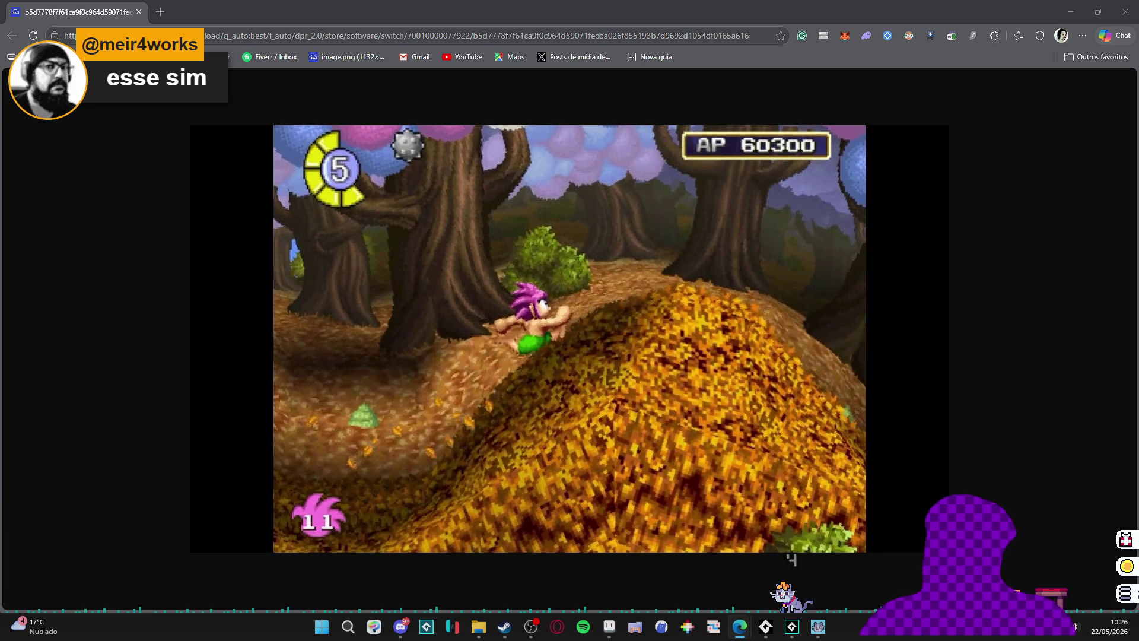
Merge the second screenshot into Edge as a tab, close it, then close the browser.
mouse_move(0, 122)
left_mouse_down()
mouse_move(186, 122)
mouse_move(219, 12)
left_mouse_up()
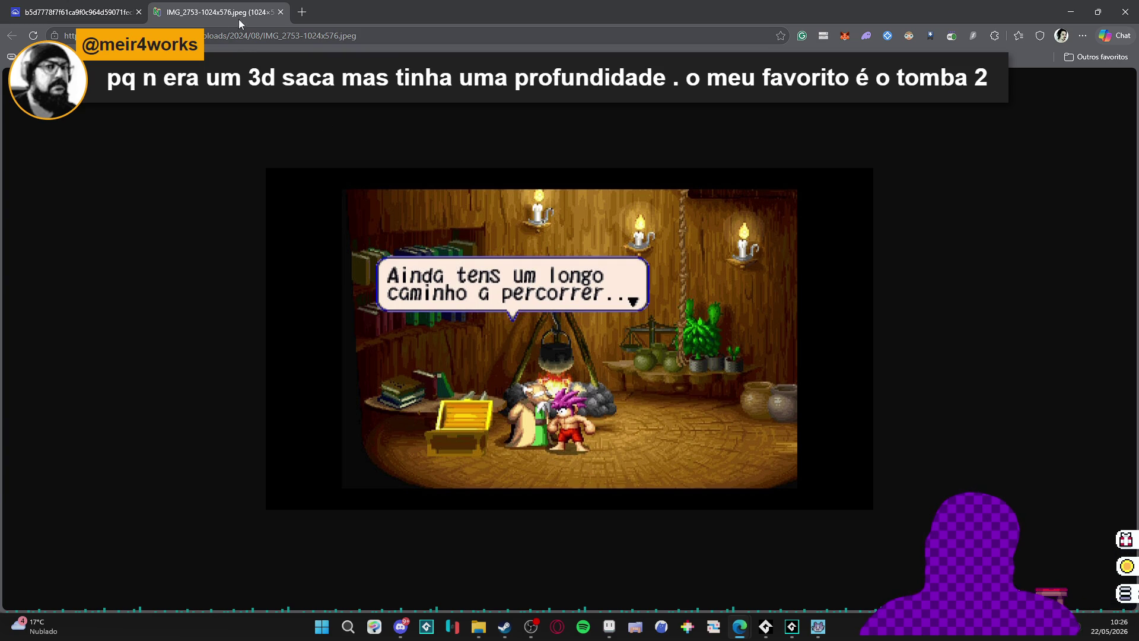
left_click(281, 12)
left_click(1124, 12)
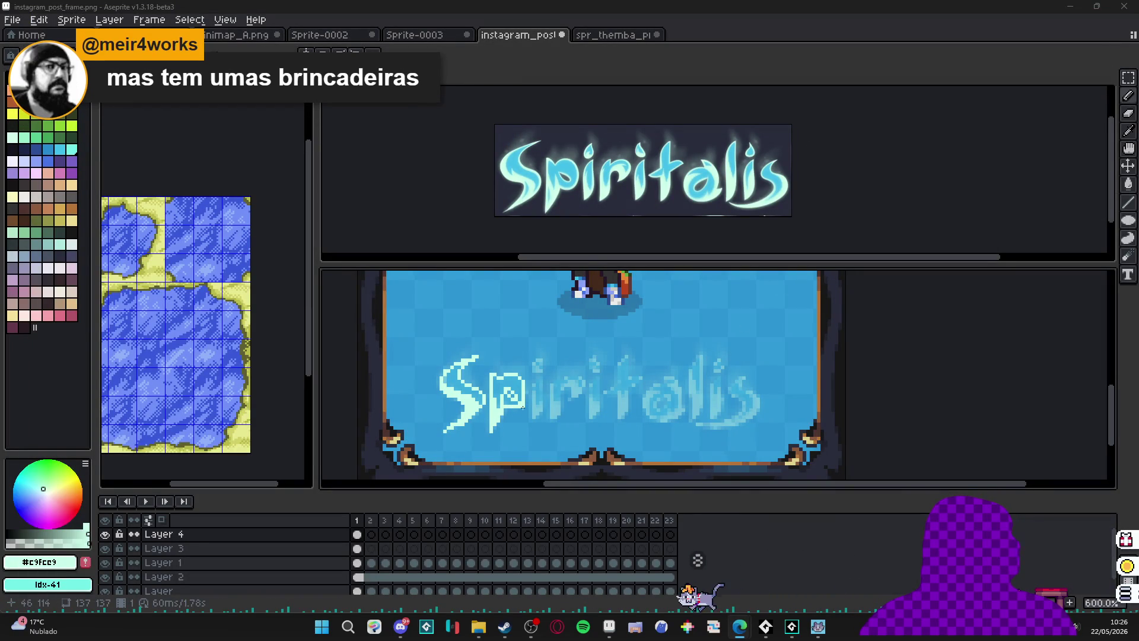
Outline the square dot of the i in pale mint over the faded reference.
scroll(533, 441, "up", 4)
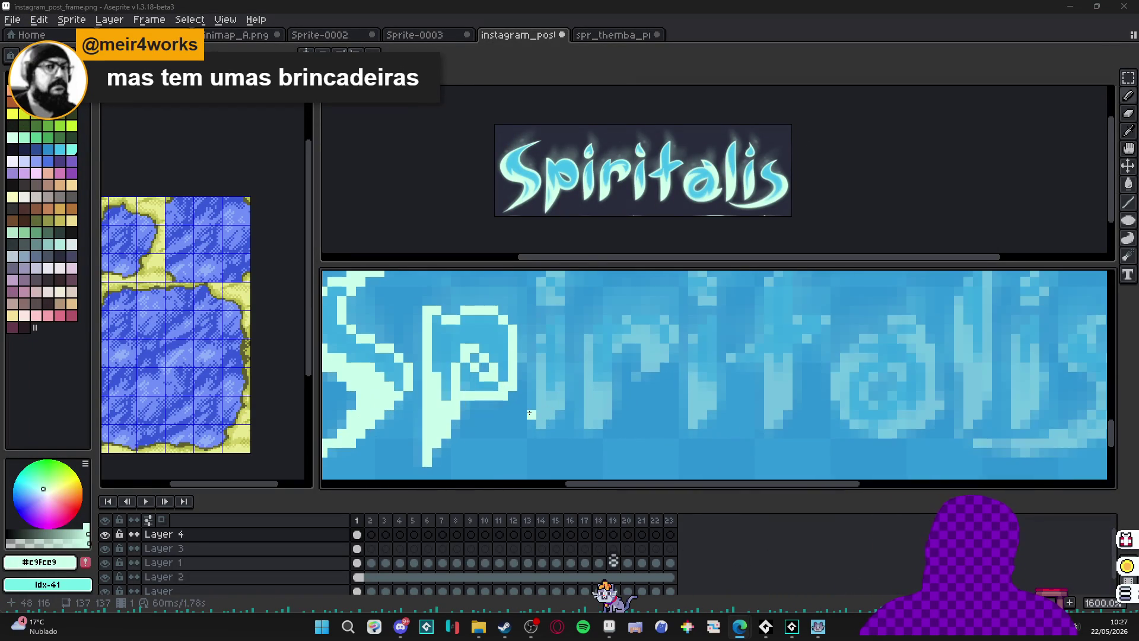
scroll(540, 423, "down", 4)
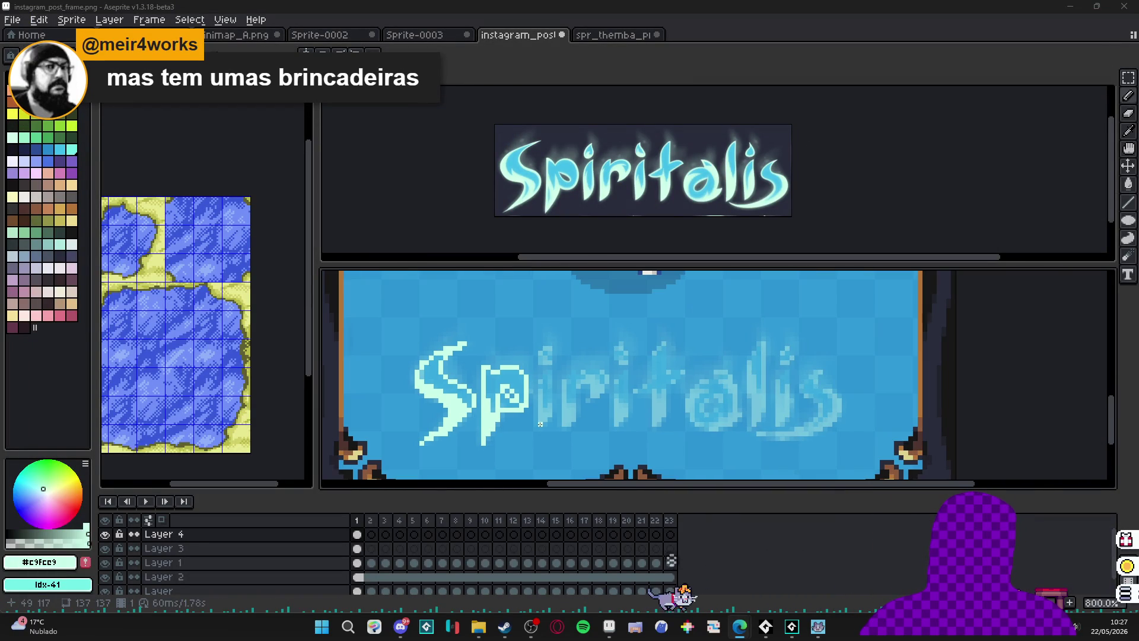
scroll(540, 423, "up", 4)
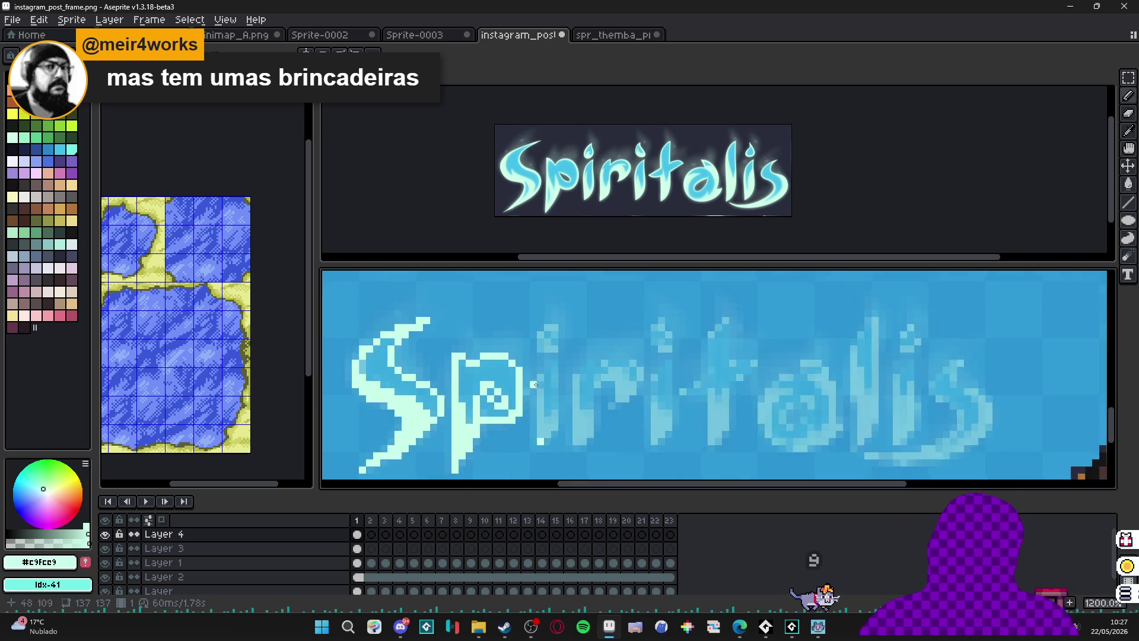
left_click_drag(550, 356, 562, 439)
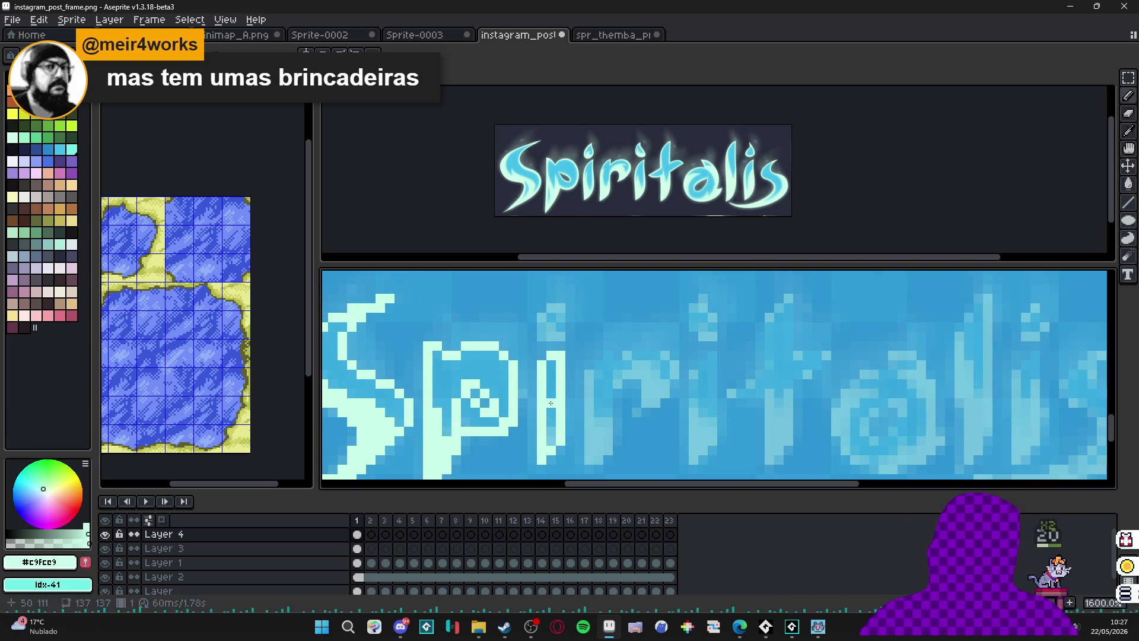
scroll(553, 354, "up", 2)
left_click_drag(537, 359, 556, 359)
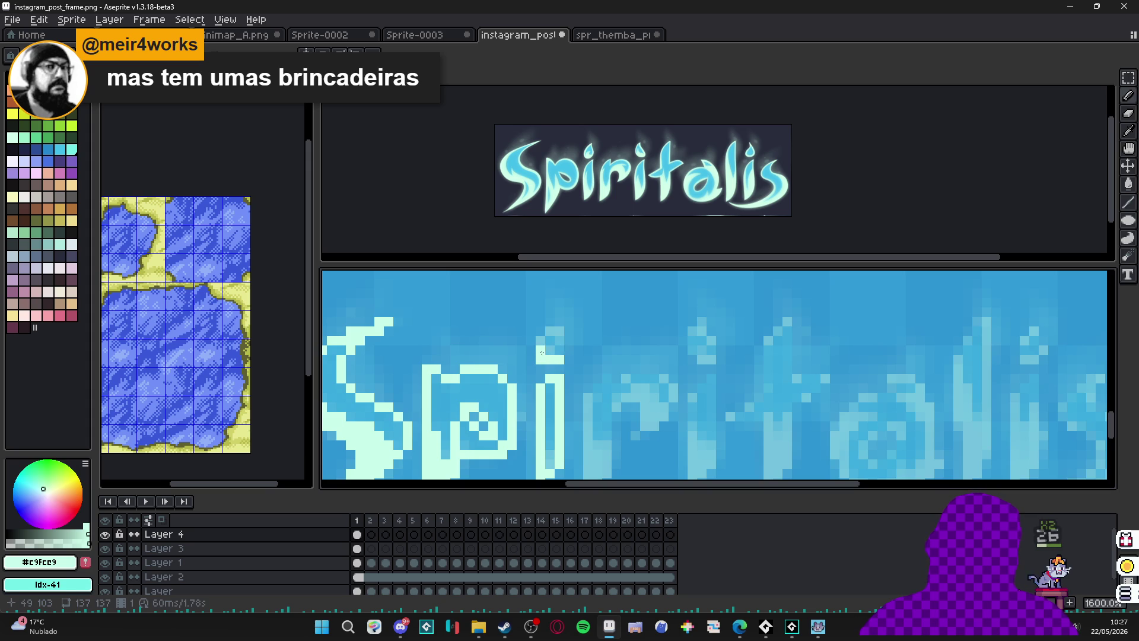
left_click_drag(550, 331, 559, 347)
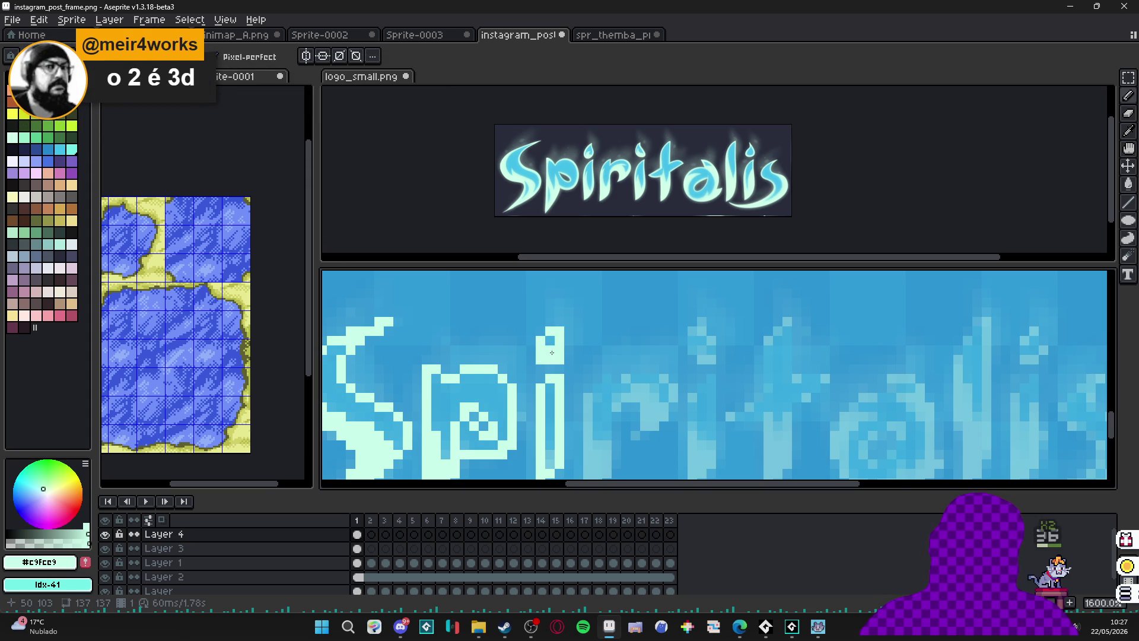
Widen the i's stem along its right edge and begin the r's stem.
scroll(565, 368, "down", 3)
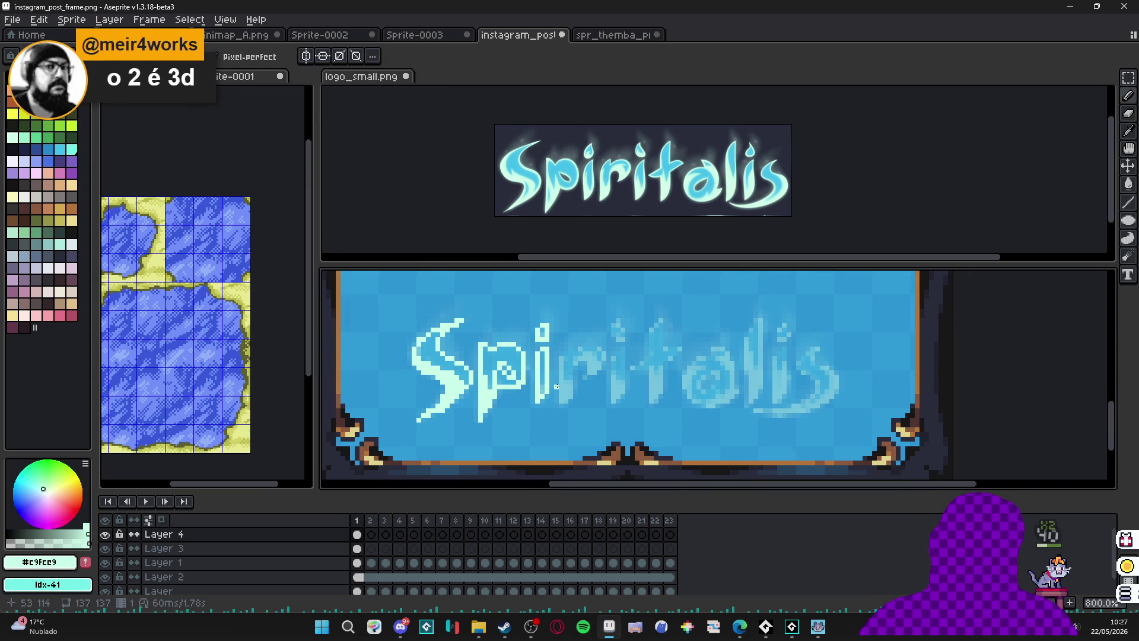
scroll(563, 385, "up", 3)
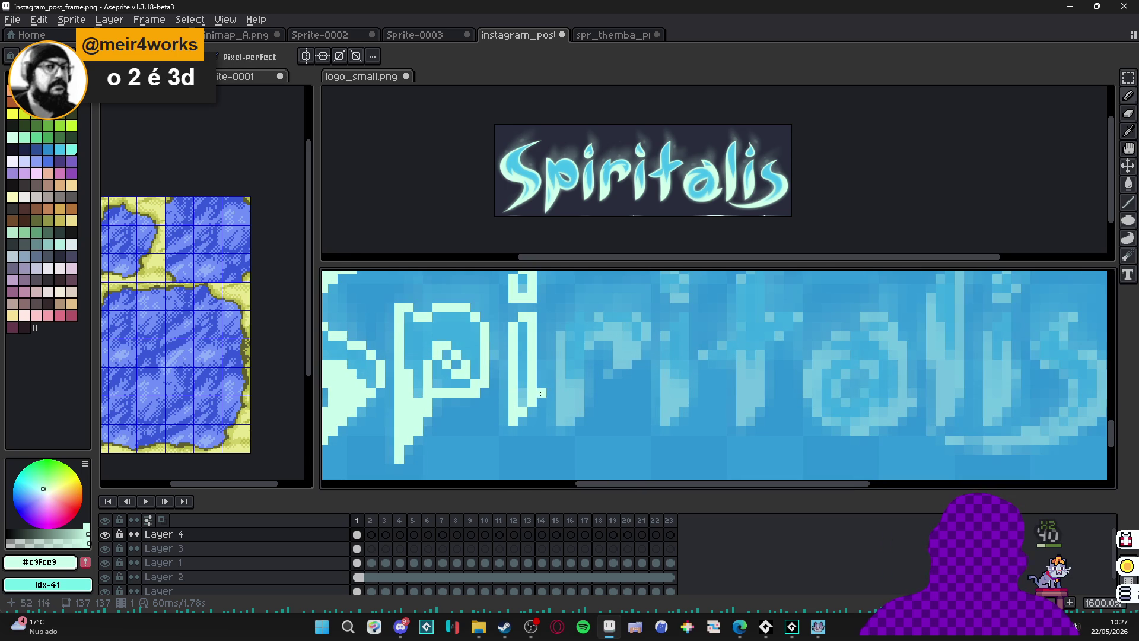
left_click_drag(540, 375, 540, 343)
left_click(538, 389)
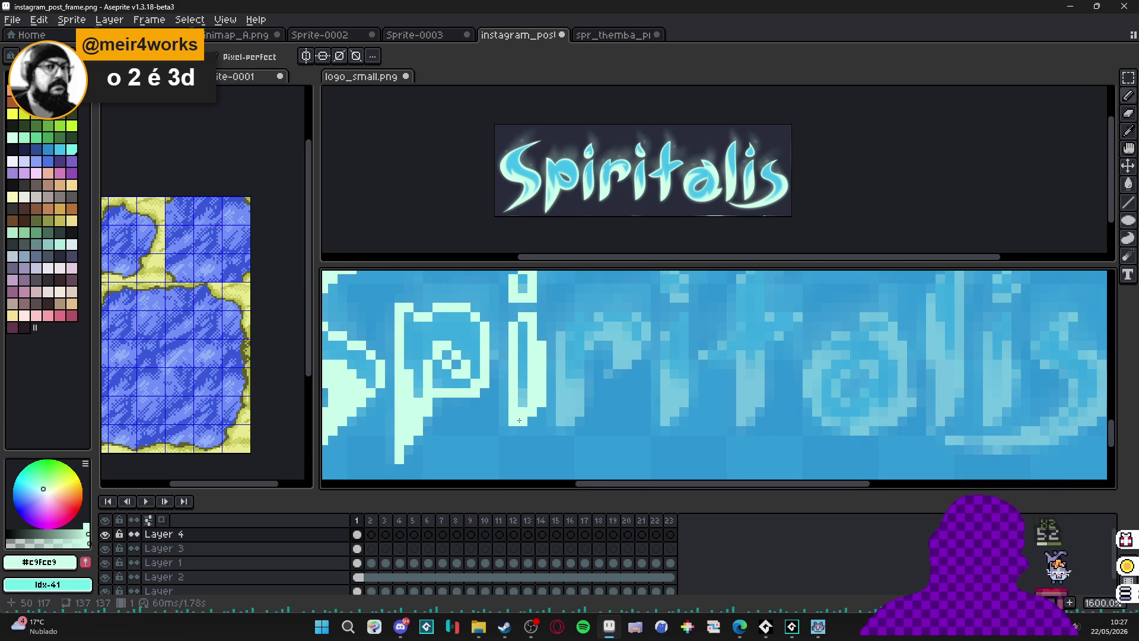
scroll(542, 422, "down", 3)
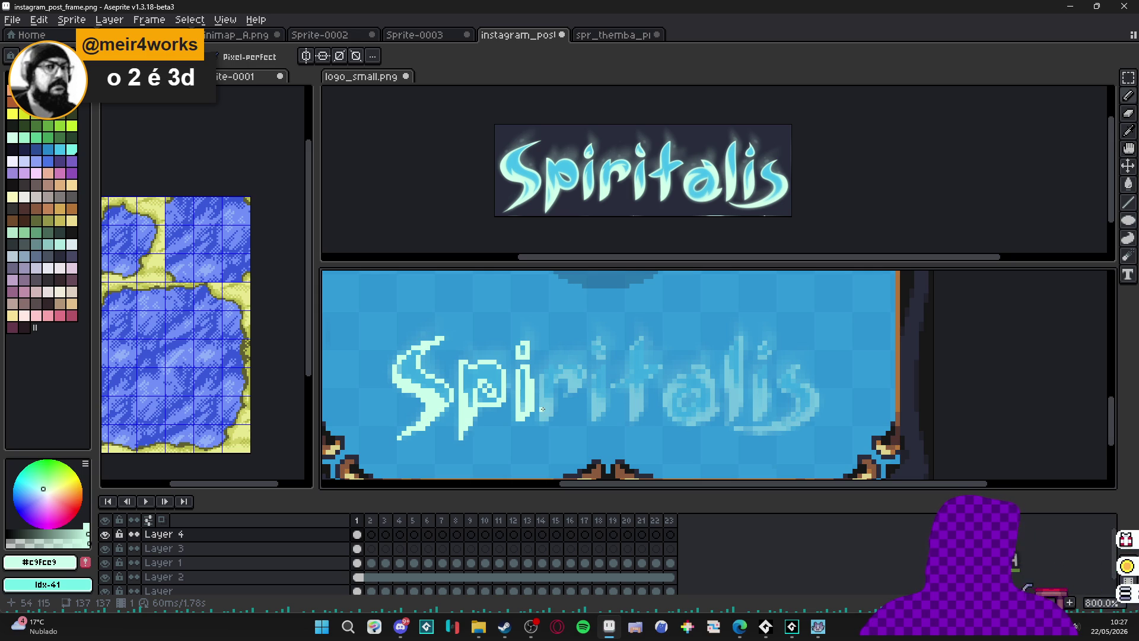
scroll(546, 419, "up", 3)
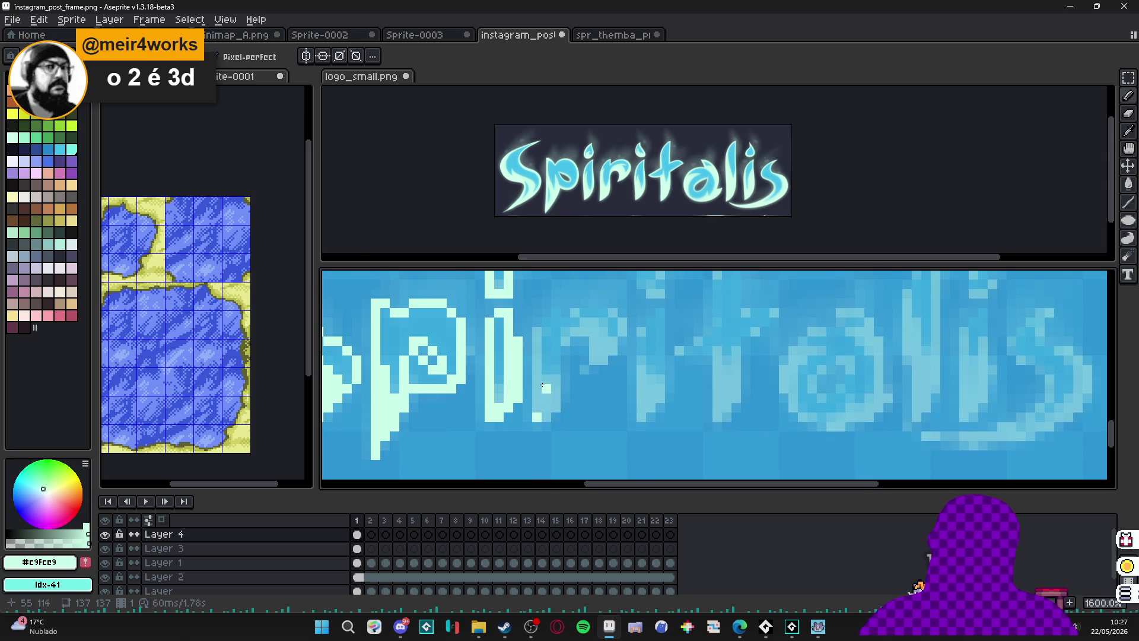
left_click_drag(528, 445, 528, 379)
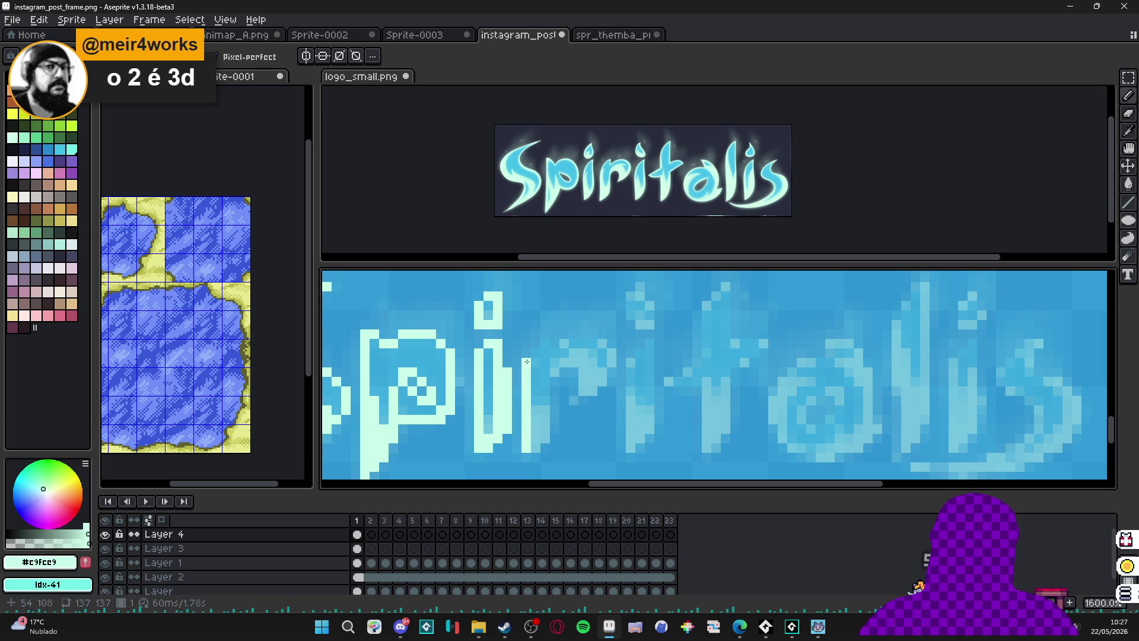
Draw the r's arm pixel by pixel, rising right then curving back down.
left_click(545, 344)
left_click(555, 353)
left_click(561, 346)
left_click(574, 344)
left_click(584, 344)
left_click(592, 344)
left_click(602, 343)
left_click(612, 353)
left_click(611, 362)
left_click(602, 381)
left_click(586, 390)
left_click(571, 399)
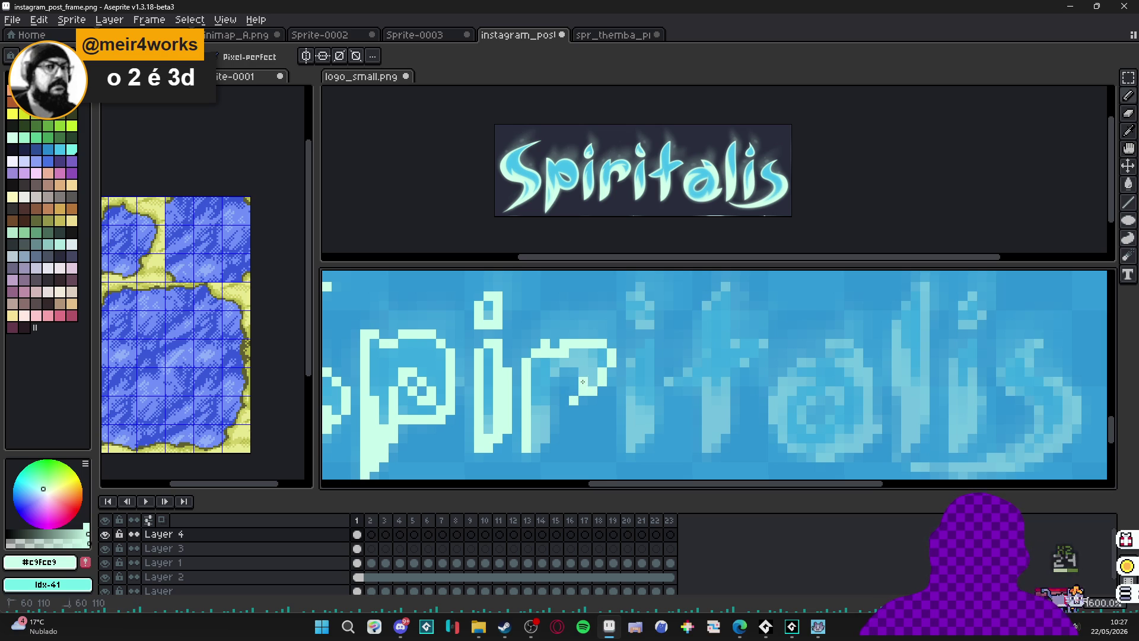
Draw the r's stem down to its base.
left_click(568, 365)
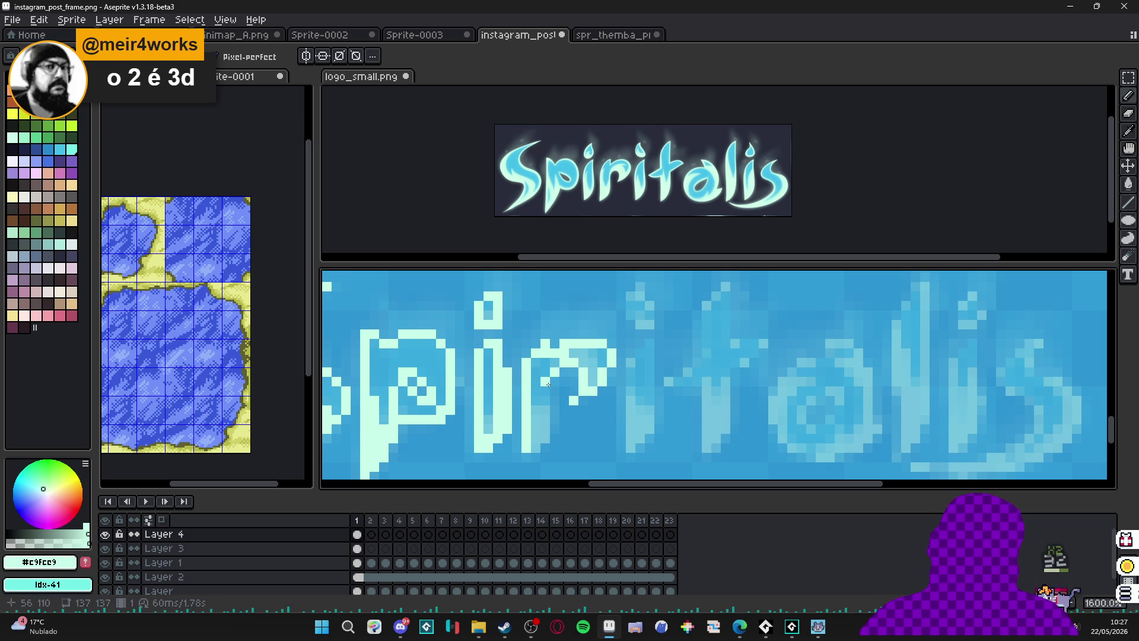
left_click_drag(543, 382, 542, 438)
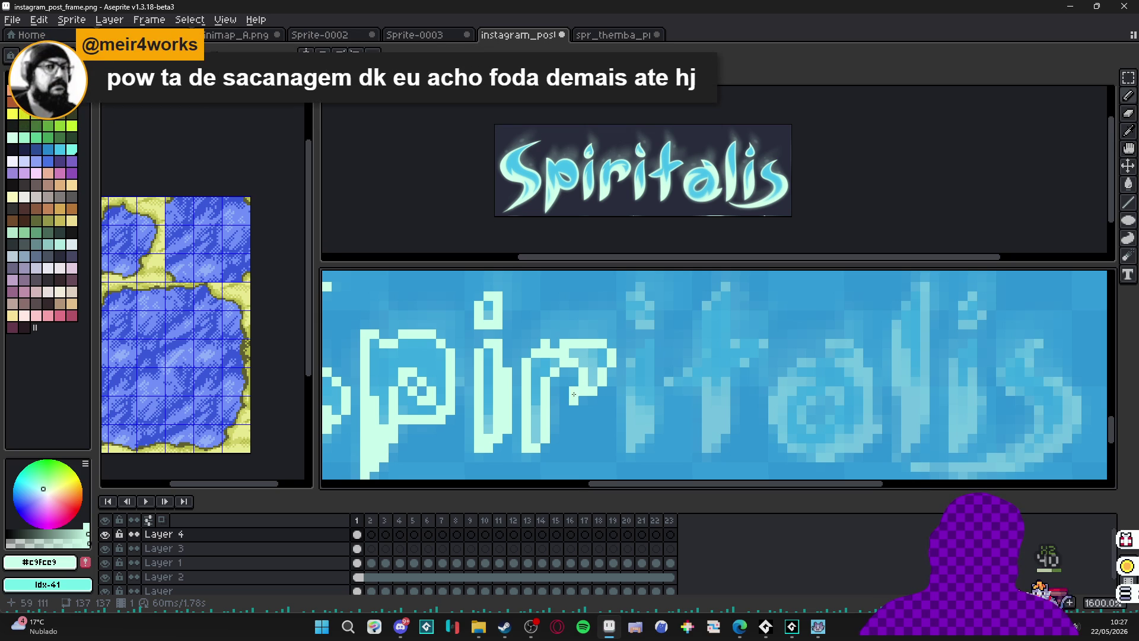
scroll(573, 395, "down", 2)
scroll(577, 346, "up", 2)
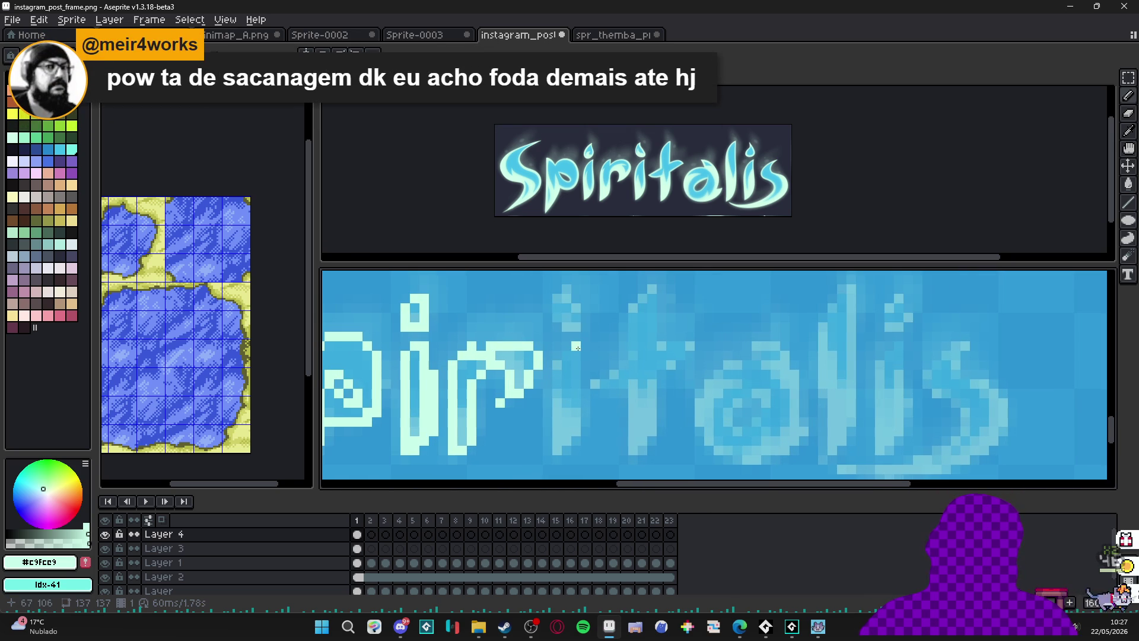
Draw the second i's straight stem with a curled foot and fill its dot.
left_click_drag(576, 344, 587, 436)
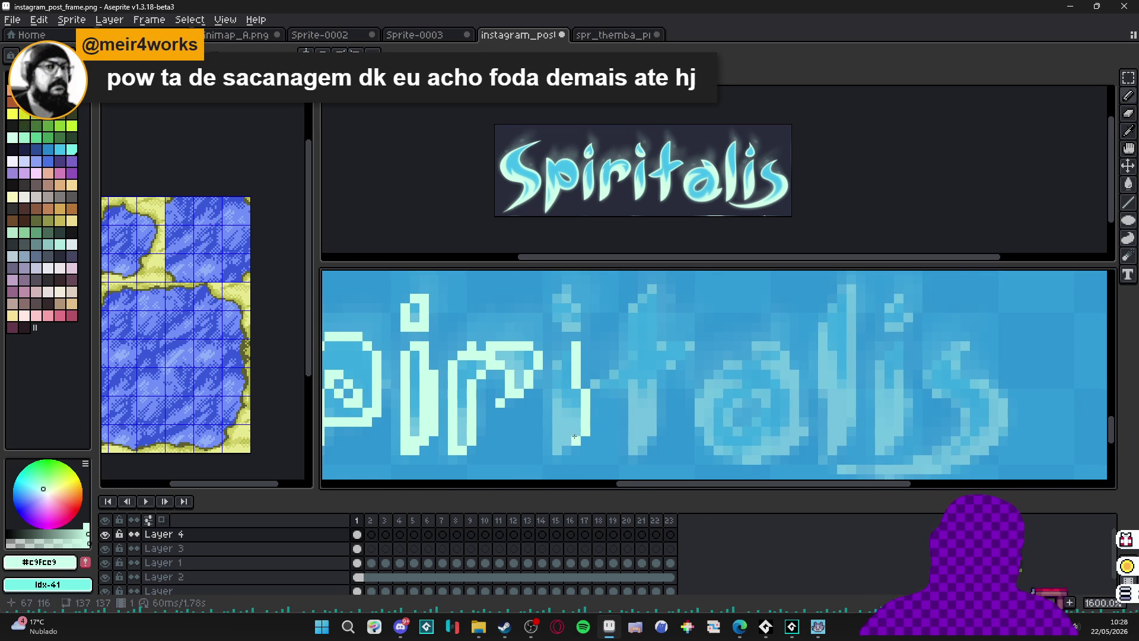
key("ctrl+z")
left_click_drag(576, 347, 579, 433)
mouse_move(575, 389)
left_mouse_down()
mouse_move(585, 436)
mouse_move(566, 451)
mouse_move(565, 356)
left_mouse_up()
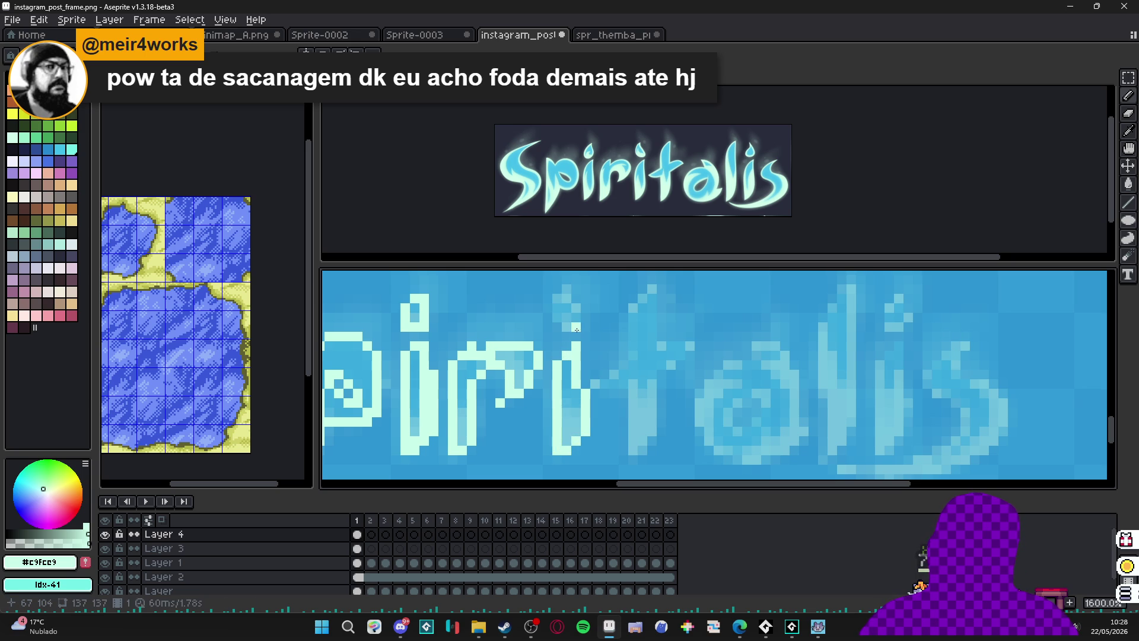
left_click_drag(558, 322, 565, 291)
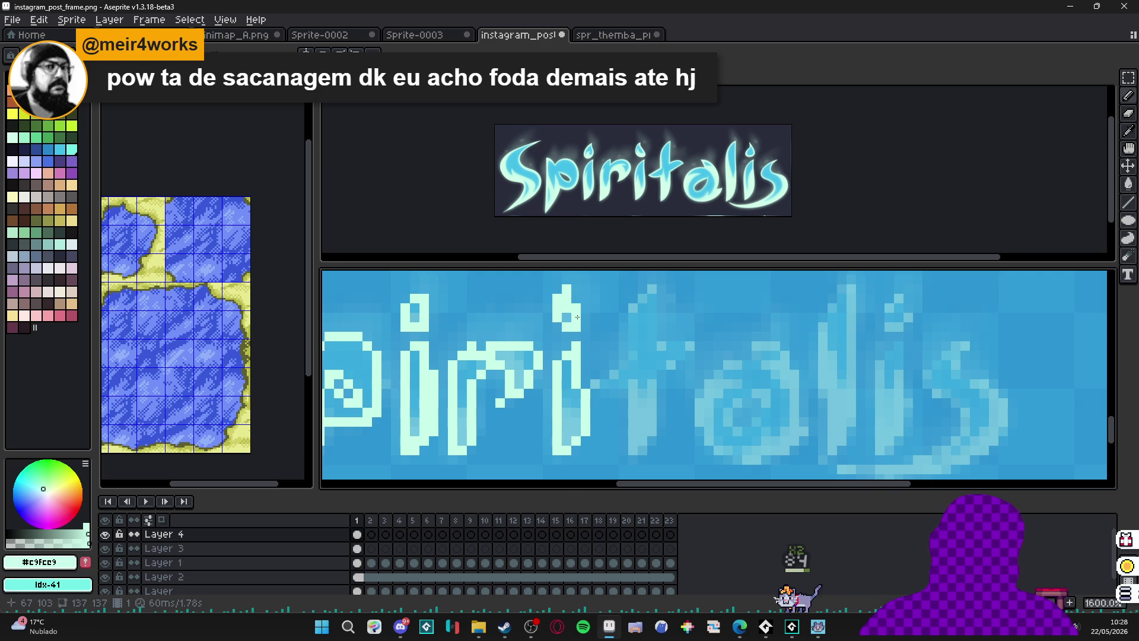
Touch up pixels on the traced letter, filling a blue gap with cyan.
scroll(573, 314, "down", 3)
scroll(570, 321, "up", 5)
scroll(568, 332, "down", 1)
scroll(569, 332, "up", 1)
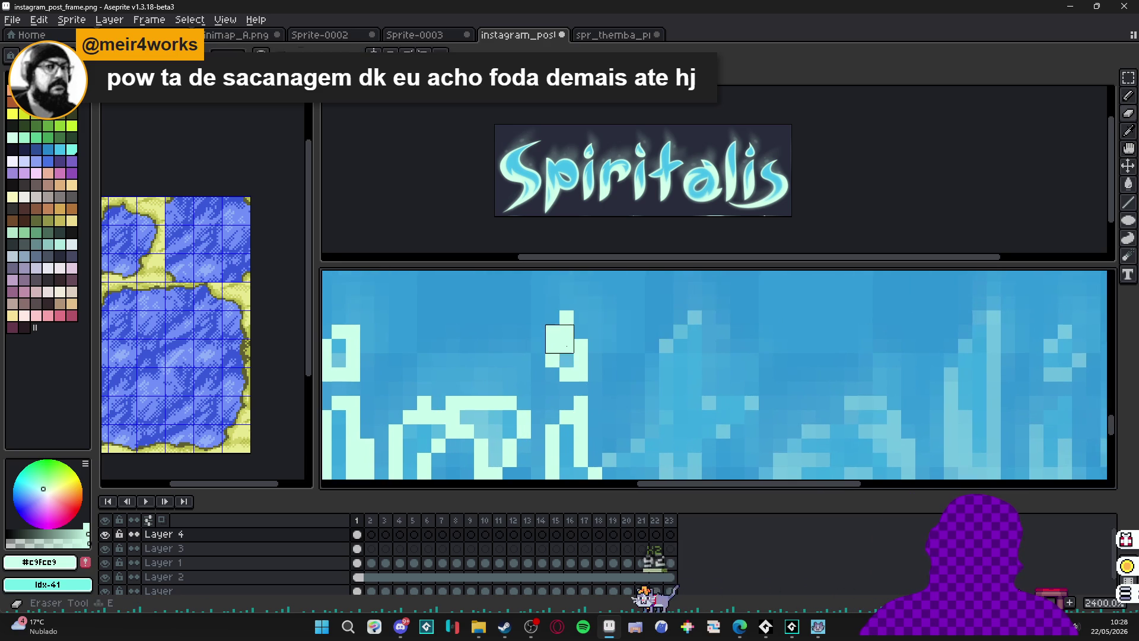
scroll(566, 346, "down", 6)
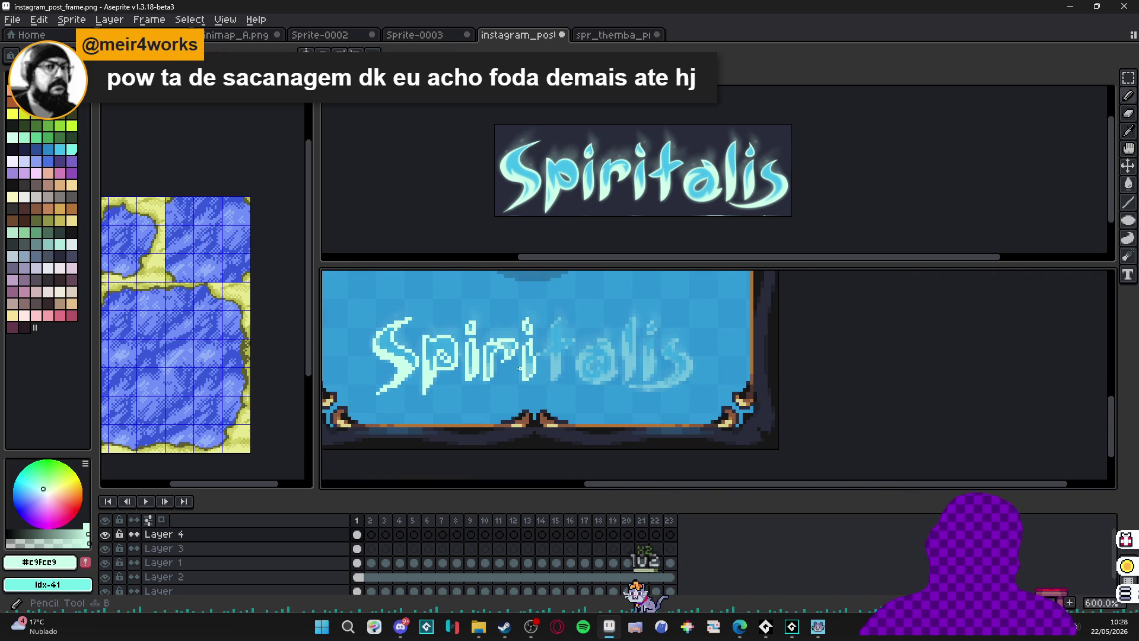
scroll(558, 384, "up", 5)
left_click(564, 395)
left_click(554, 374)
left_click(563, 372)
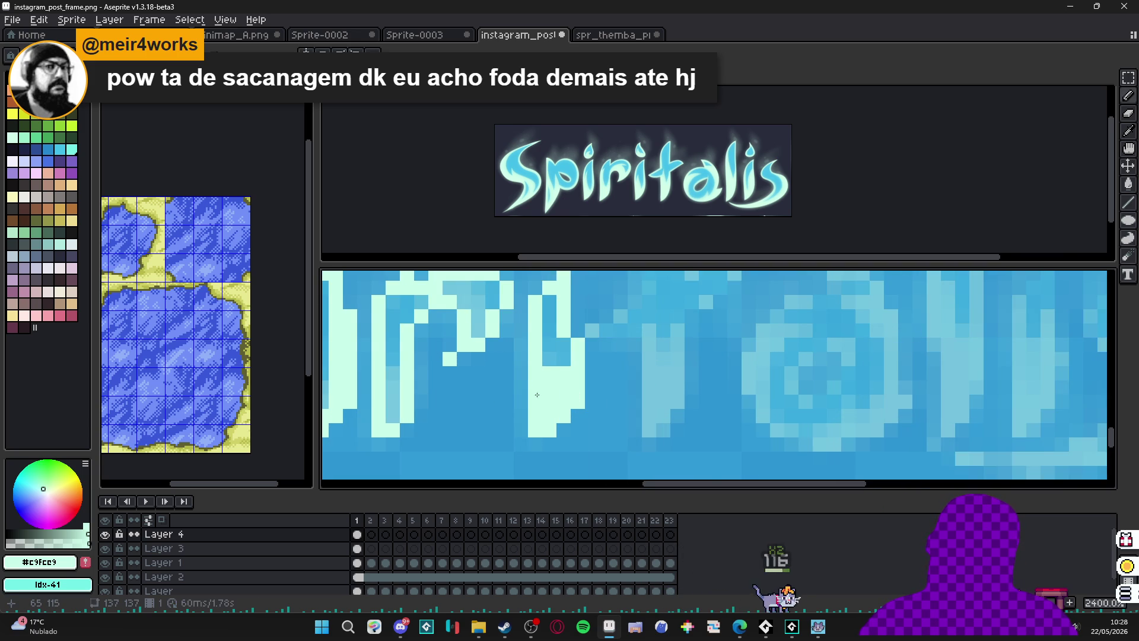
Paint cyan into the remaining blue gaps and the letter's column.
scroll(522, 386, "down", 2)
scroll(484, 327, "up", 2)
left_click_drag(484, 328, 489, 337)
scroll(425, 402, "left", 2)
left_click_drag(486, 402, 485, 456)
left_click(414, 417)
Draw the t's vertical stem and add a pixel at its foot.
scroll(451, 399, "down", 5)
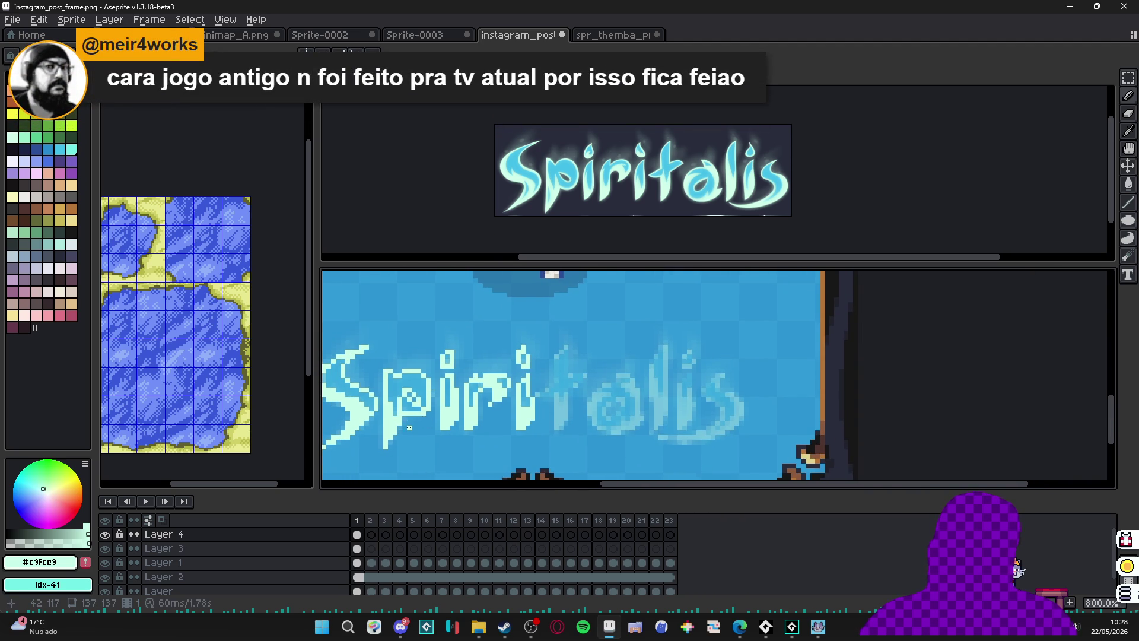
scroll(409, 418, "up", 3)
scroll(475, 415, "down", 3)
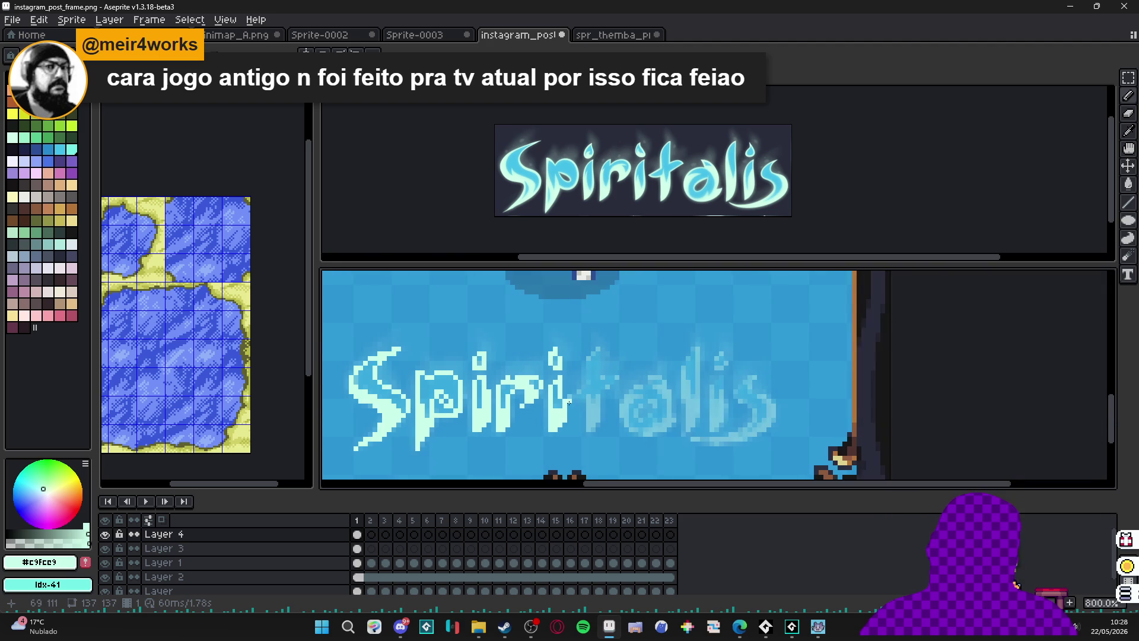
scroll(546, 391, "right", 2)
scroll(545, 376, "up", 2)
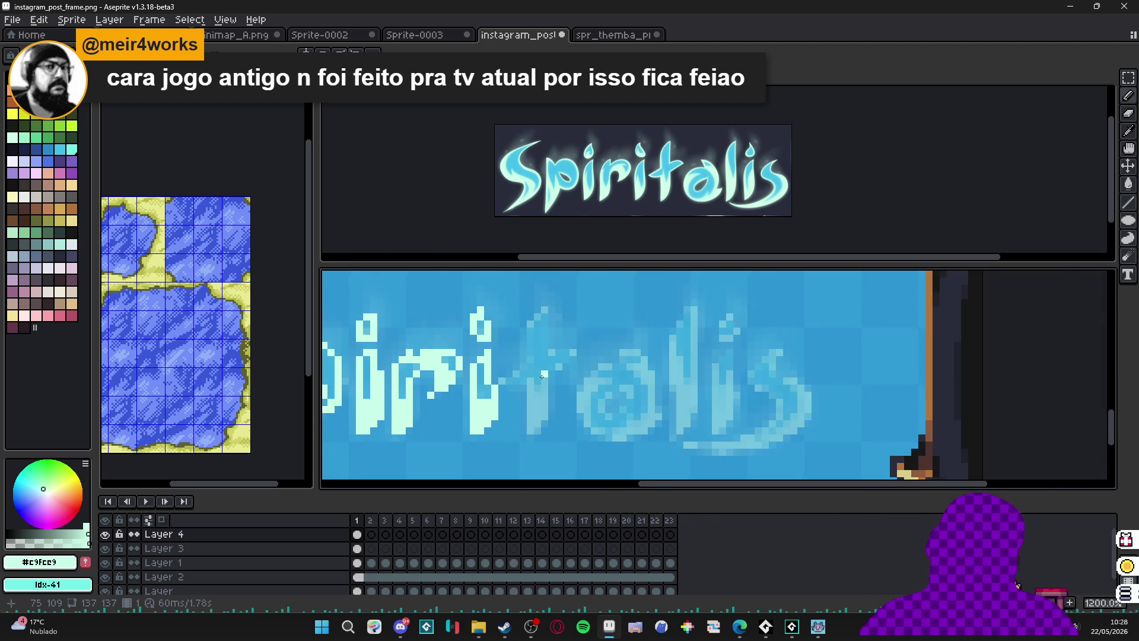
mouse_move(522, 390)
left_mouse_down()
mouse_move(527, 453)
mouse_move(542, 435)
mouse_move(541, 383)
mouse_move(584, 344)
mouse_move(547, 343)
left_mouse_up()
left_click(536, 444)
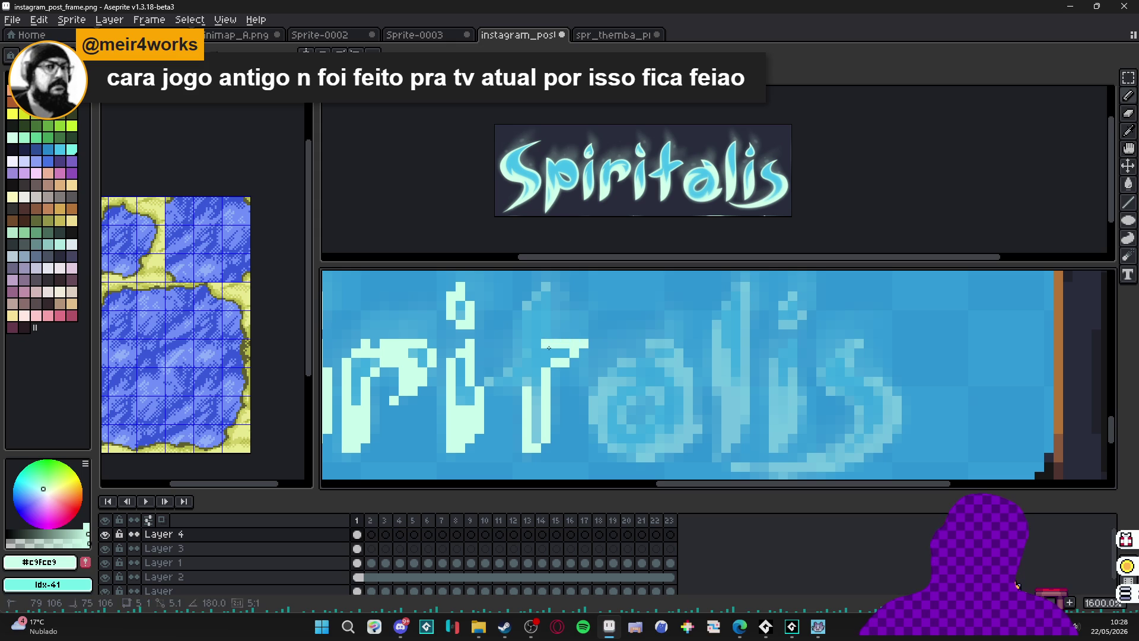
Extend the t stem to its top, thicken its upper part, and draw the crossbar.
left_click_drag(549, 288, 549, 288)
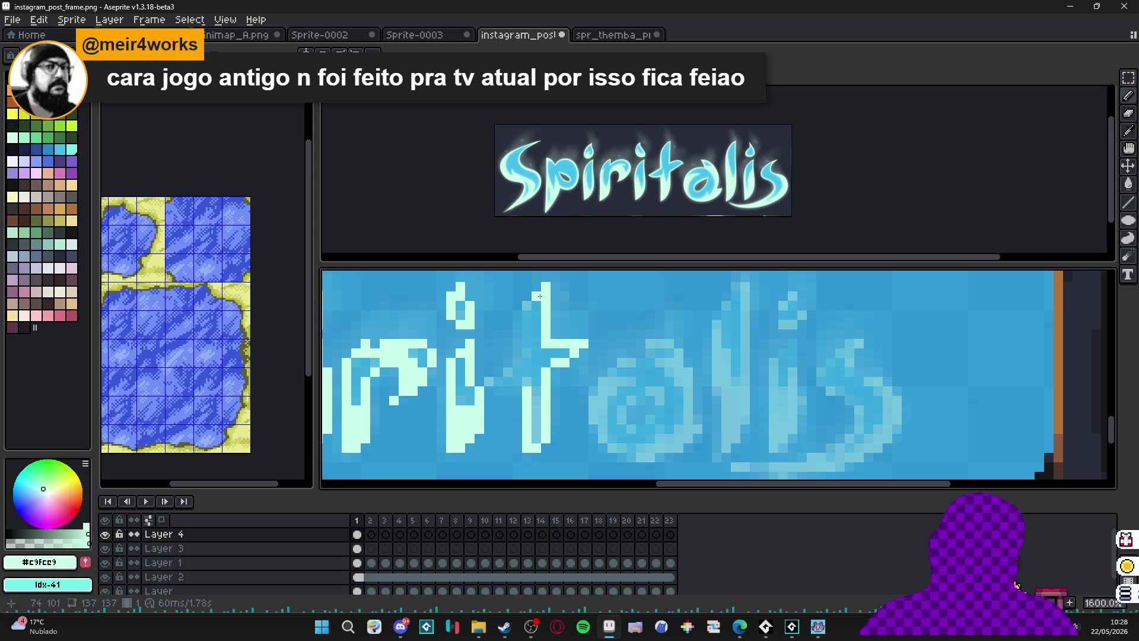
mouse_move(523, 327)
left_mouse_down()
mouse_move(524, 366)
mouse_move(493, 383)
left_mouse_up()
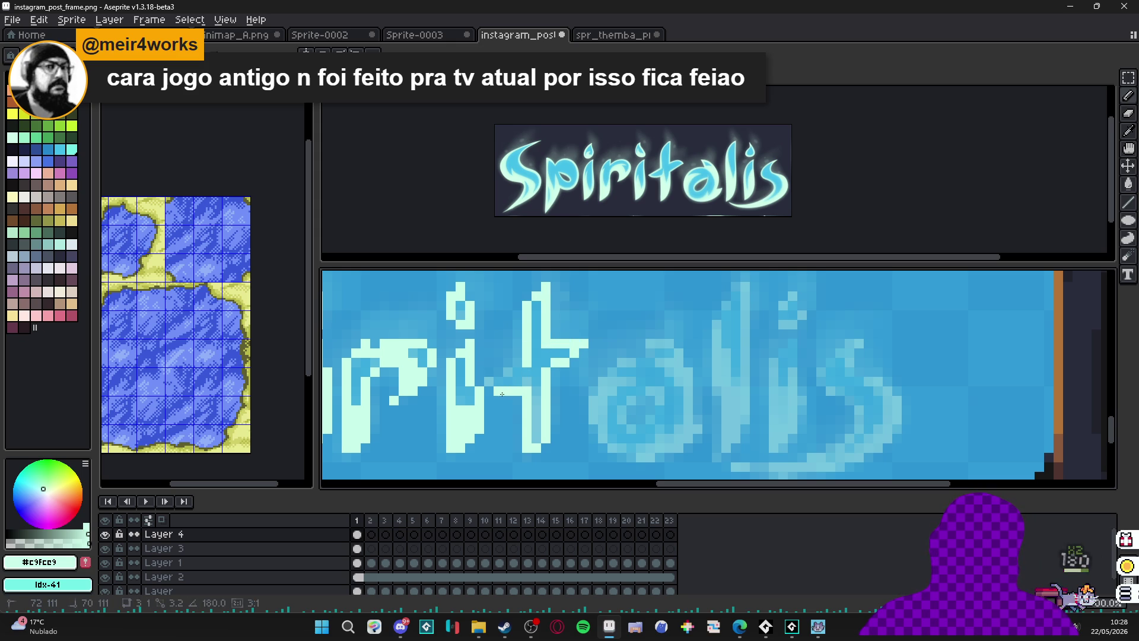
left_click_drag(492, 373, 524, 358)
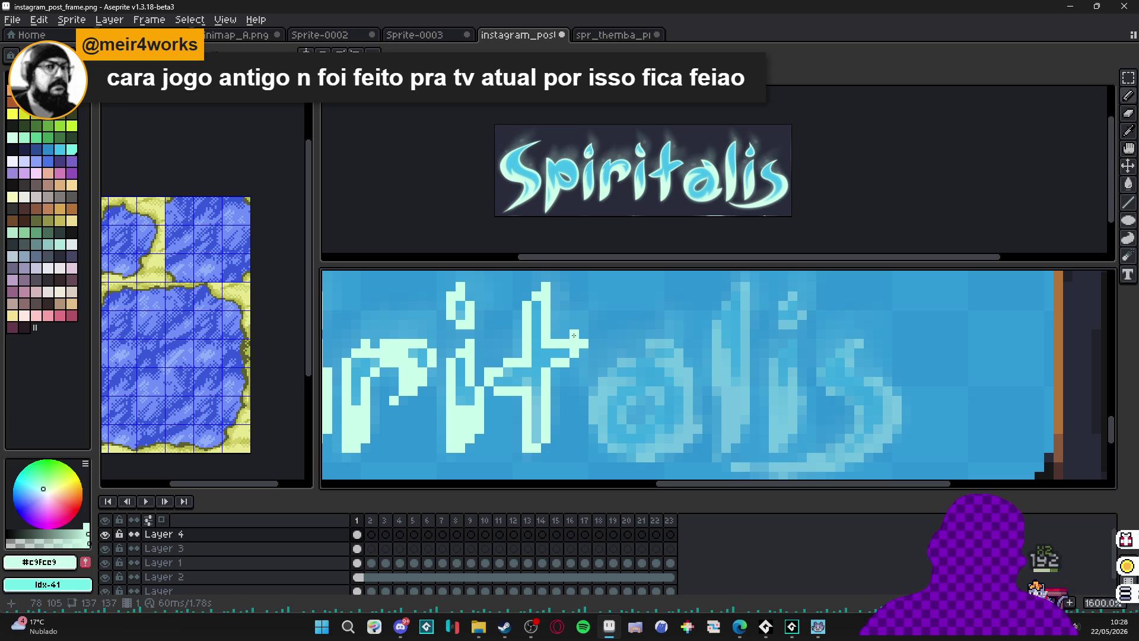
key("b")
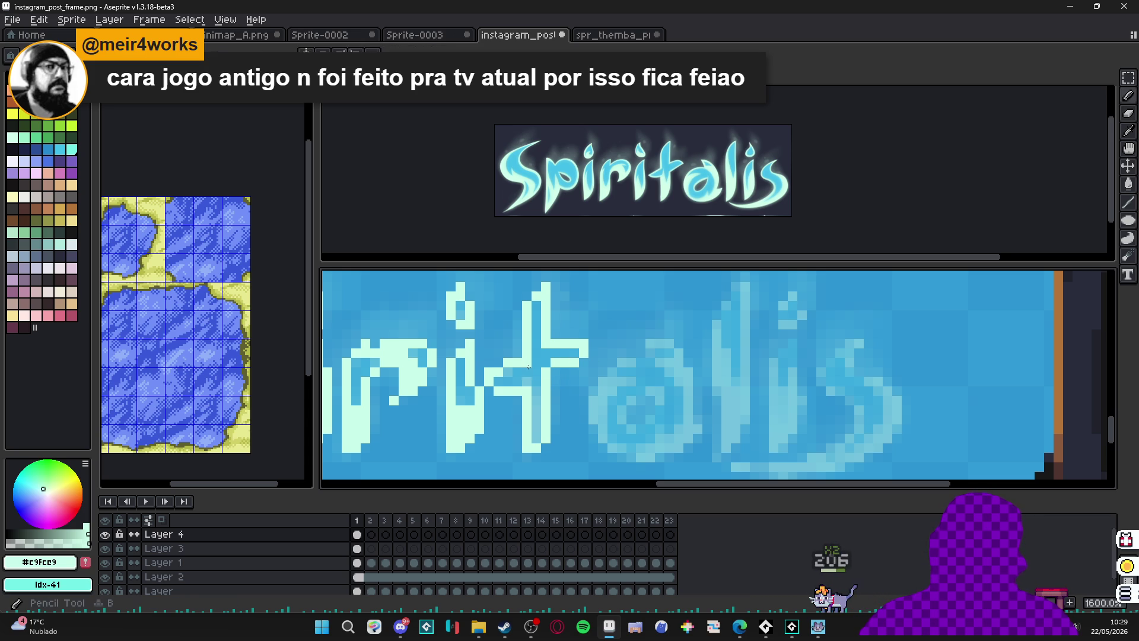
Add a rising tip to the t crossbar, erase a stray pixel, and add a light pixel.
scroll(552, 362, "down", 3)
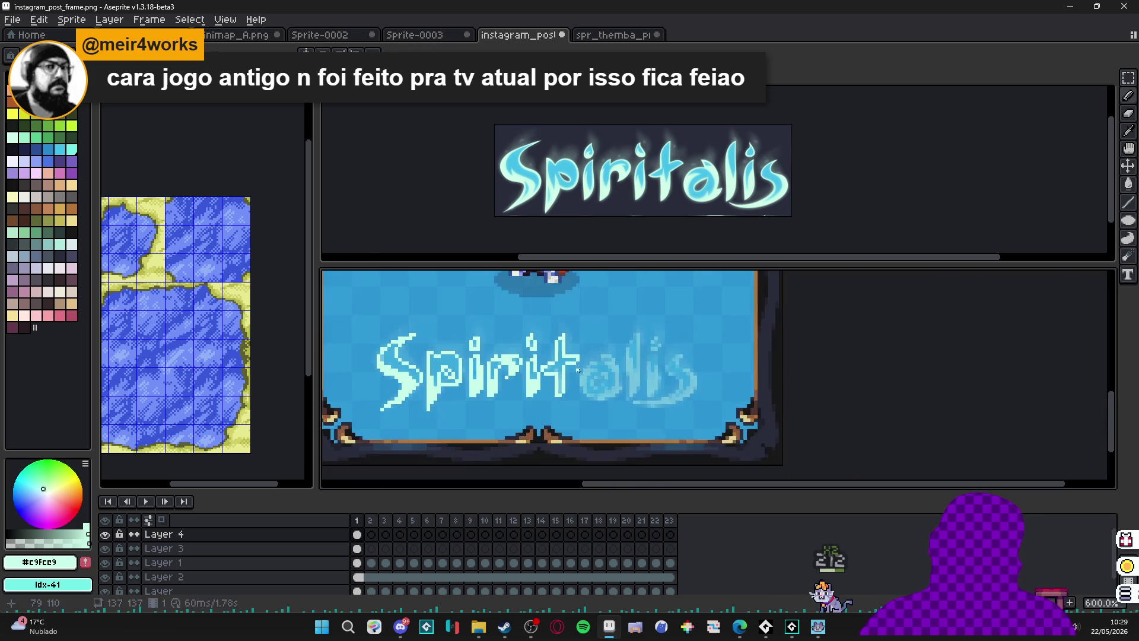
scroll(564, 367, "up", 3)
left_click_drag(550, 360, 569, 346)
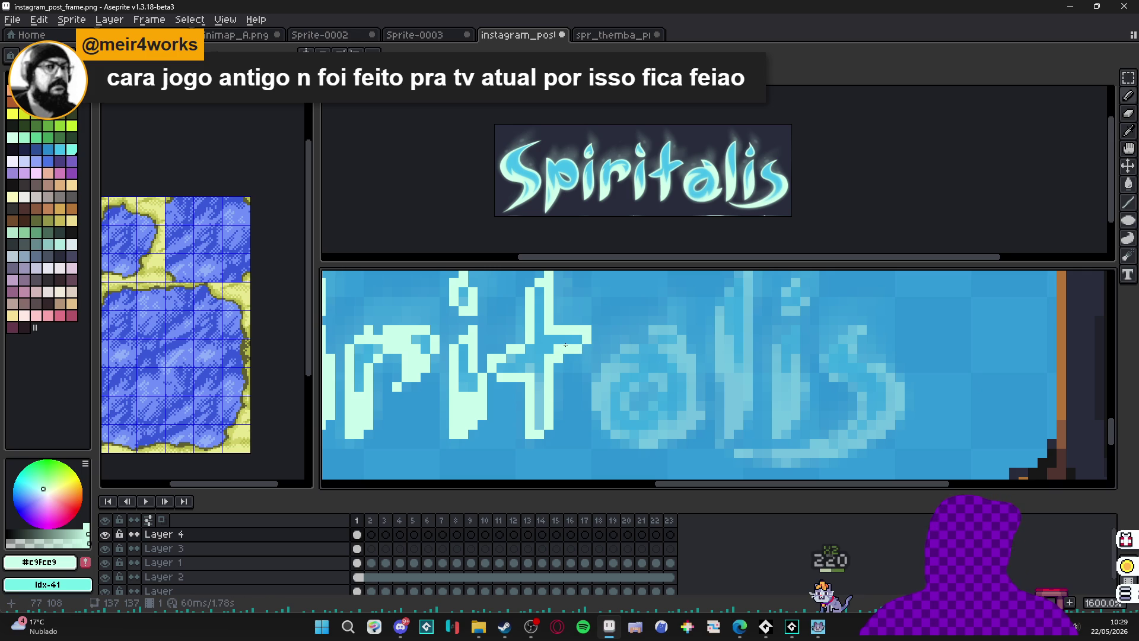
scroll(570, 347, "left", 1)
key("e")
left_click(575, 352)
key("b")
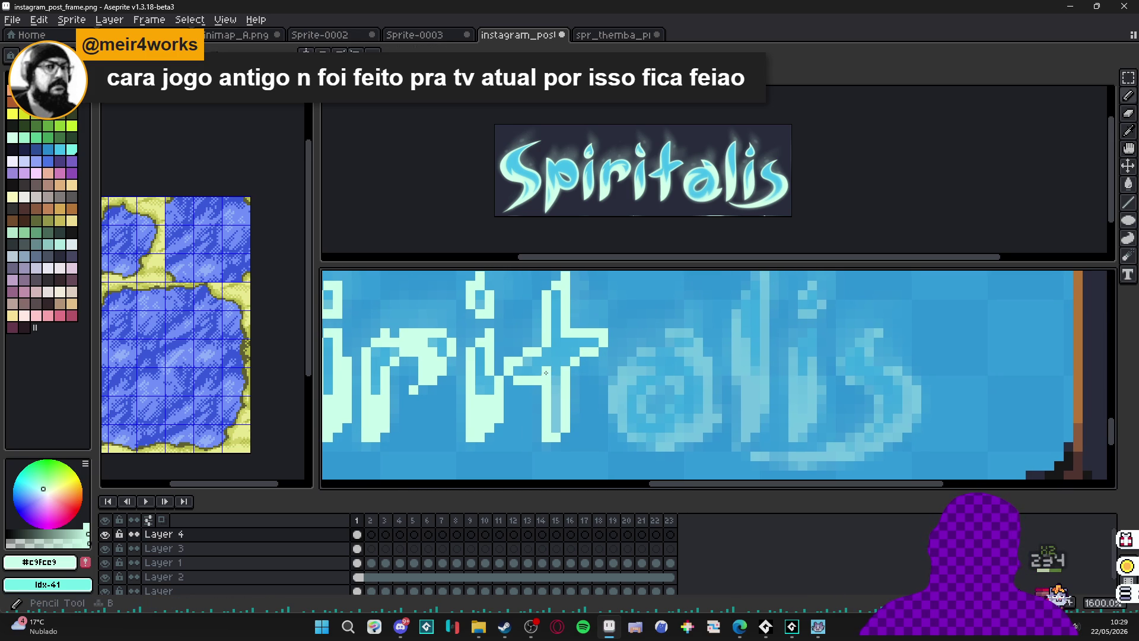
left_click(556, 361)
scroll(580, 386, "down", 3)
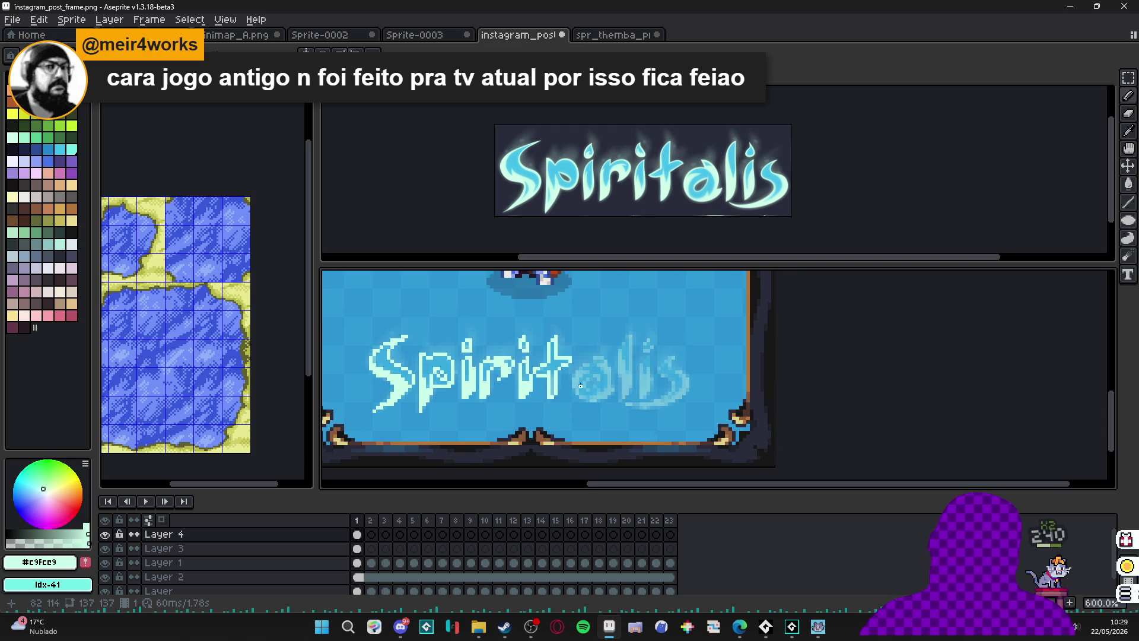
Fill a missing pixel in the t stem.
scroll(573, 386, "up", 1)
scroll(569, 381, "up", 1)
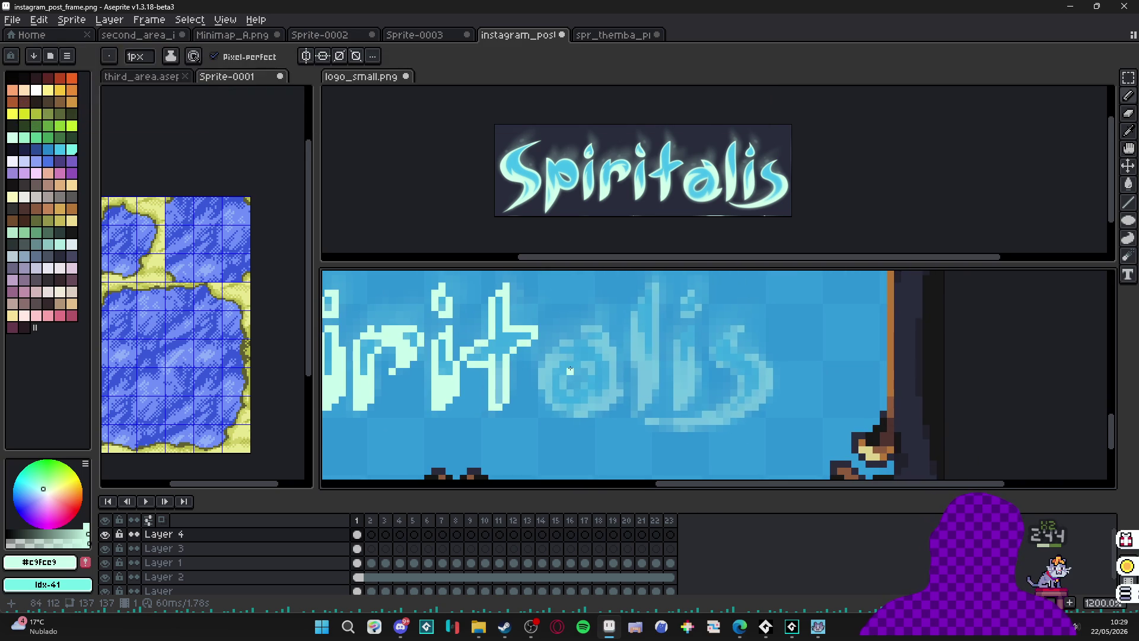
scroll(571, 369, "down", 3)
scroll(545, 369, "up", 4)
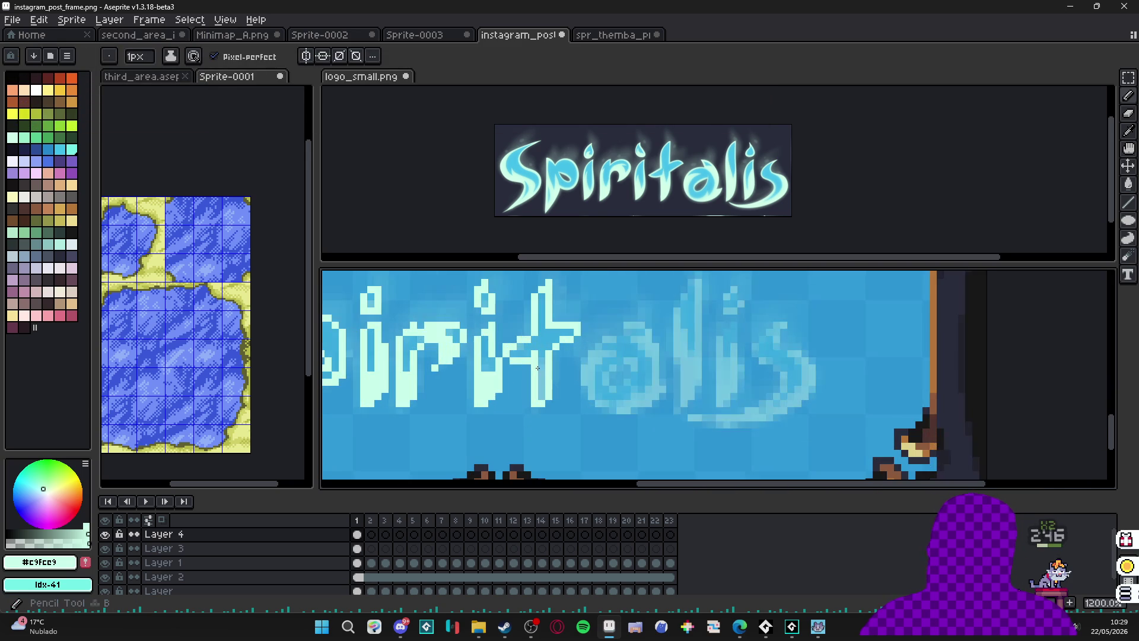
left_click(542, 395)
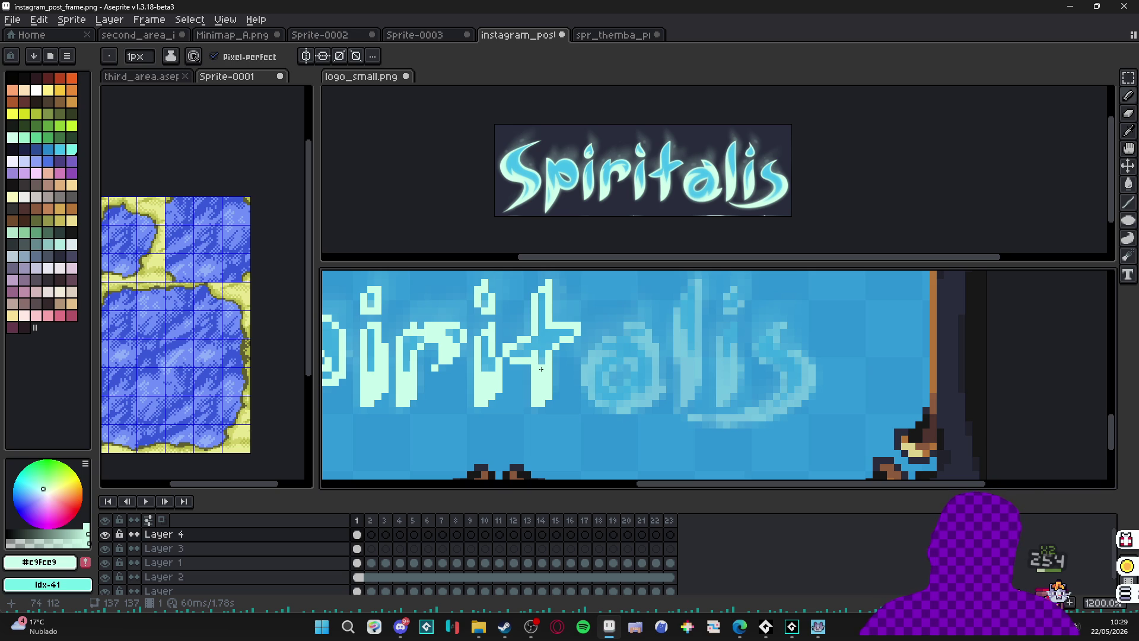
Draw the a's top curve and its right side down to the bottom-left.
scroll(541, 369, "down", 3)
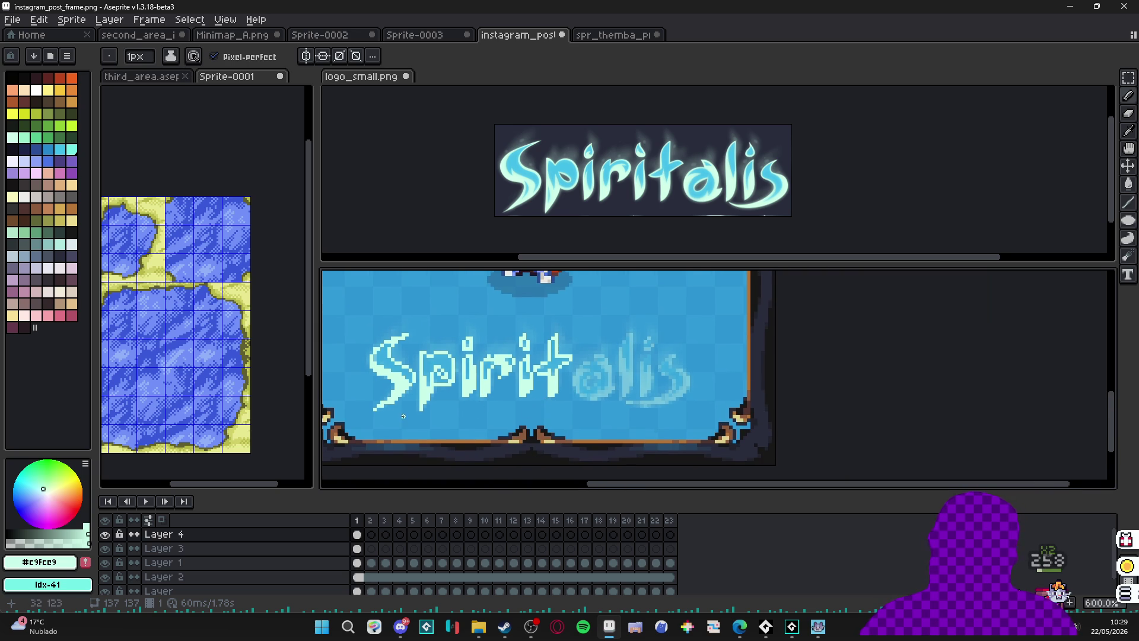
scroll(607, 381, "up", 4)
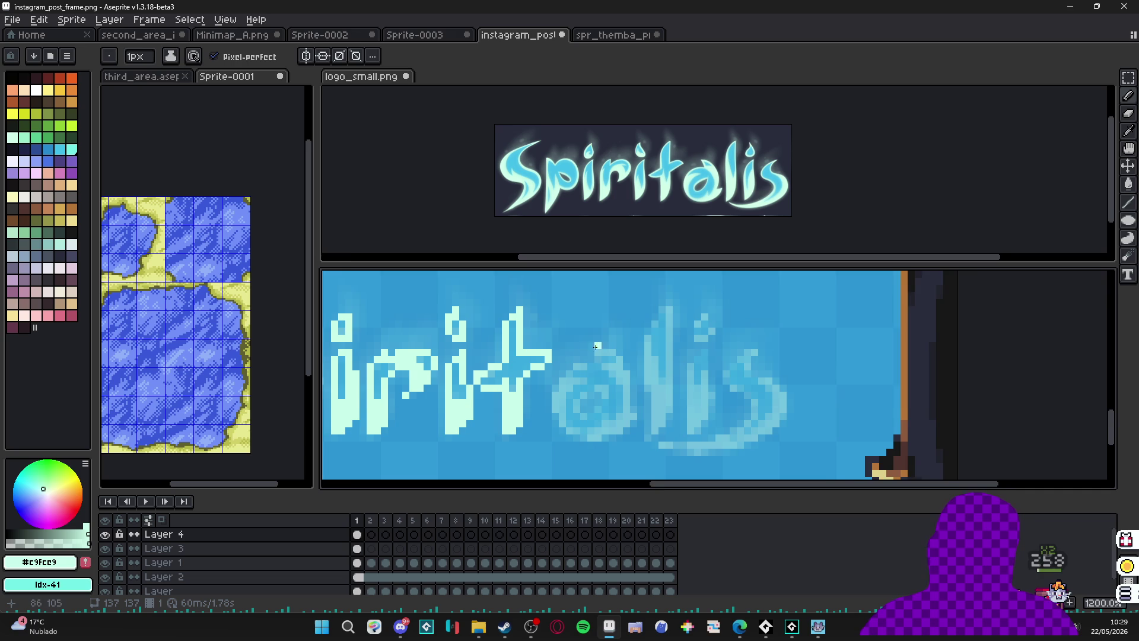
mouse_move(571, 338)
left_mouse_down()
mouse_move(590, 339)
mouse_move(596, 376)
left_mouse_up()
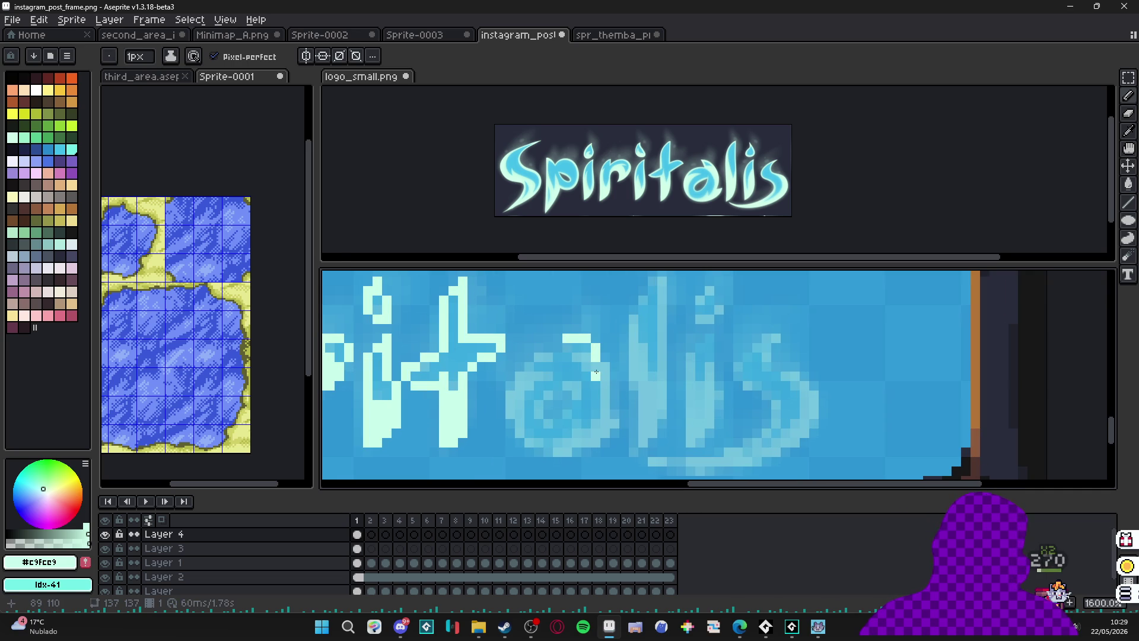
key("e")
key("b")
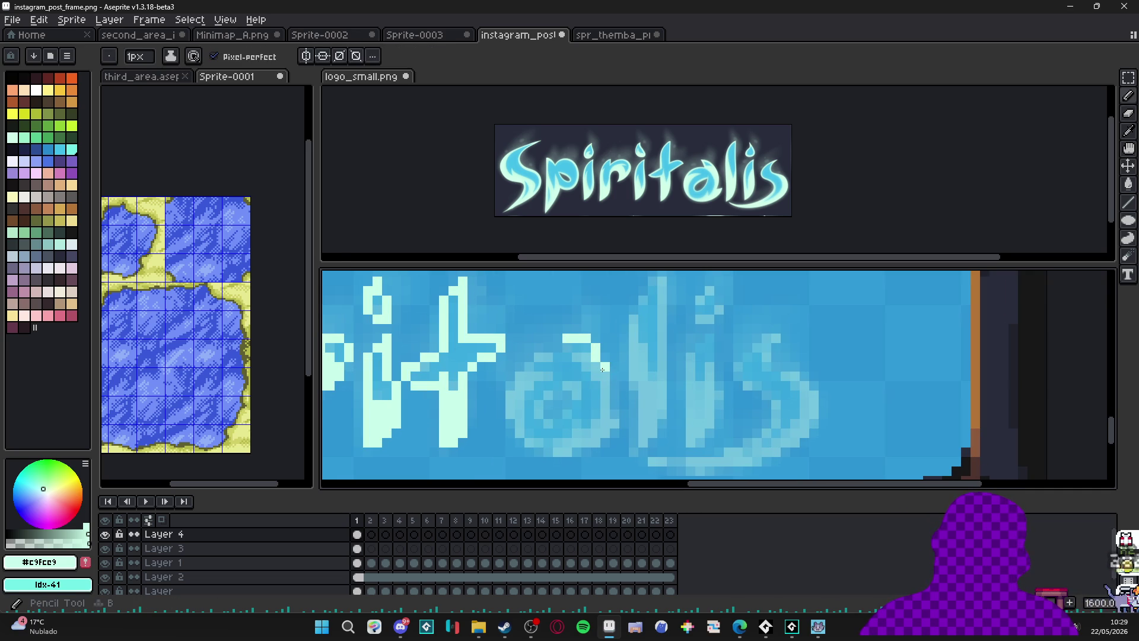
mouse_move(607, 365)
left_mouse_down()
mouse_move(617, 423)
mouse_move(568, 446)
left_mouse_up()
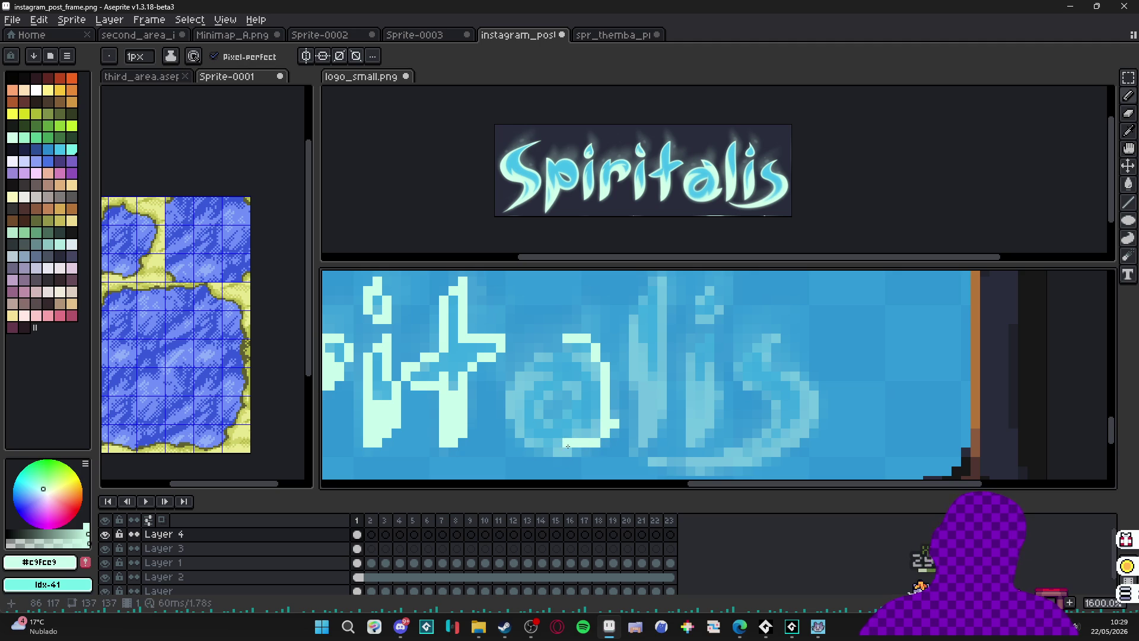
left_click(538, 444)
Trace the a's upper-left edge and top edge to close its bowl.
left_click_drag(511, 414, 511, 391)
left_click(520, 386)
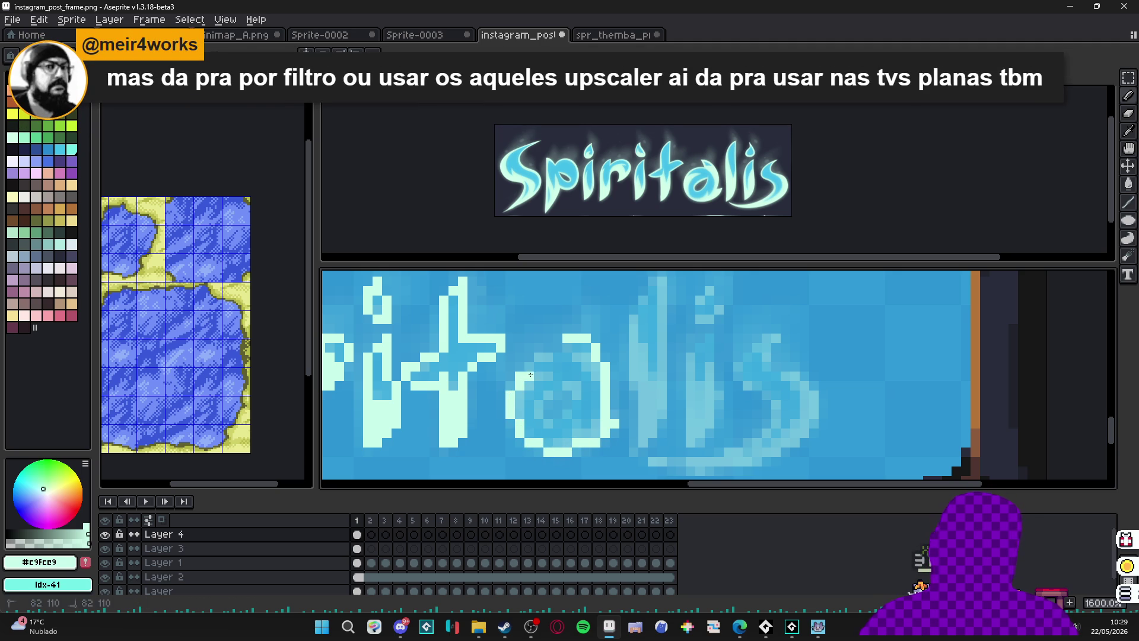
left_click(539, 358)
left_click_drag(552, 358, 566, 358)
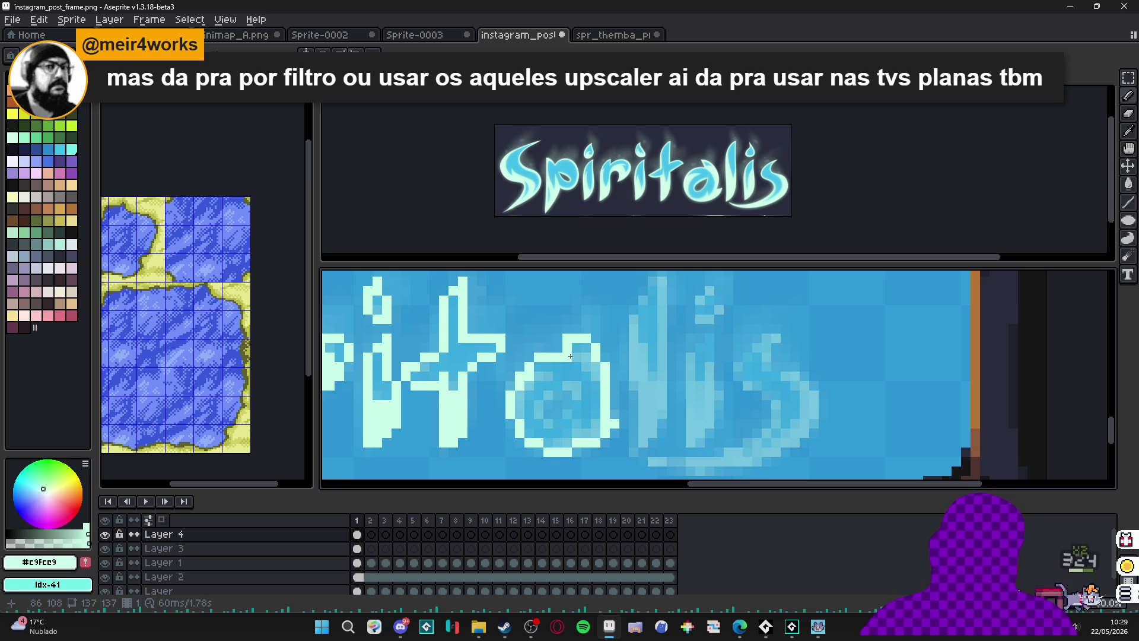
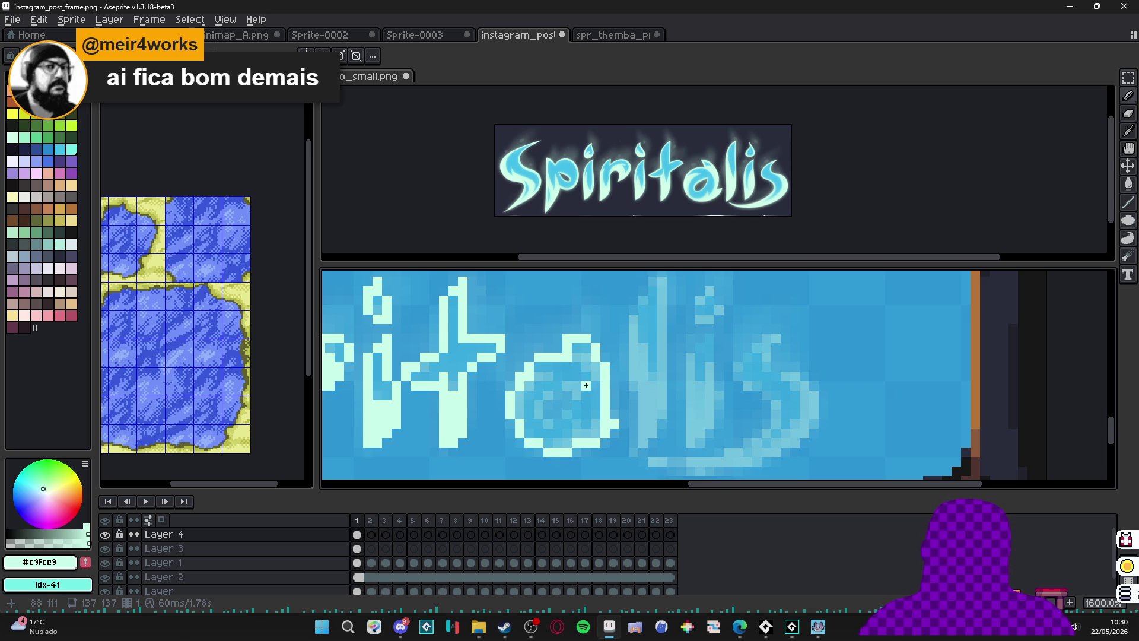
Paint pale cyan pixels inside the loop of the 'a' to start the spiral.
mouse_move(581, 390)
left_mouse_down()
mouse_move(583, 406)
mouse_move(564, 417)
mouse_move(541, 409)
left_mouse_up()
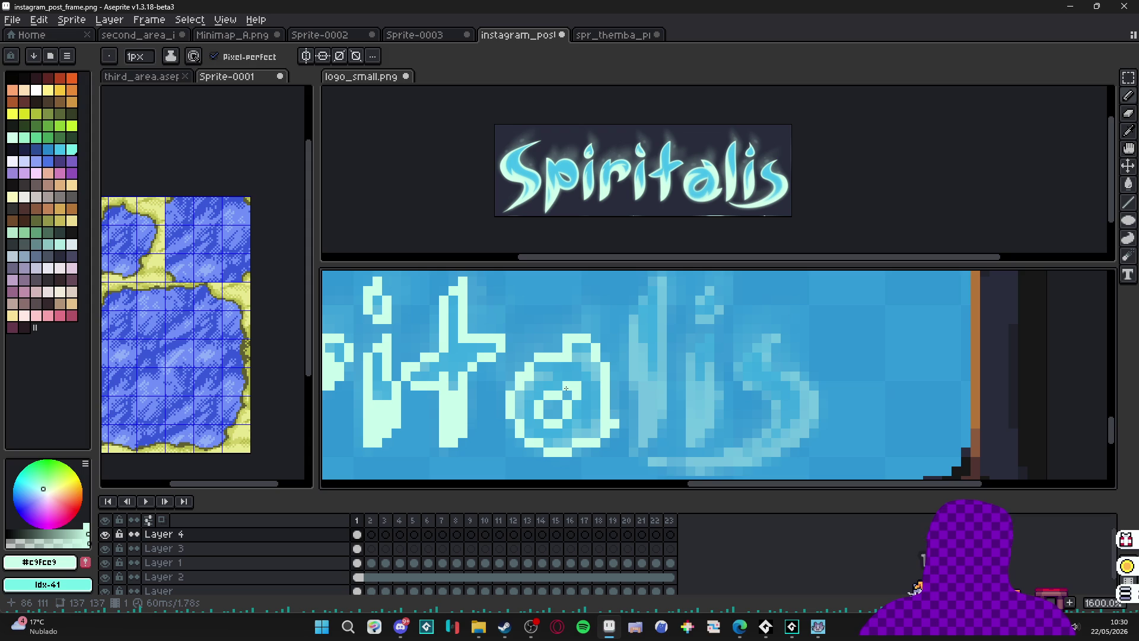
scroll(567, 380, "down", 3)
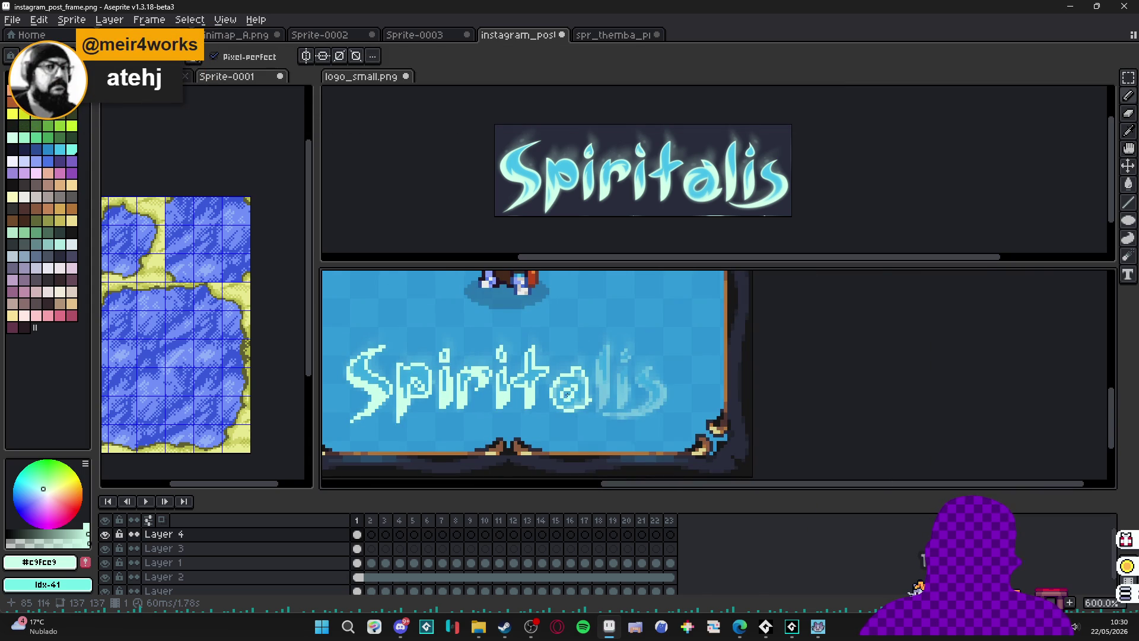
scroll(570, 402, "up", 3)
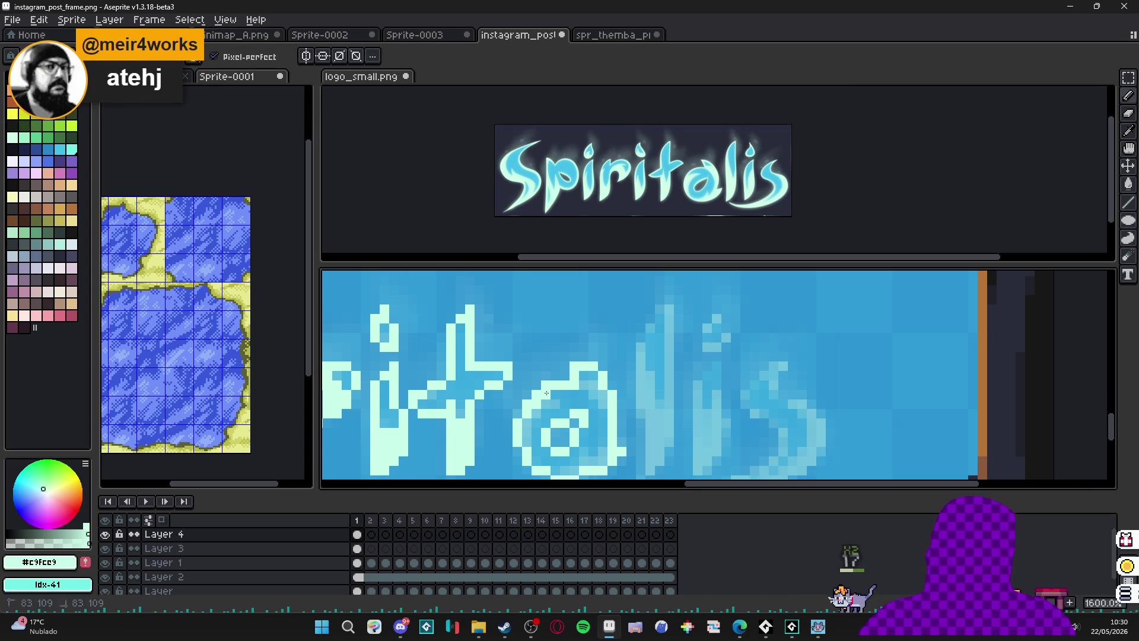
scroll(574, 401, "down", 4)
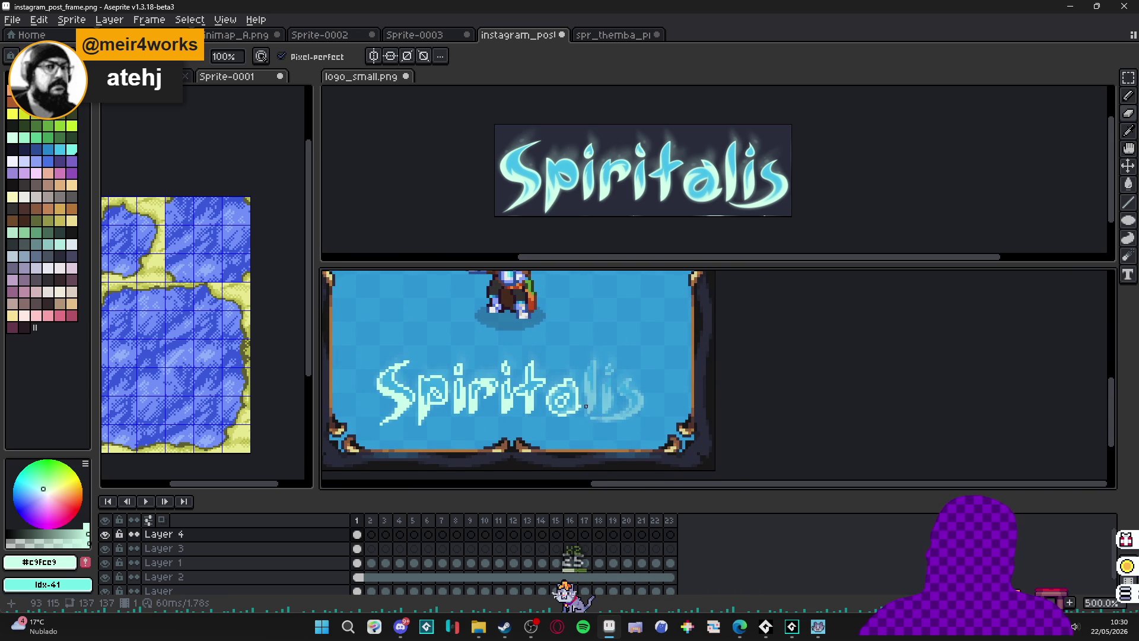
scroll(589, 409, "up", 4)
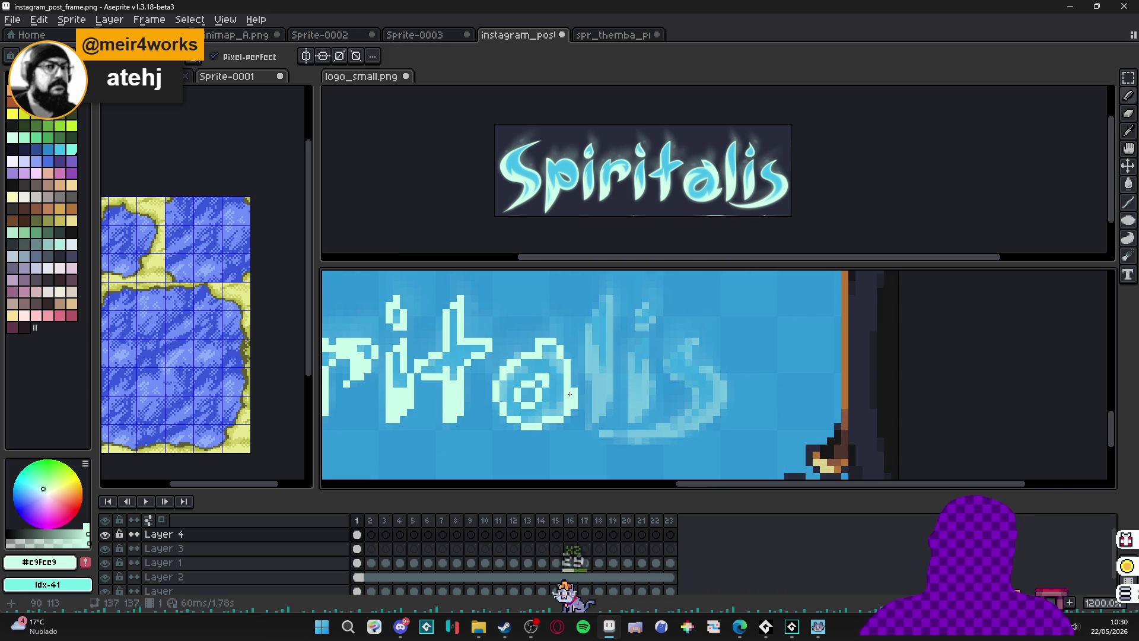
Trace the faint 'l' in bright pale cyan strokes, including its lower inner part.
key("b")
key("alt")
scroll(573, 414, "down", 3)
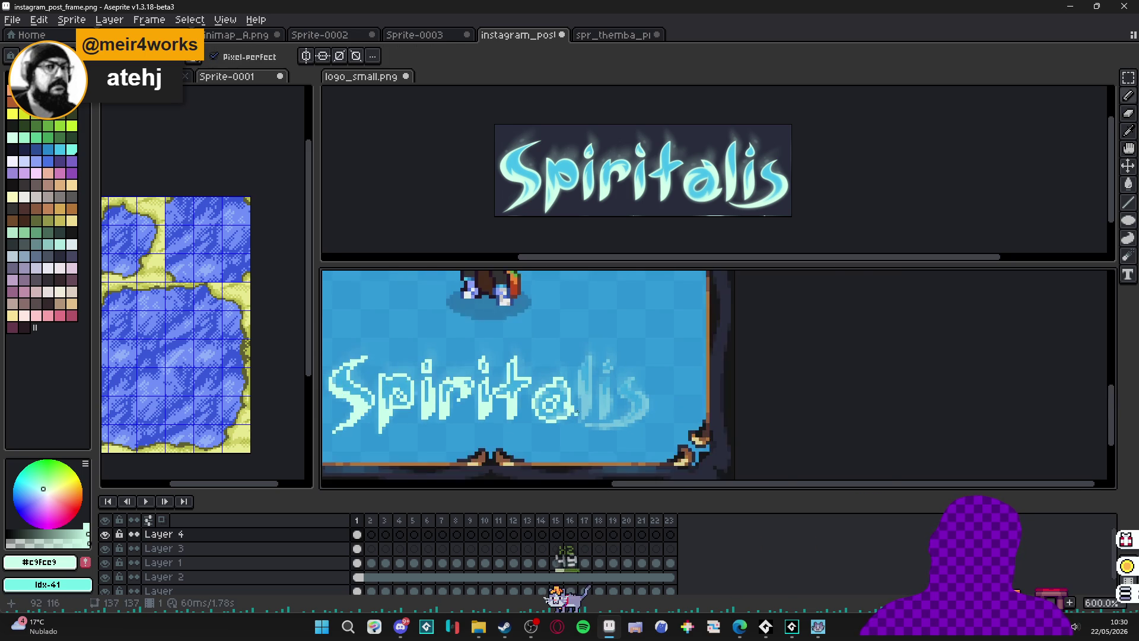
scroll(573, 340, "up", 3)
mouse_move(573, 340)
left_mouse_down()
mouse_move(575, 440)
mouse_move(591, 300)
left_mouse_up()
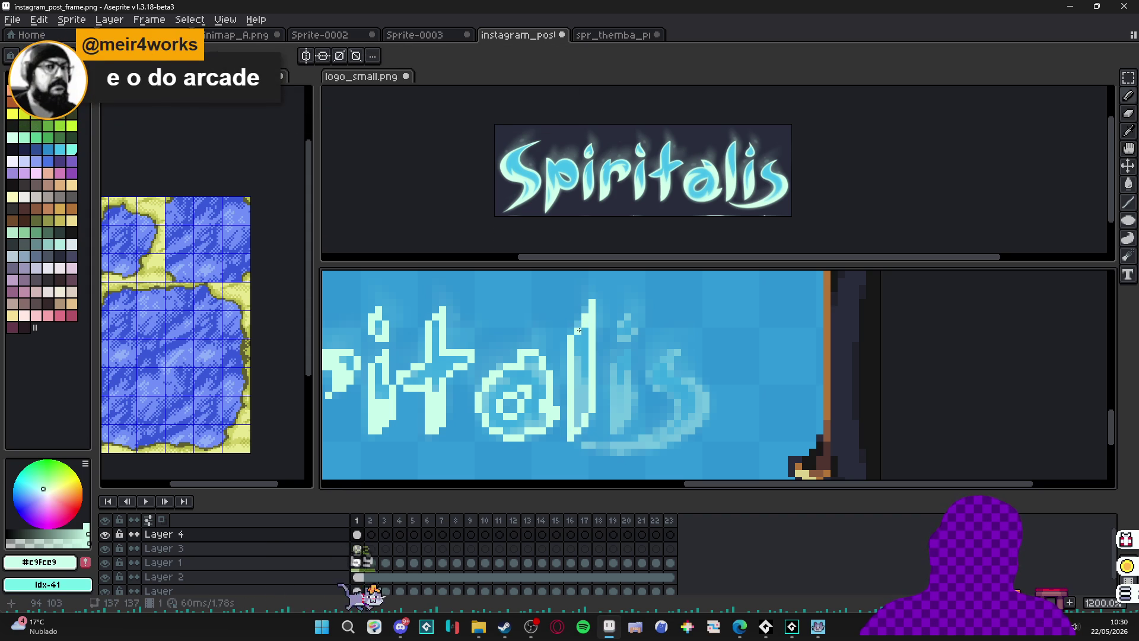
scroll(576, 378, "up", 1)
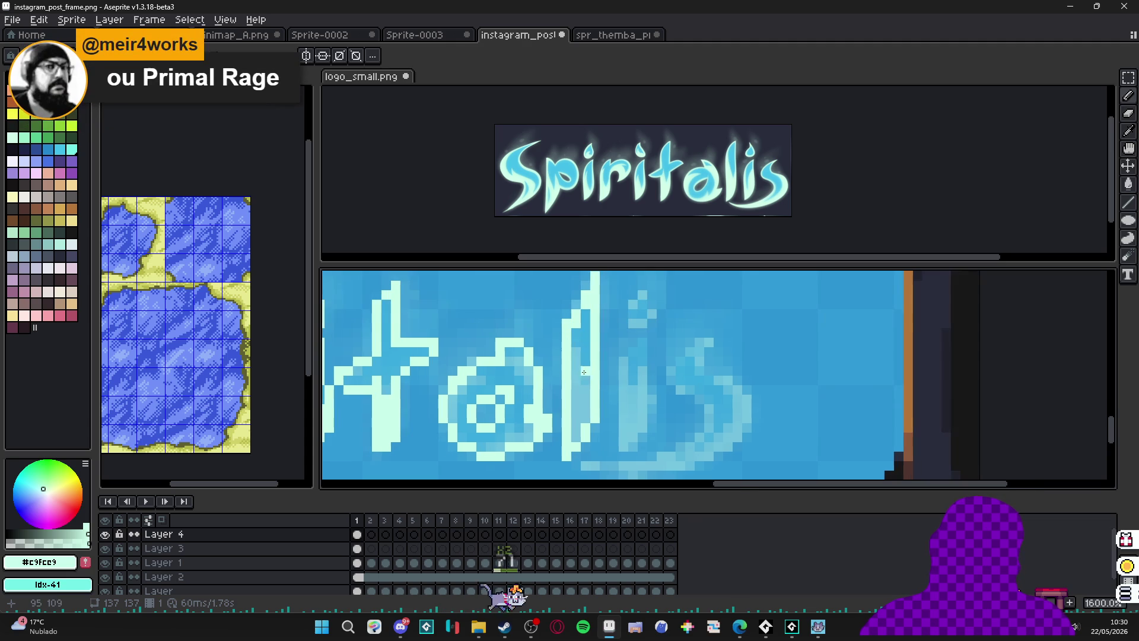
left_click_drag(576, 378, 586, 421)
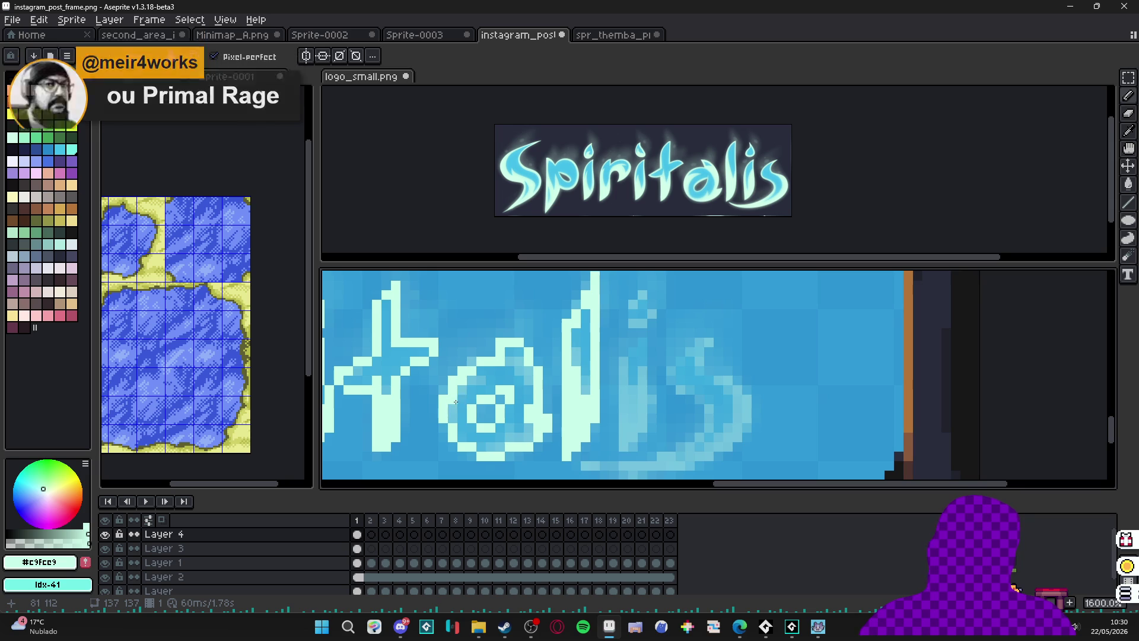
Add light pixels to the a's lower-left, then try an eraser cleanup at its bottom and undo it.
mouse_move(457, 409)
left_mouse_down()
mouse_move(466, 437)
mouse_move(473, 420)
left_mouse_up()
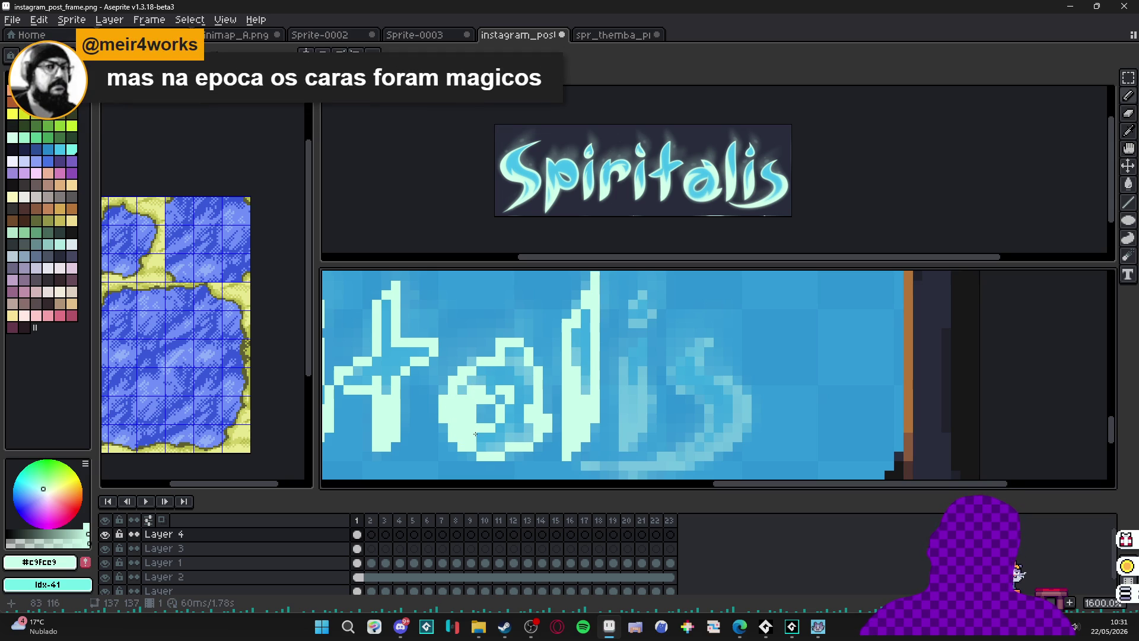
key("l")
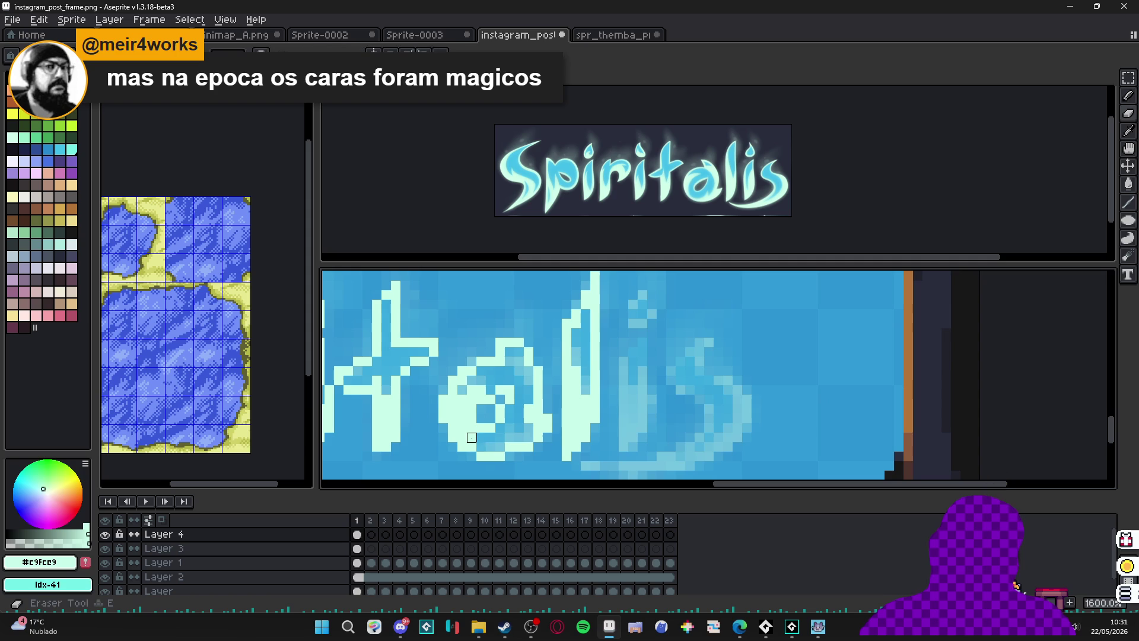
left_click_drag(491, 448, 527, 425)
key("ctrl+z")
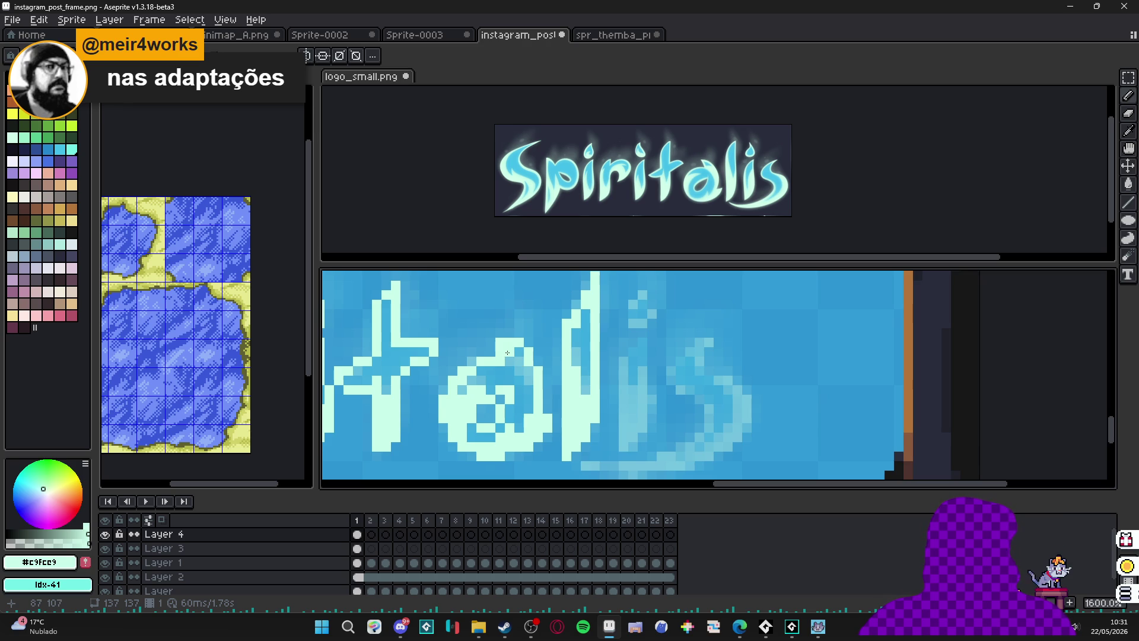
scroll(511, 378, "up", 2)
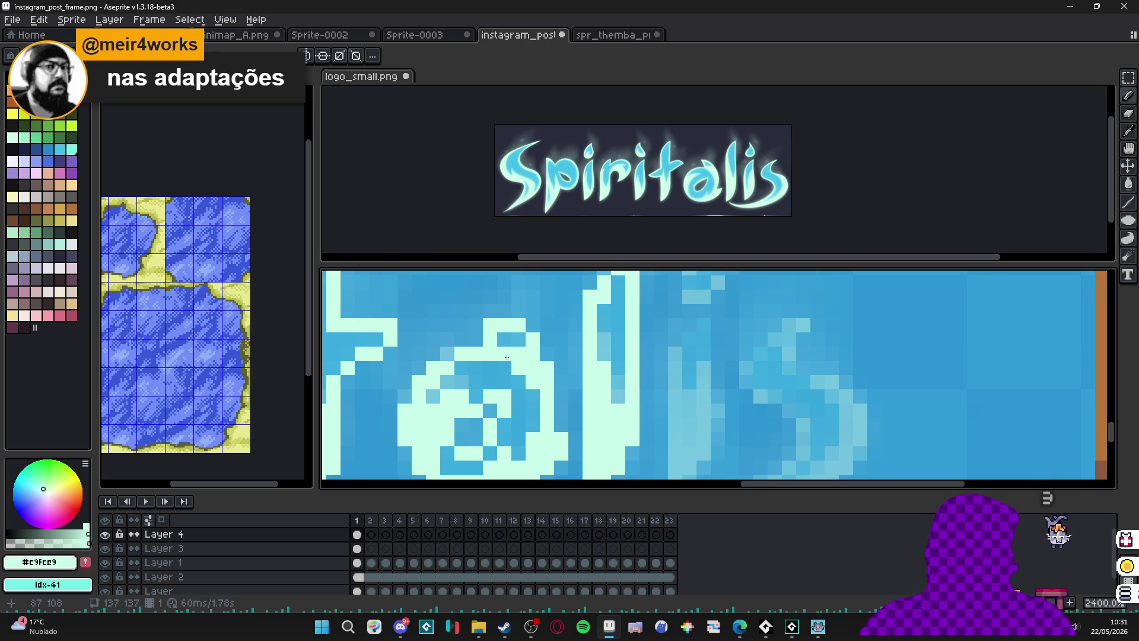
scroll(516, 364, "down", 3)
scroll(532, 383, "up", 3)
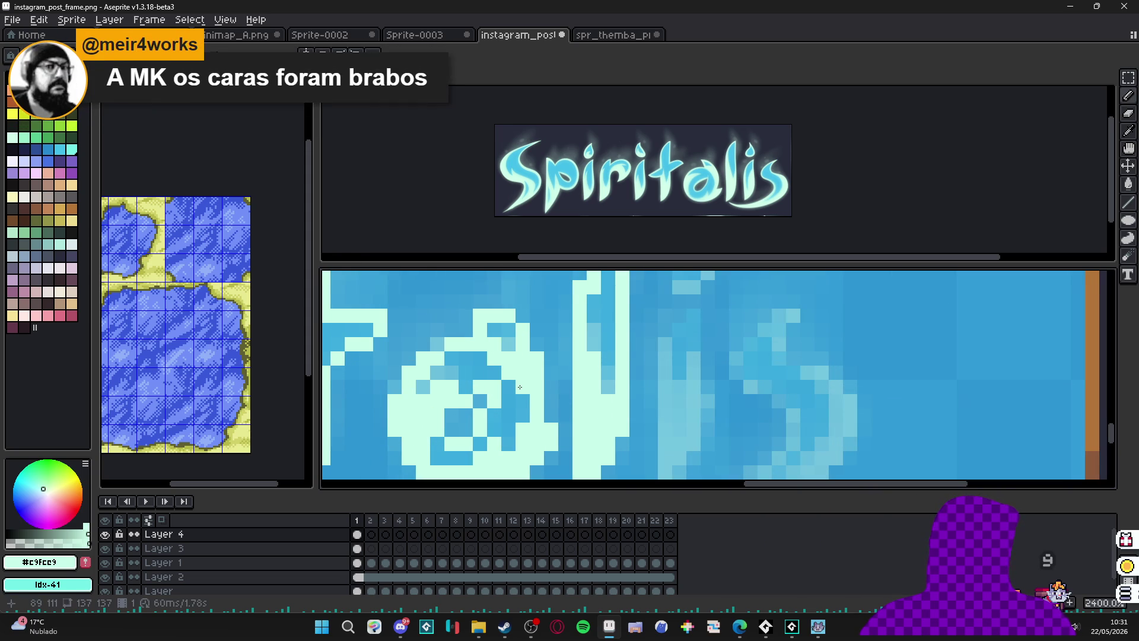
scroll(519, 392, "down", 4)
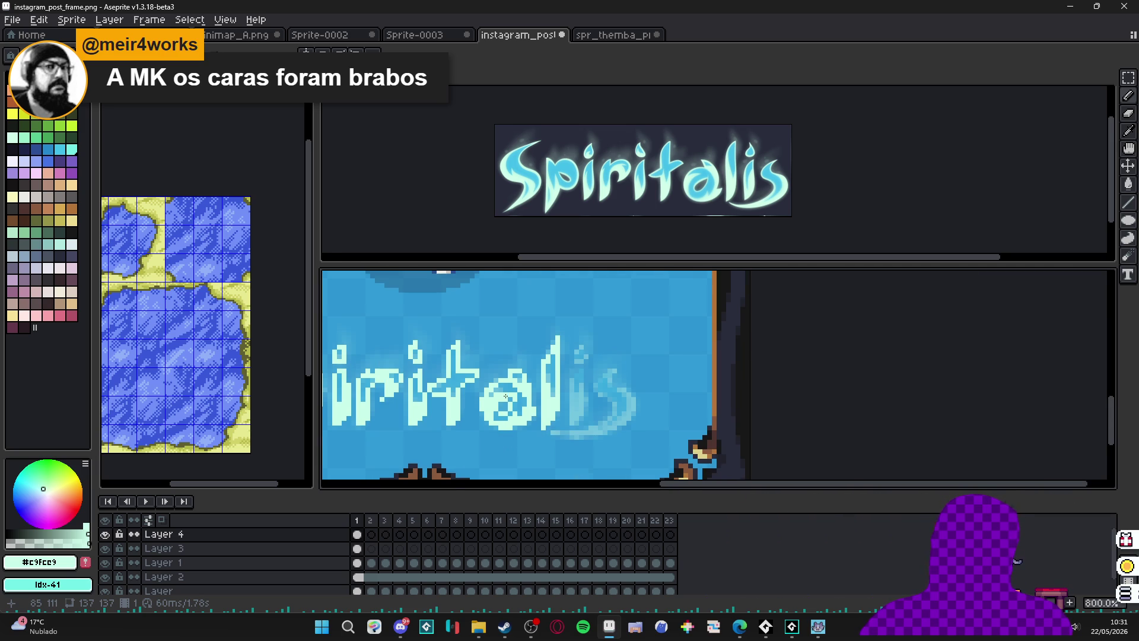
scroll(508, 420, "up", 5)
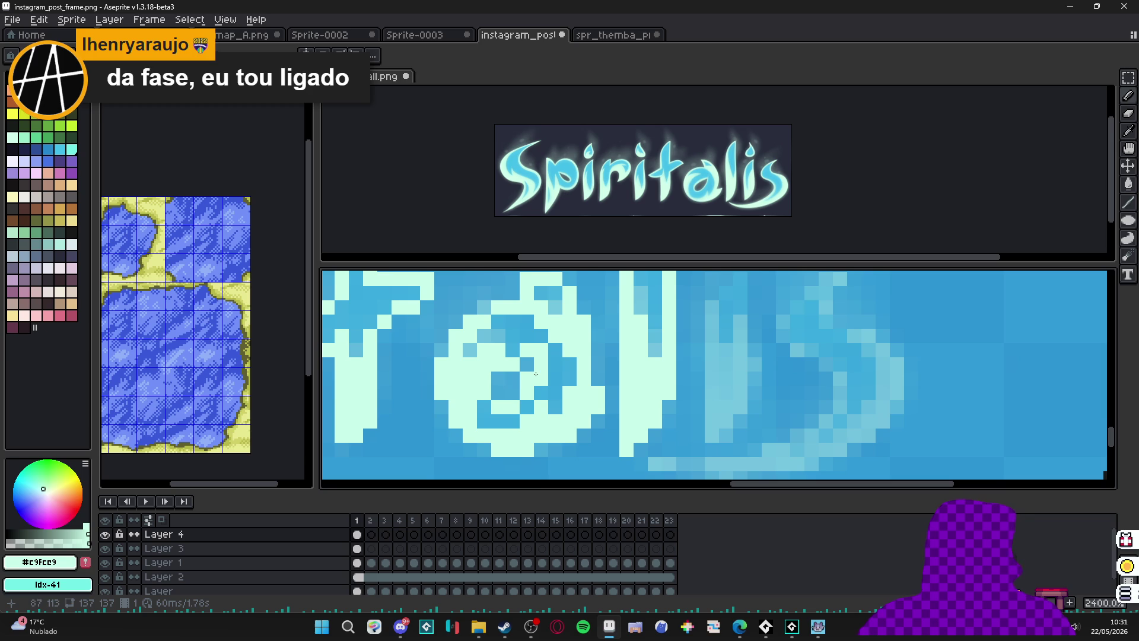
scroll(527, 333, "down", 5)
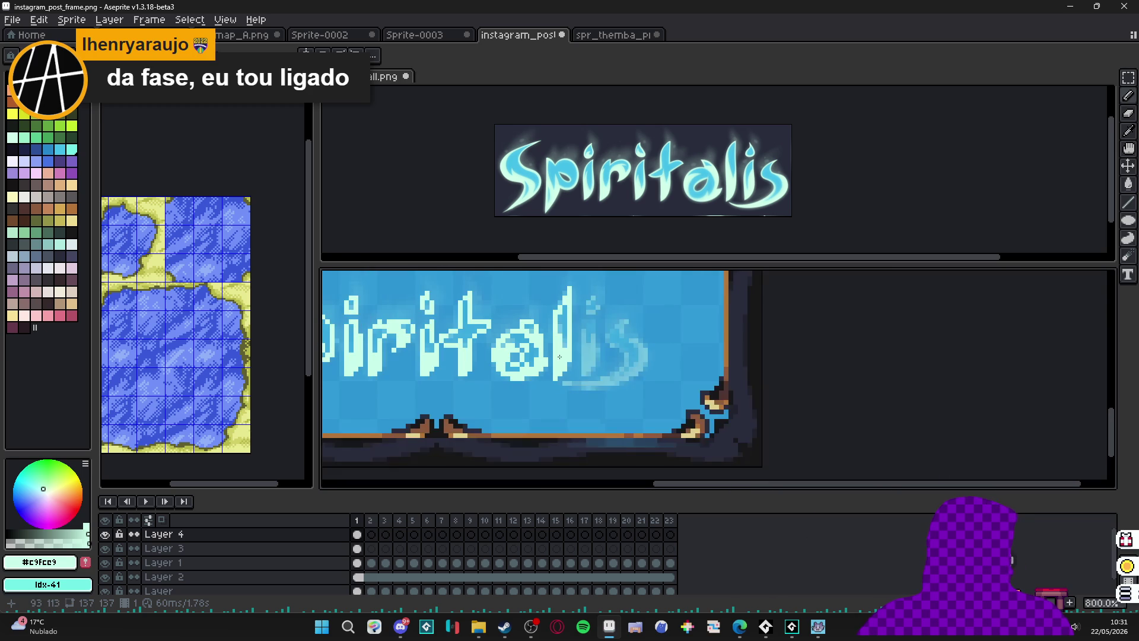
left_click_drag(533, 339, 549, 352)
scroll(549, 352, "up", 5)
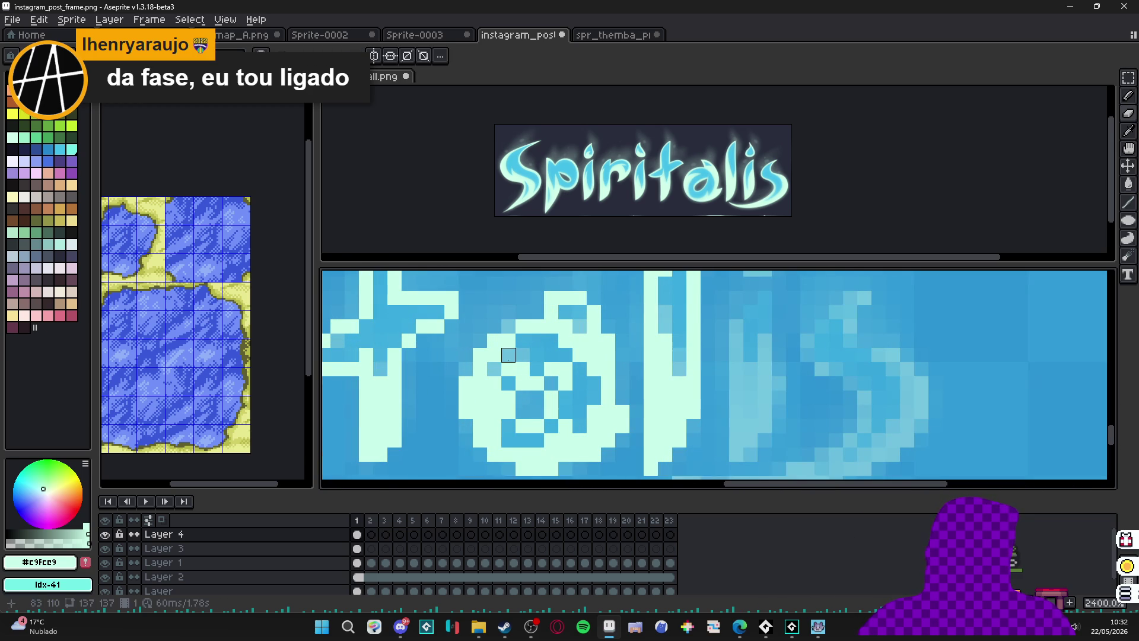
scroll(590, 384, "down", 5)
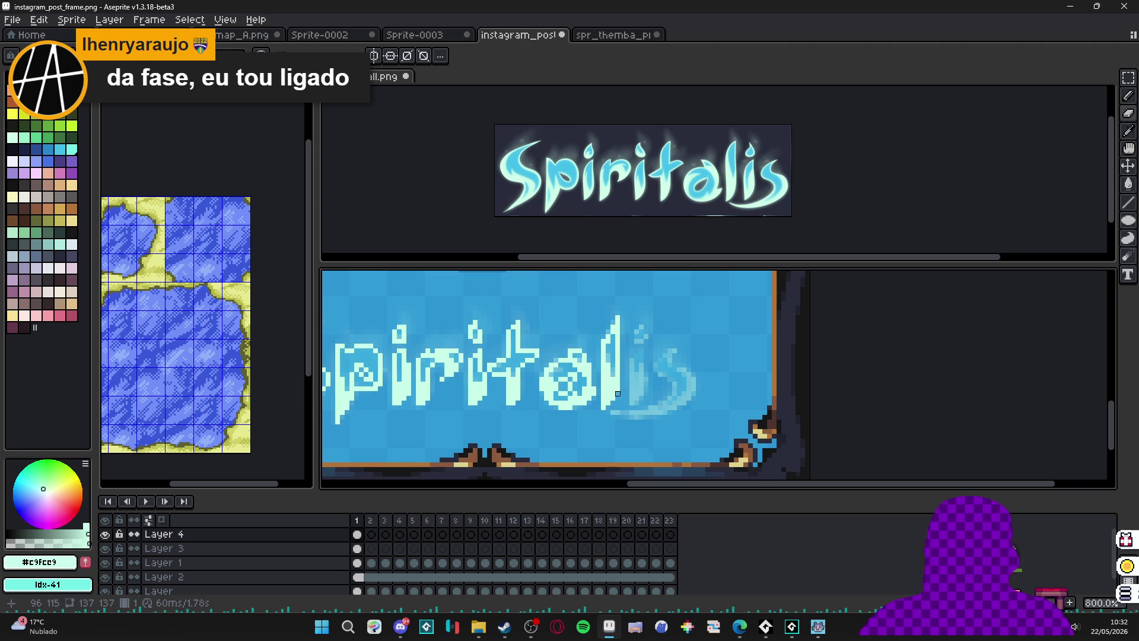
scroll(638, 386, "up", 2)
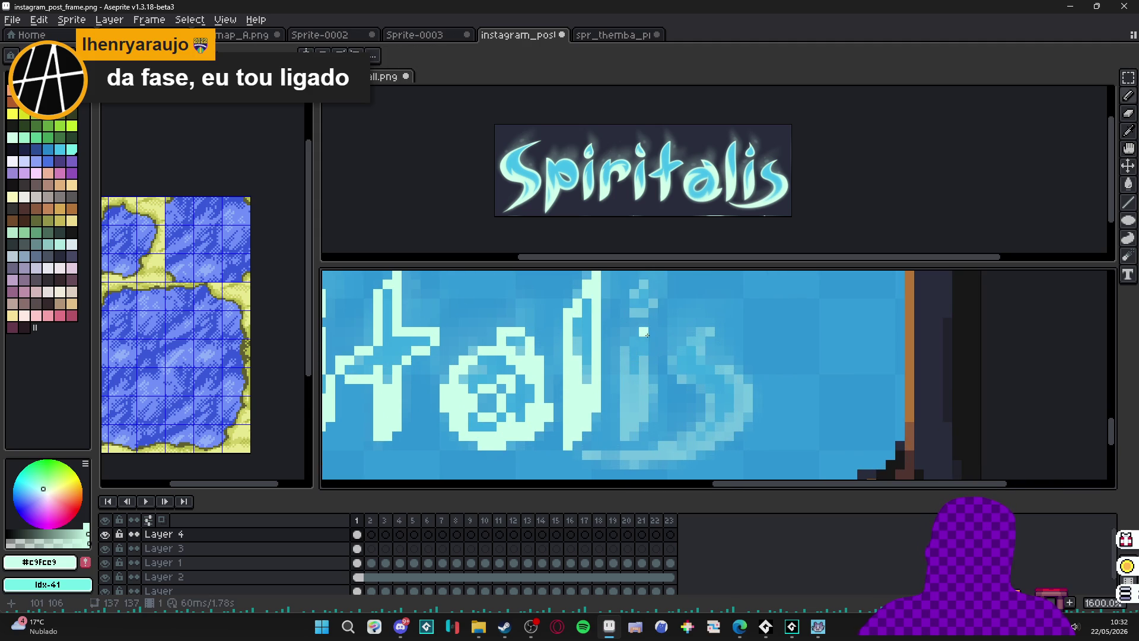
Fill the faint 'l' in pale cyan and place the first bright pixels of the 's'.
mouse_move(644, 329)
left_mouse_down()
mouse_move(622, 437)
mouse_move(632, 342)
left_mouse_up()
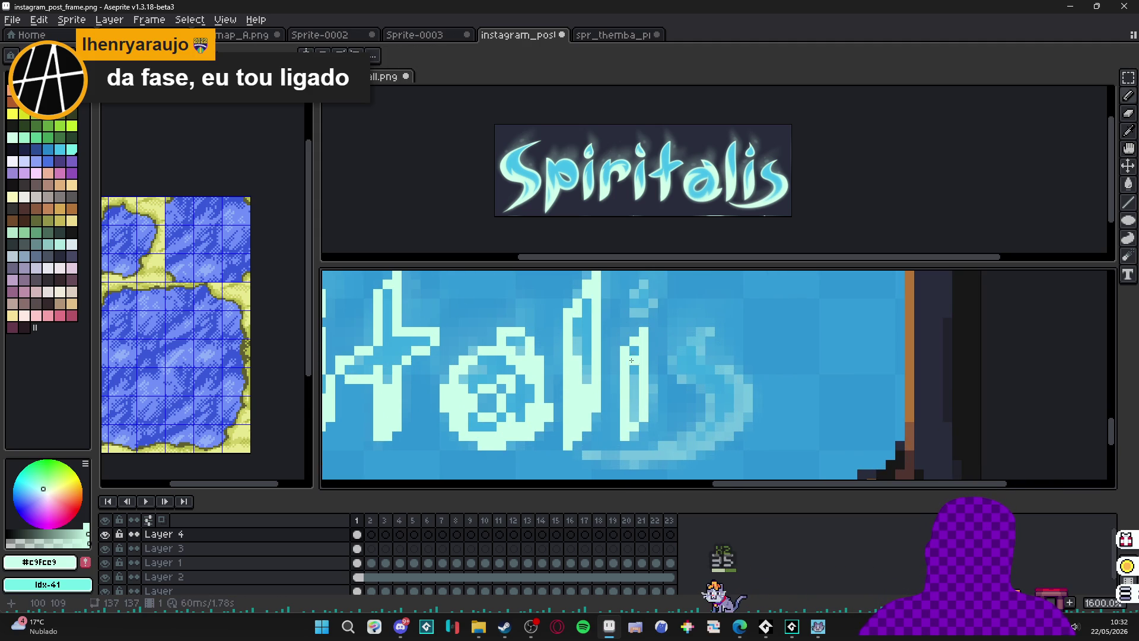
left_click_drag(640, 383, 643, 404)
left_click(692, 343)
left_click(671, 366)
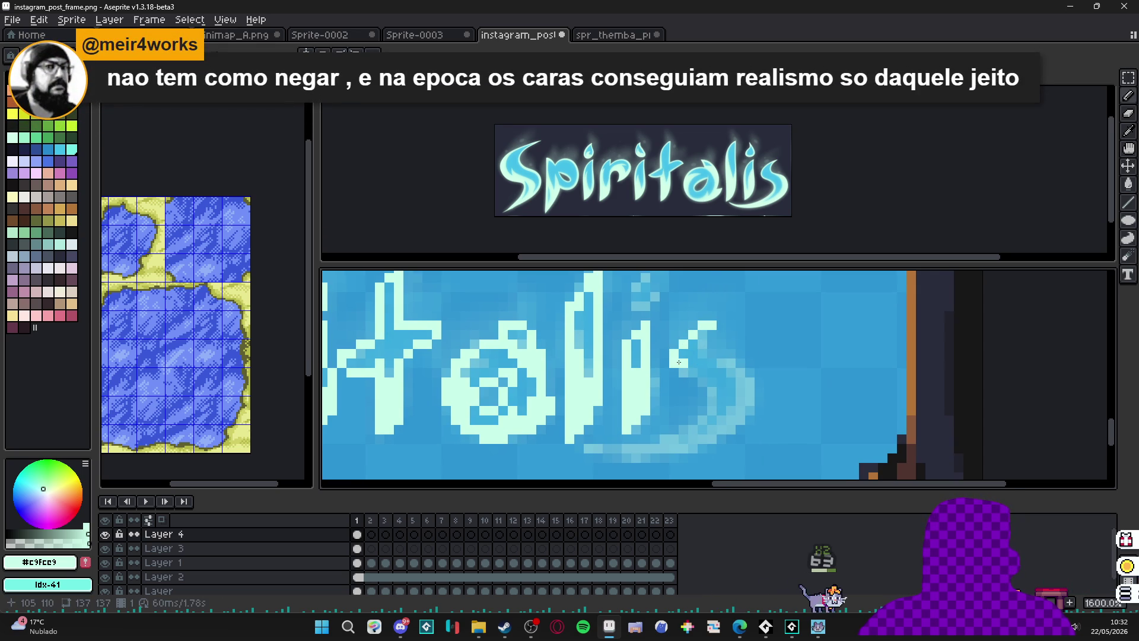
left_click(714, 362)
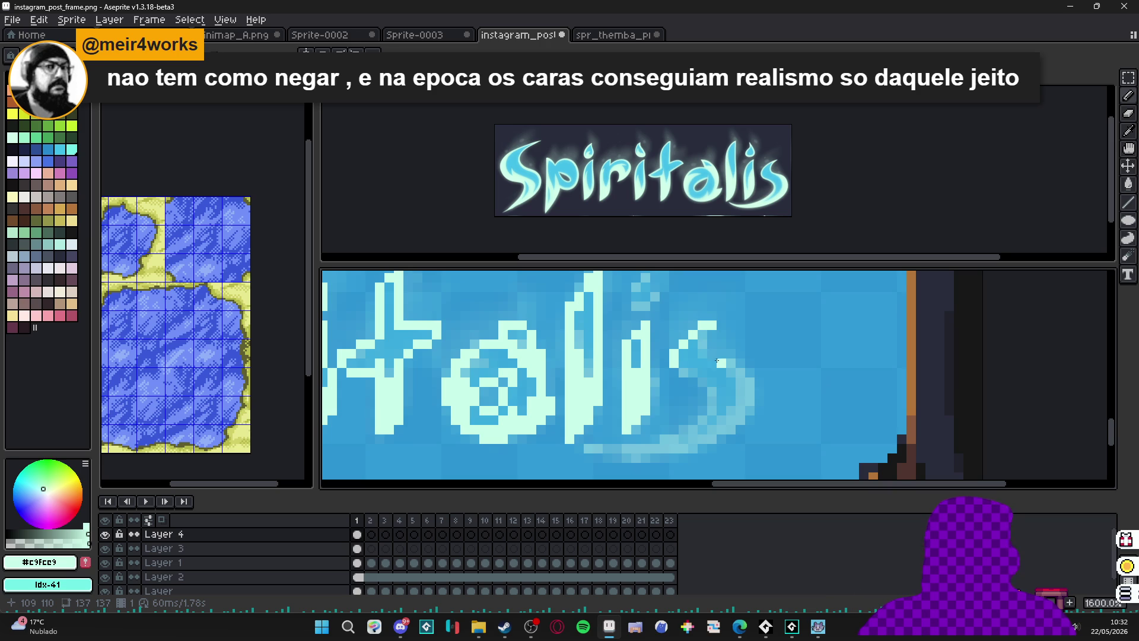
Paint the 's' body and its tail sweeping down-left beneath the word.
scroll(708, 362, "up", 2)
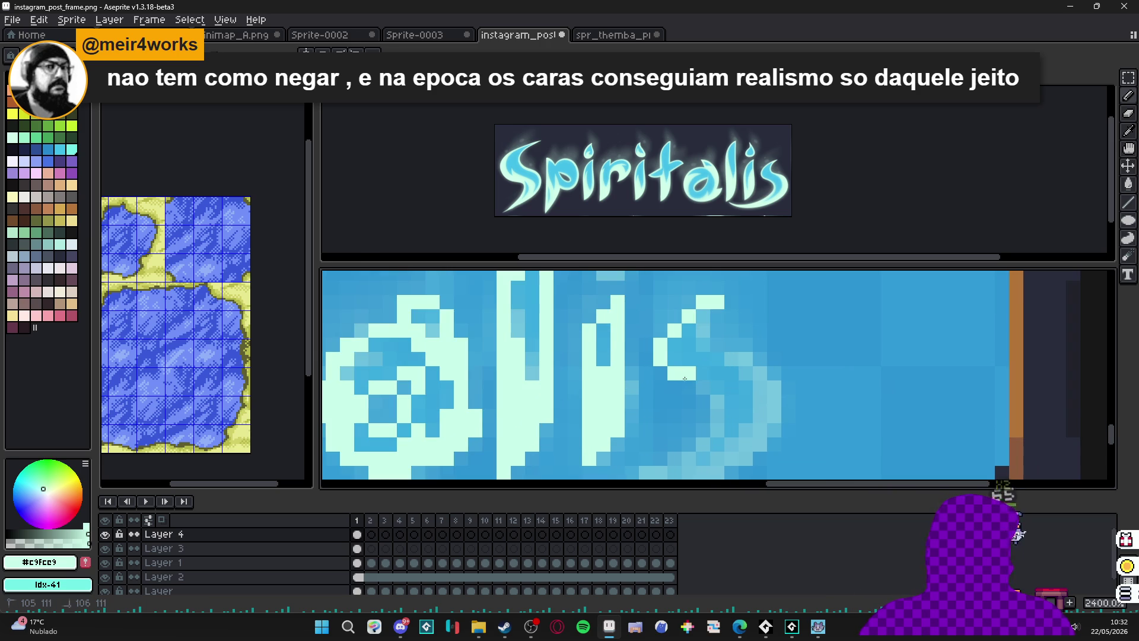
mouse_move(703, 387)
left_mouse_down()
mouse_move(717, 429)
mouse_move(737, 373)
left_mouse_up()
left_click(720, 379)
left_click(701, 384)
mouse_move(684, 401)
left_mouse_down()
mouse_move(561, 408)
mouse_move(670, 426)
mouse_move(724, 407)
mouse_move(777, 380)
mouse_move(801, 326)
mouse_move(800, 401)
mouse_move(737, 380)
mouse_move(740, 340)
left_mouse_up()
left_click(747, 394)
Brighten a few more pixels along the 's' and review the lettering.
left_click(805, 309)
left_click(805, 336)
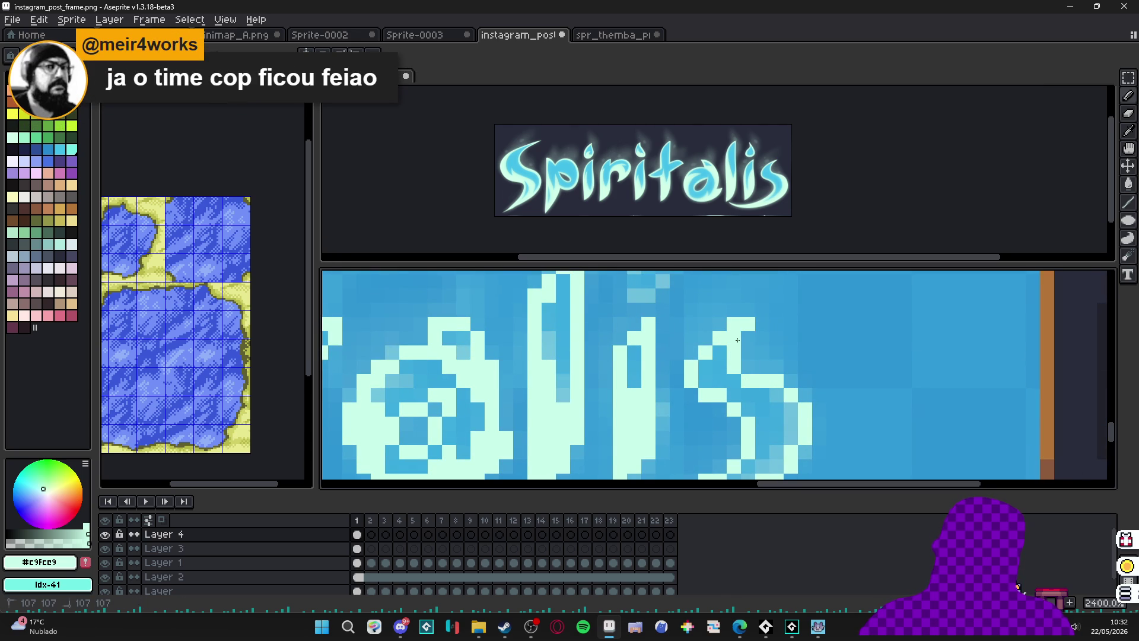
scroll(758, 326, "down", 4)
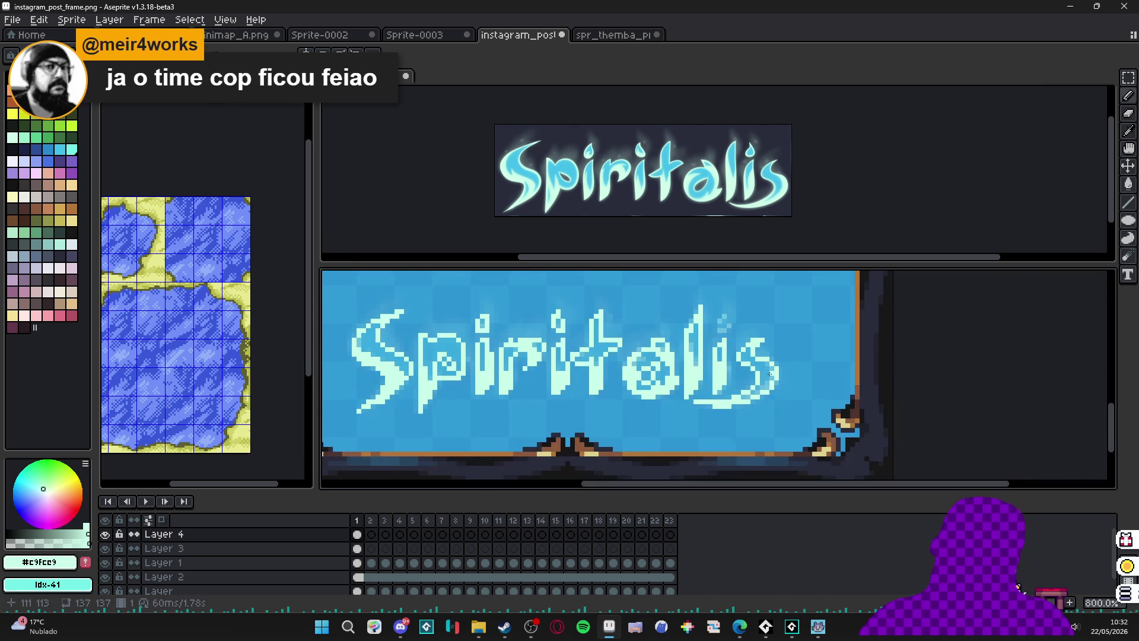
scroll(770, 376, "up", 3)
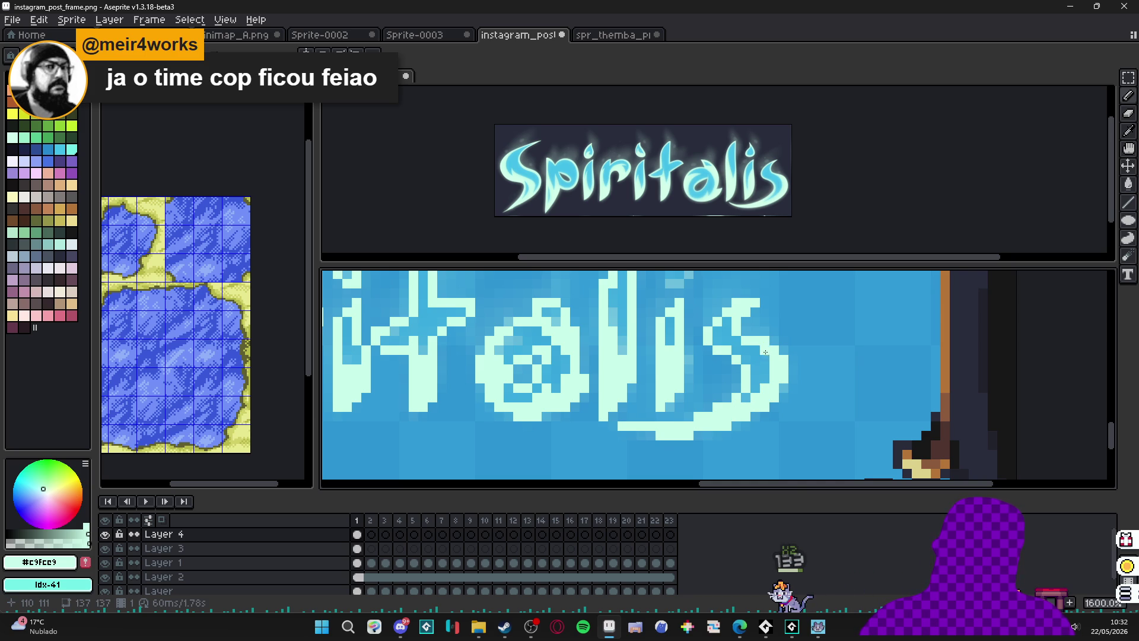
scroll(696, 406, "down", 3)
scroll(696, 405, "down", 2)
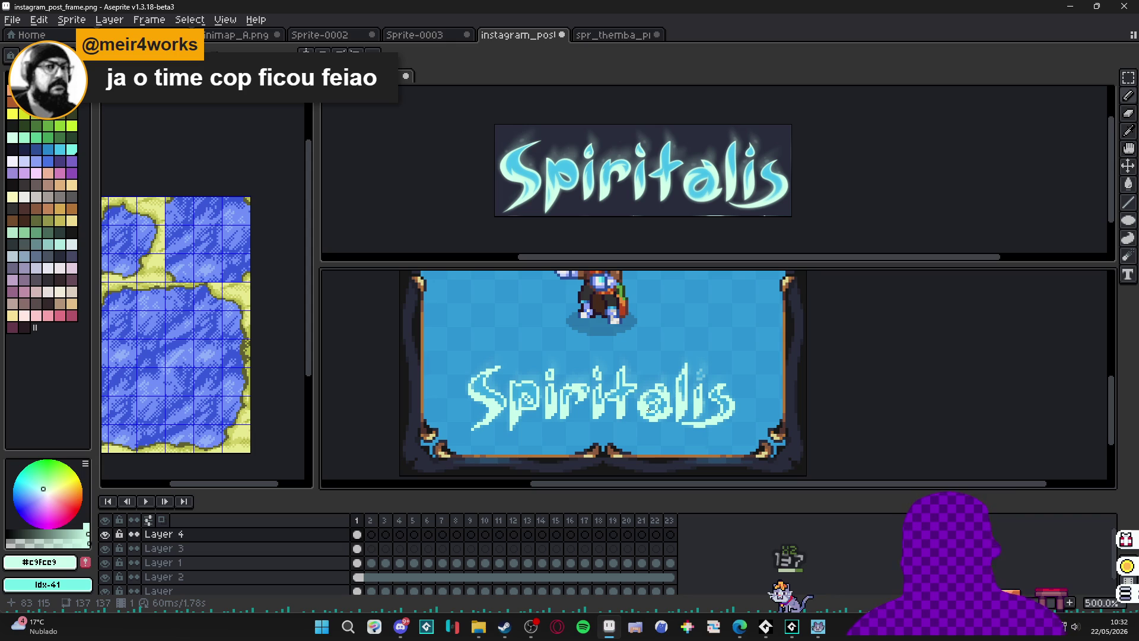
scroll(563, 402, "up", 4)
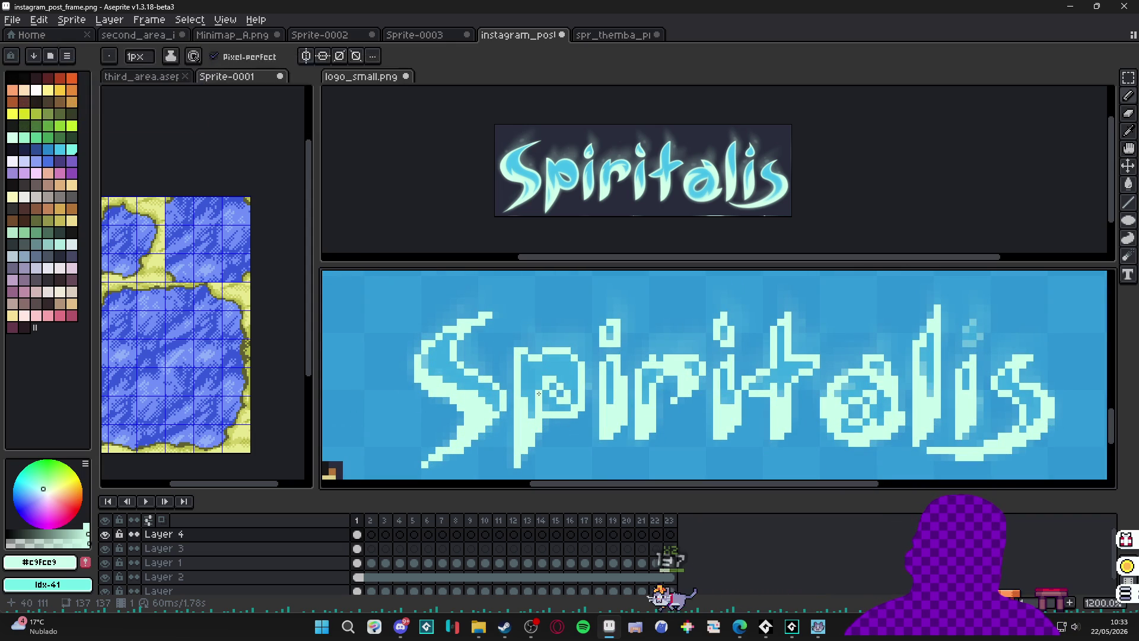
Paint short pale cyan strokes near the final 'i' of 'lis' to outline its dot.
scroll(538, 394, "down", 2)
scroll(519, 439, "up", 2)
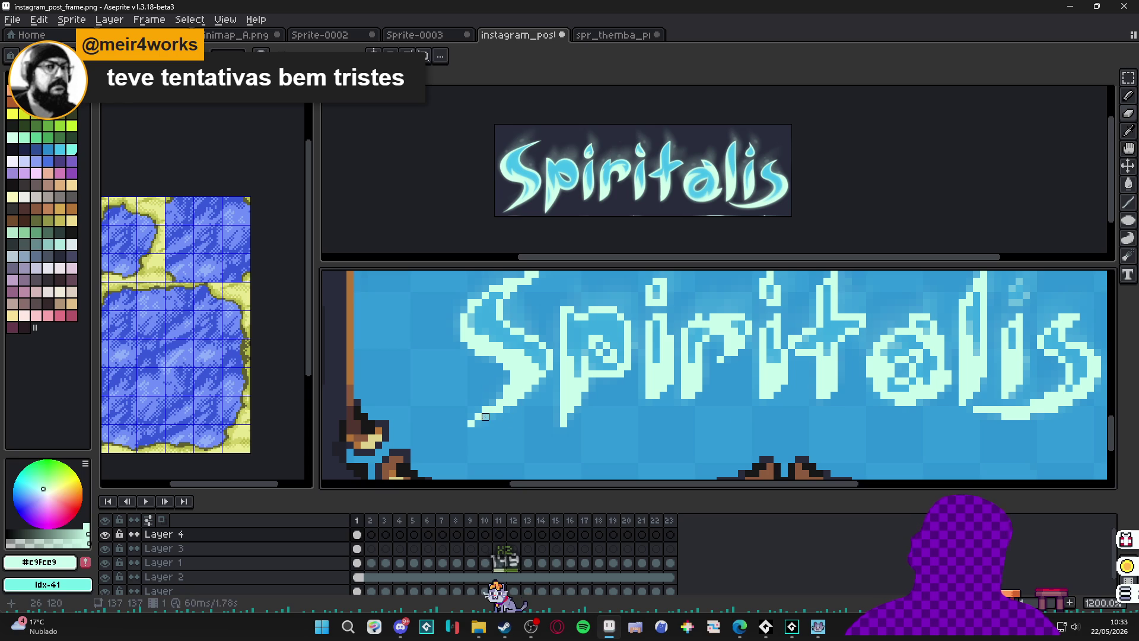
scroll(499, 436, "down", 4)
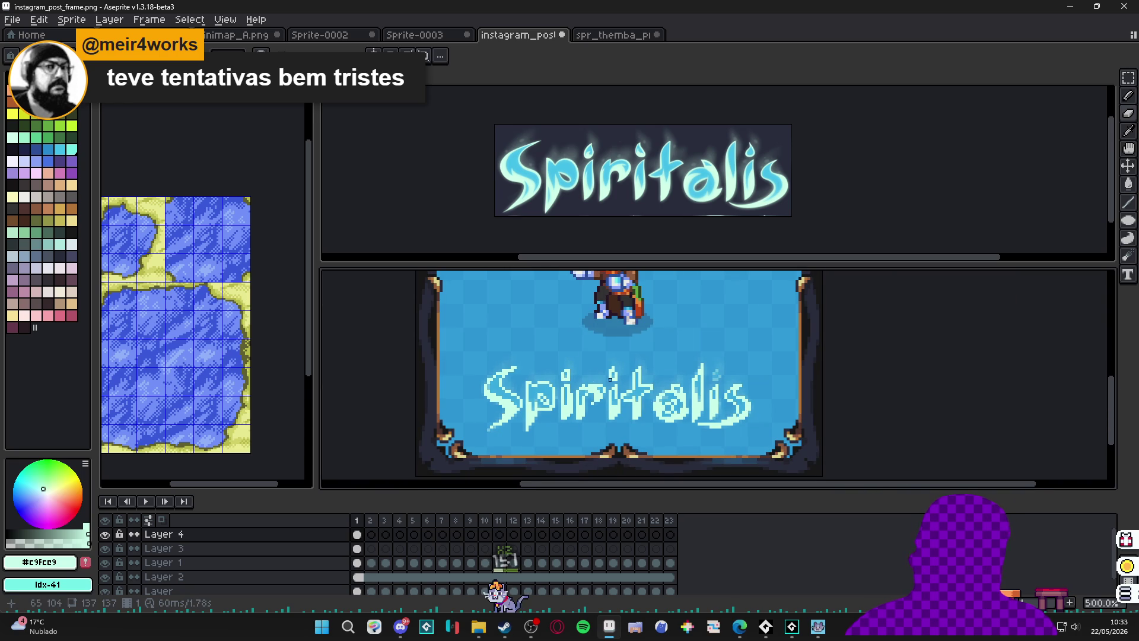
left_click_drag(640, 386, 629, 387)
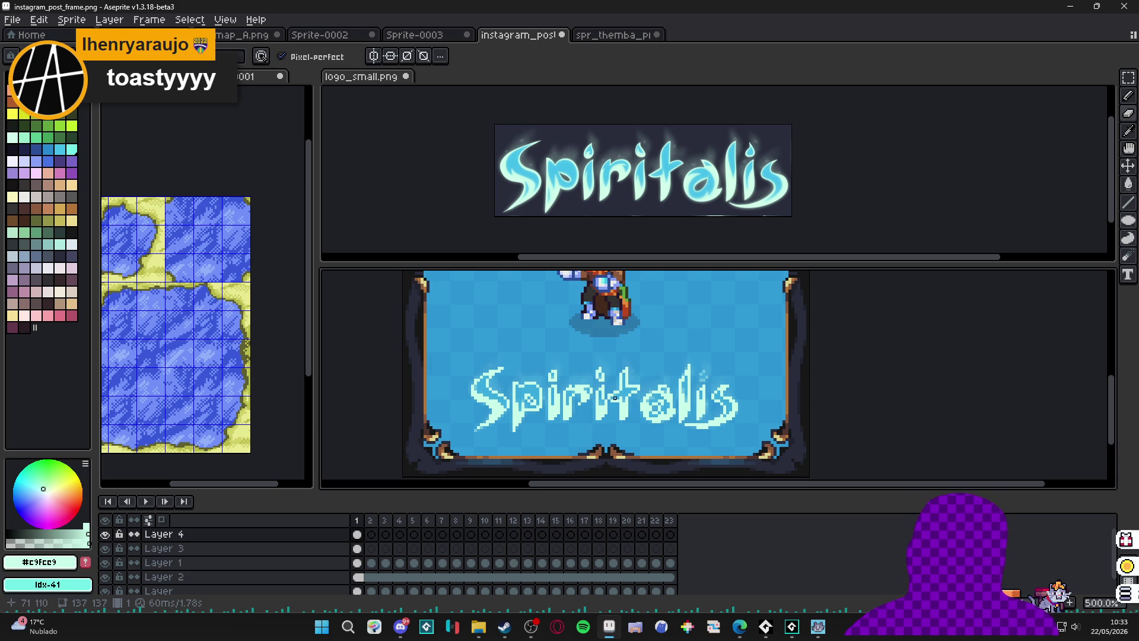
scroll(701, 385, "up", 5)
scroll(701, 385, "up", 2)
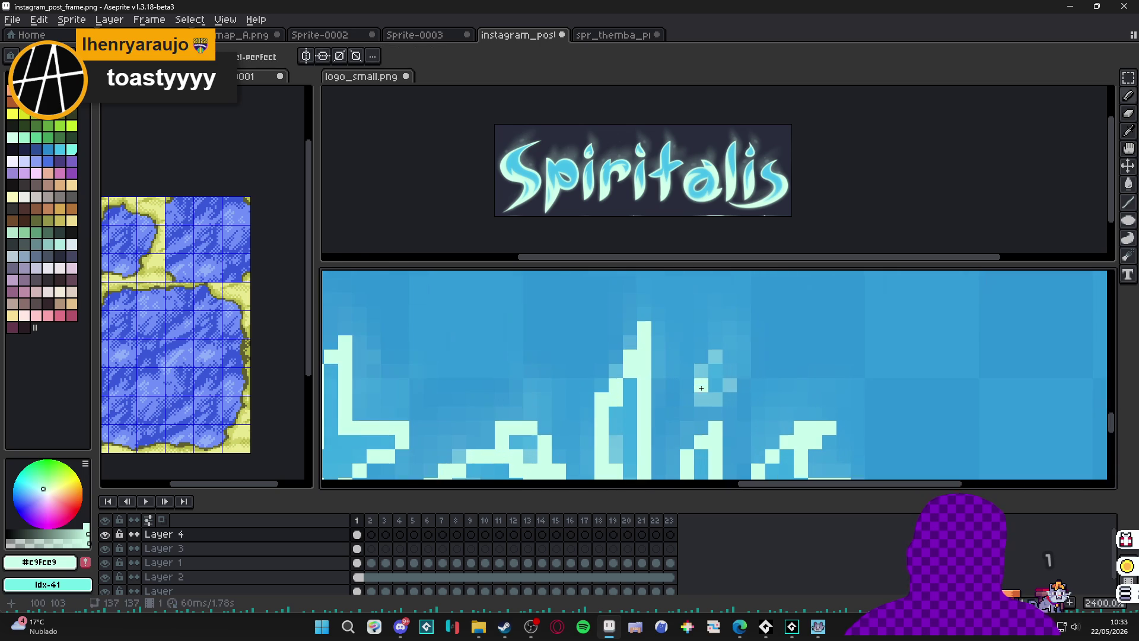
mouse_move(709, 400)
left_mouse_down()
mouse_move(728, 386)
mouse_move(722, 353)
mouse_move(702, 372)
left_mouse_up()
scroll(728, 409, "down", 5)
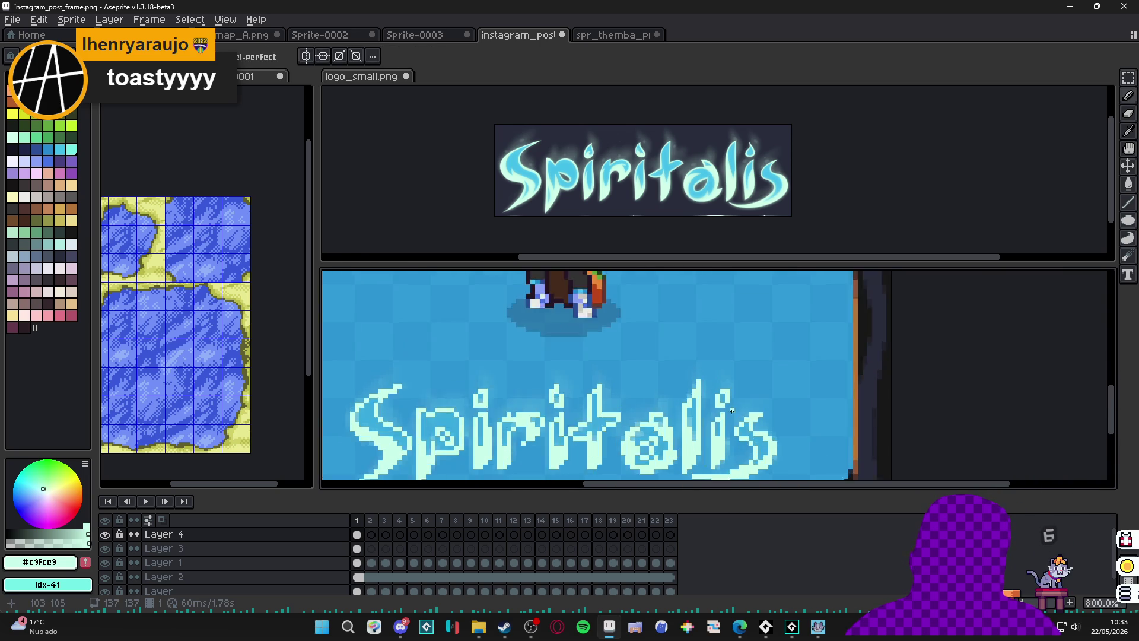
scroll(728, 410, "down", 1)
scroll(720, 370, "up", 4)
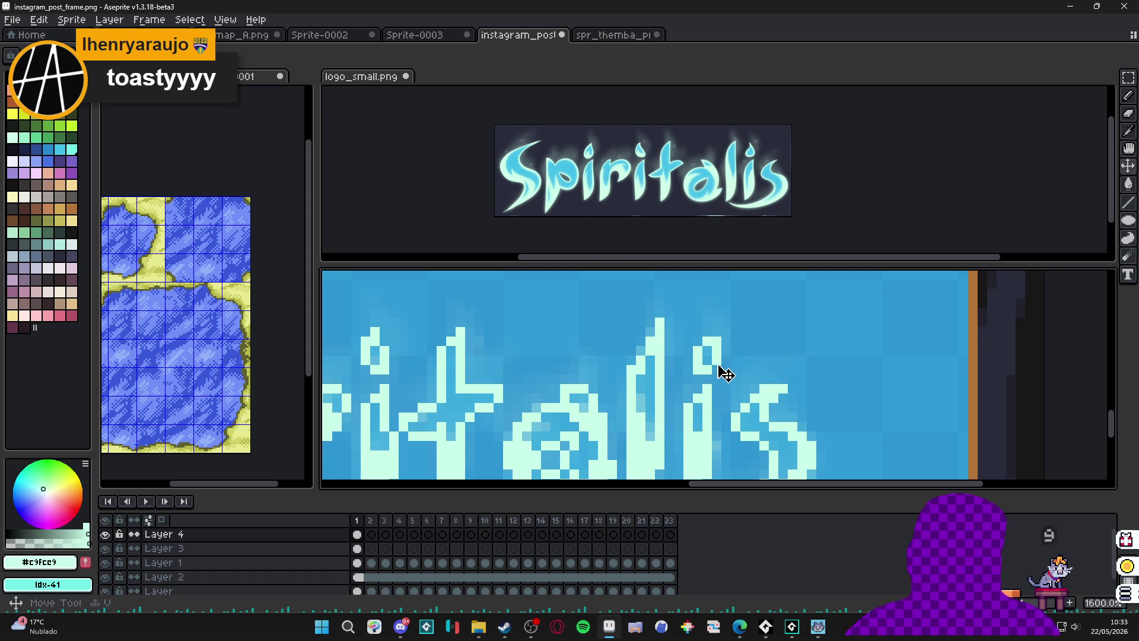
Shift the last i's dot one pixel left and reshape it by erasing its inner column.
key("m")
scroll(717, 372, "up", 2)
left_click_drag(686, 382, 715, 340)
left_click_drag(708, 383, 695, 386)
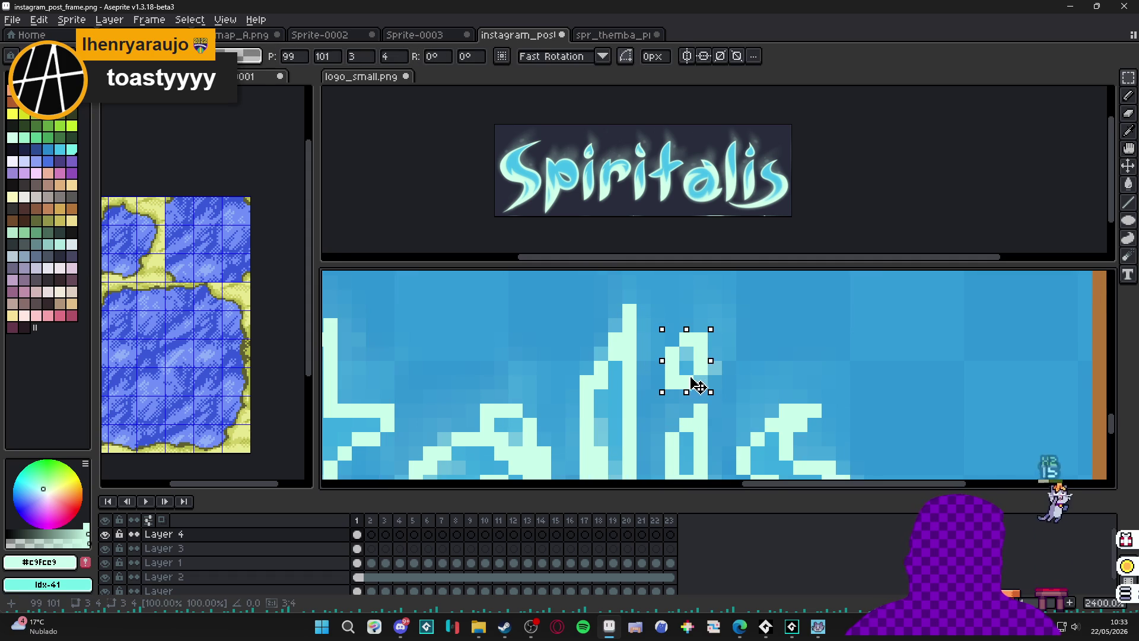
key("ctrl+d")
key("b")
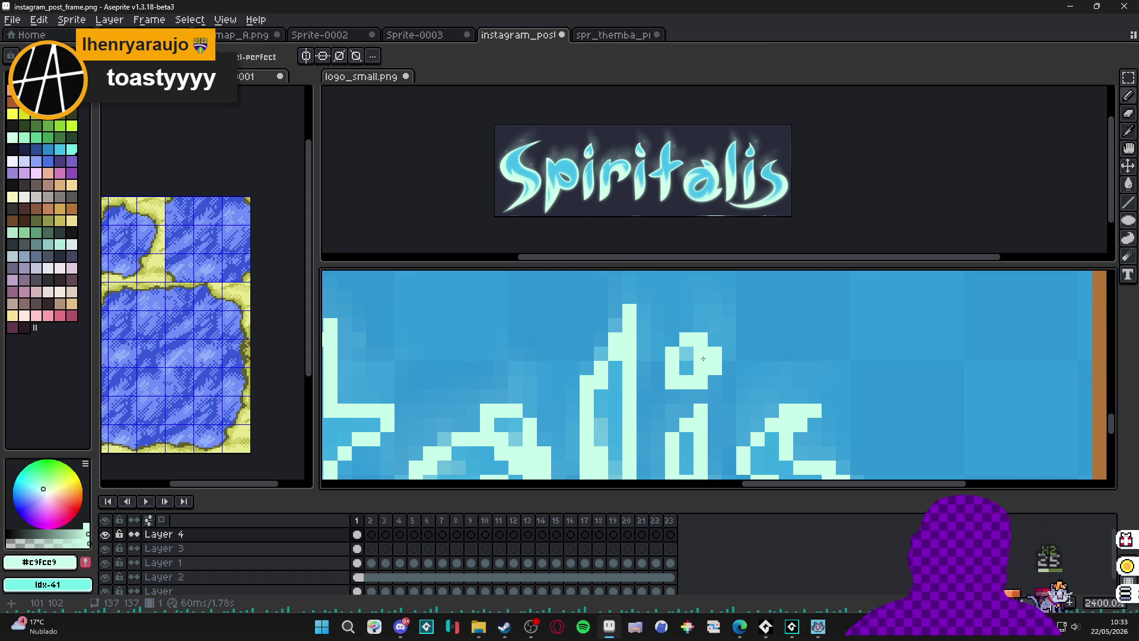
key("e")
left_click_drag(701, 353, 700, 368)
key("b")
left_click(708, 344)
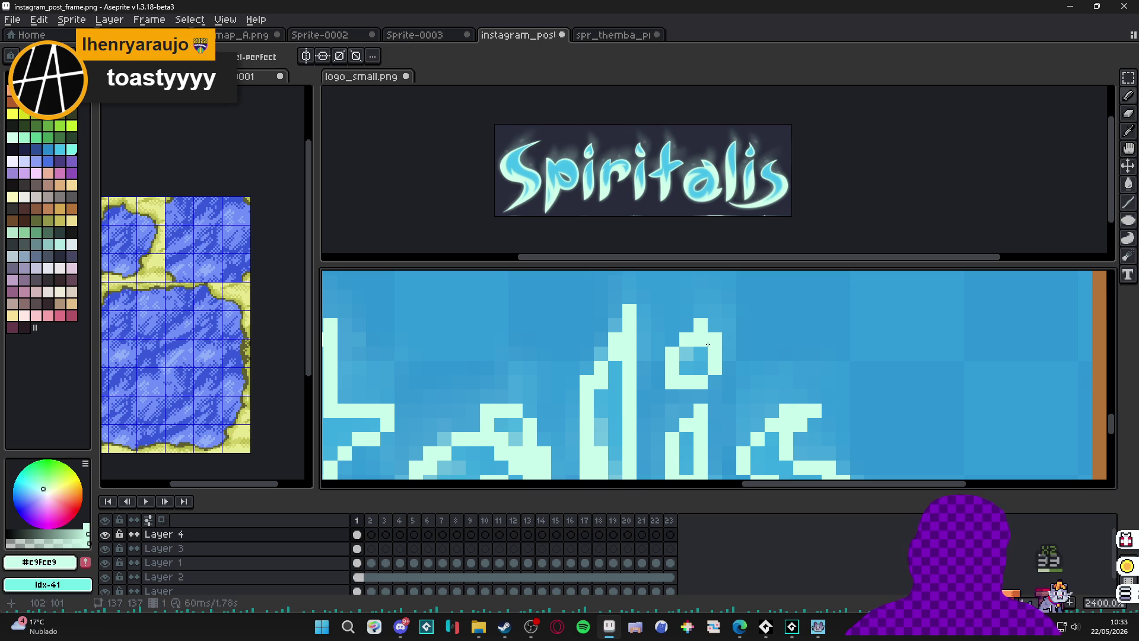
Select the 'a' glyph with the rectangular marquee, then drop the selection.
scroll(720, 358, "down", 5)
scroll(713, 361, "up", 5)
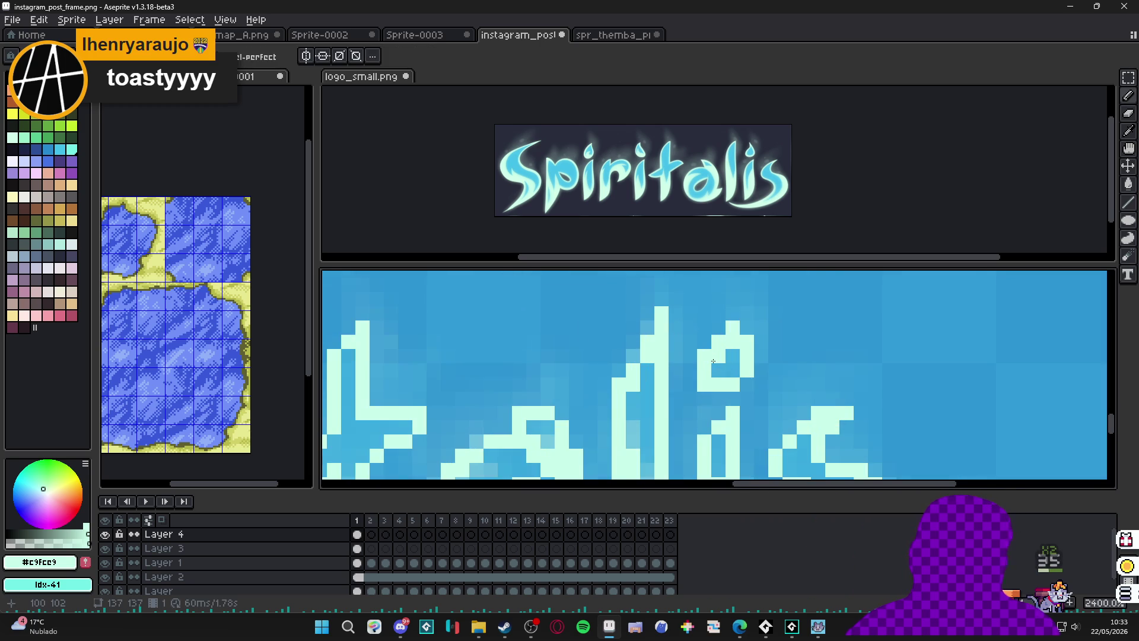
scroll(723, 380, "down", 5)
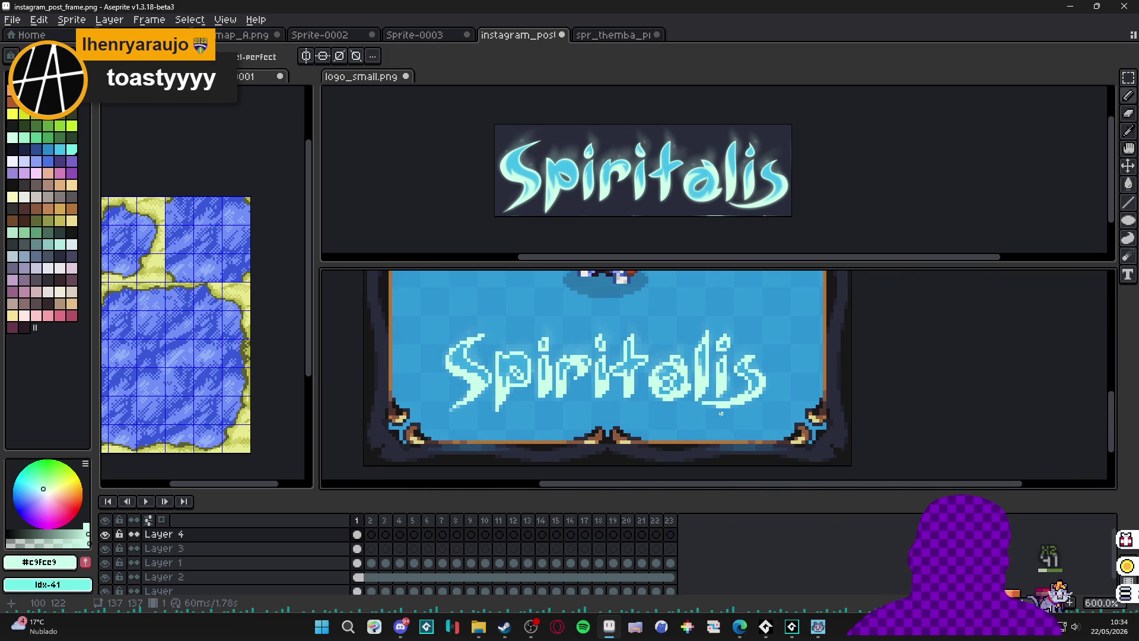
scroll(635, 419, "up", 1)
scroll(635, 419, "down", 1)
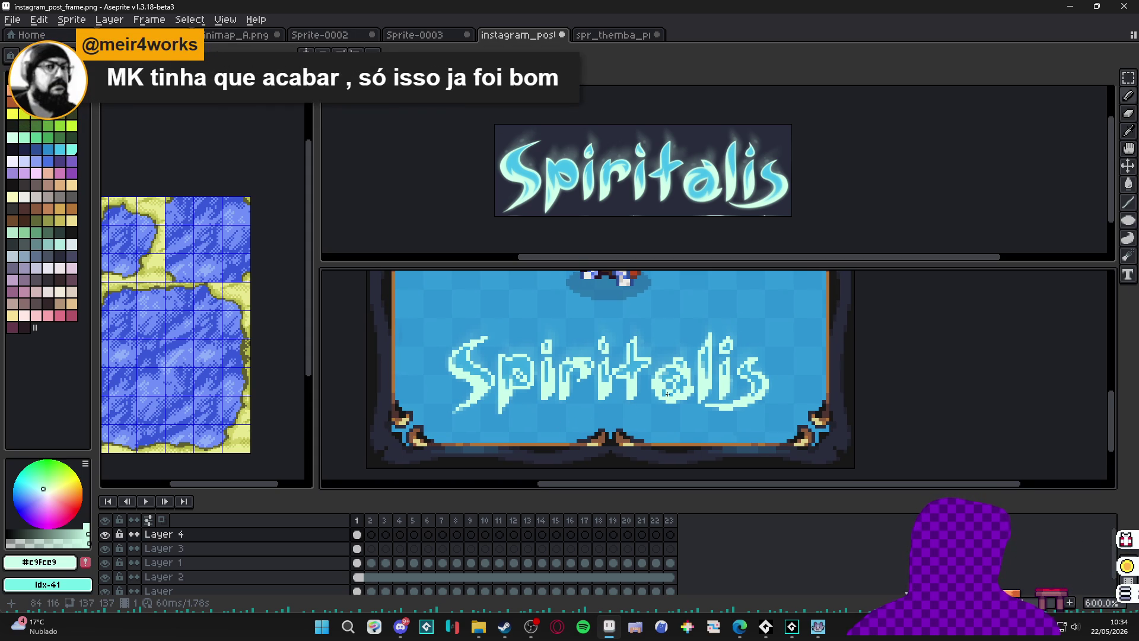
scroll(674, 404, "up", 3)
key("m")
left_click_drag(633, 316, 725, 429)
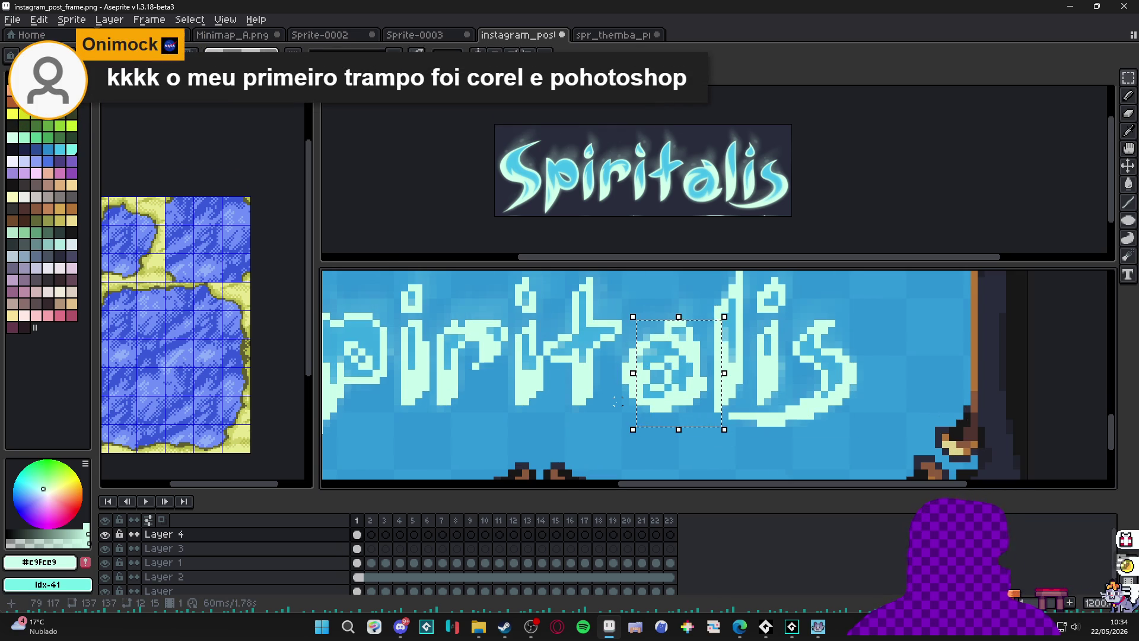
key("ctrl+d")
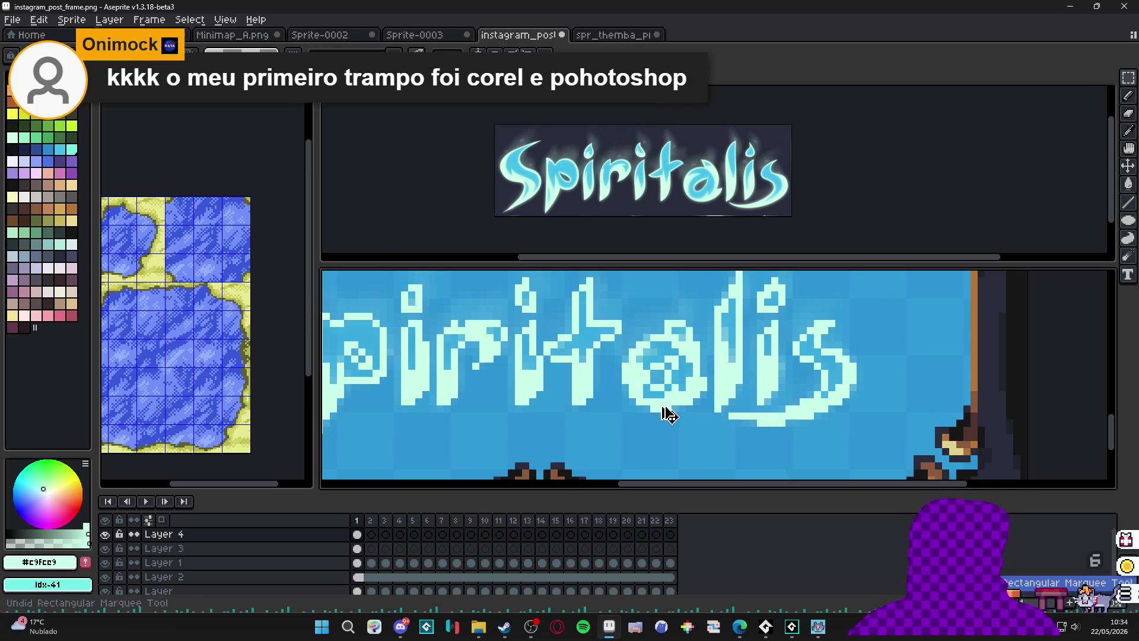
key("v")
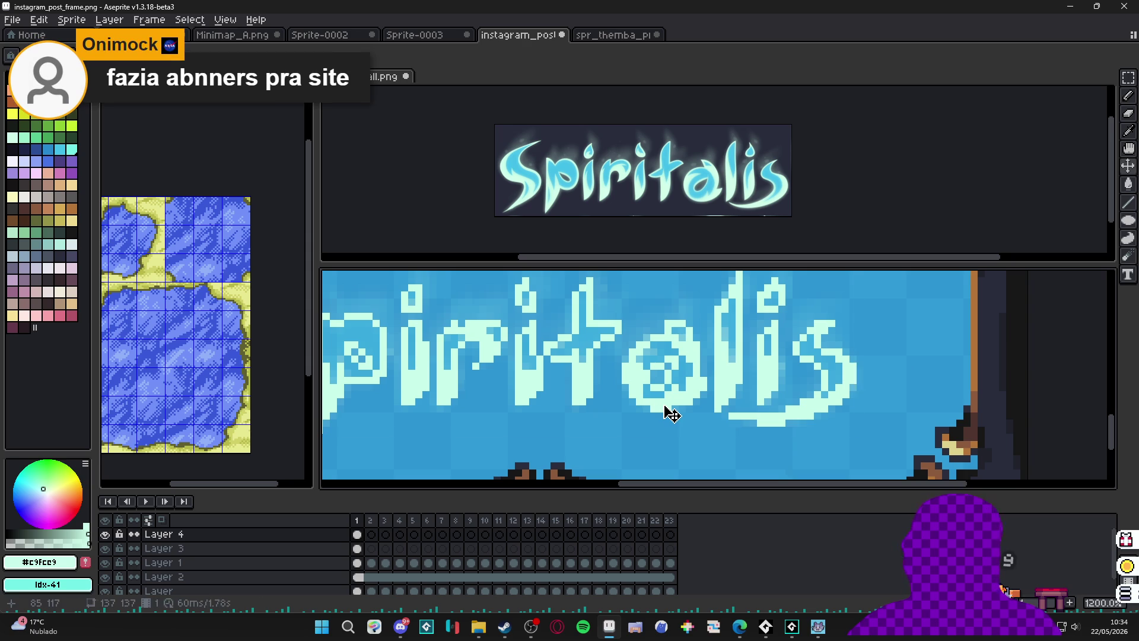
key("m")
Select the 'a' and neighbouring lettering and nudge them up one pixel.
mouse_move(625, 337)
left_mouse_down()
mouse_move(693, 423)
mouse_move(751, 314)
left_mouse_up()
scroll(692, 423, "down", 2)
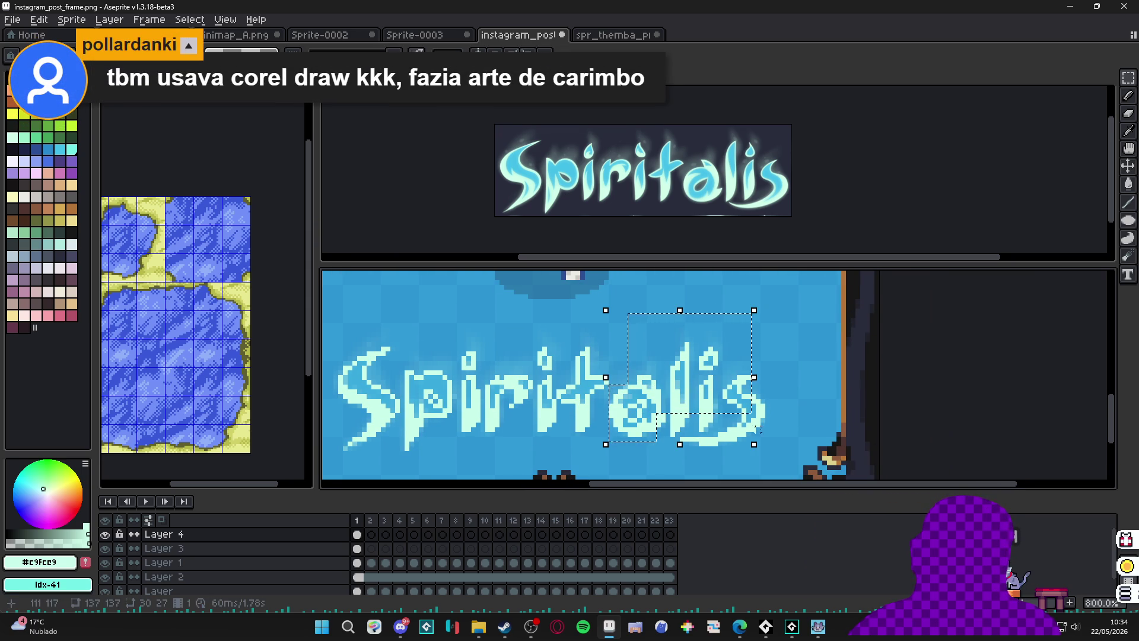
mouse_move(780, 361)
left_mouse_down()
mouse_move(676, 451)
mouse_move(700, 394)
left_mouse_up()
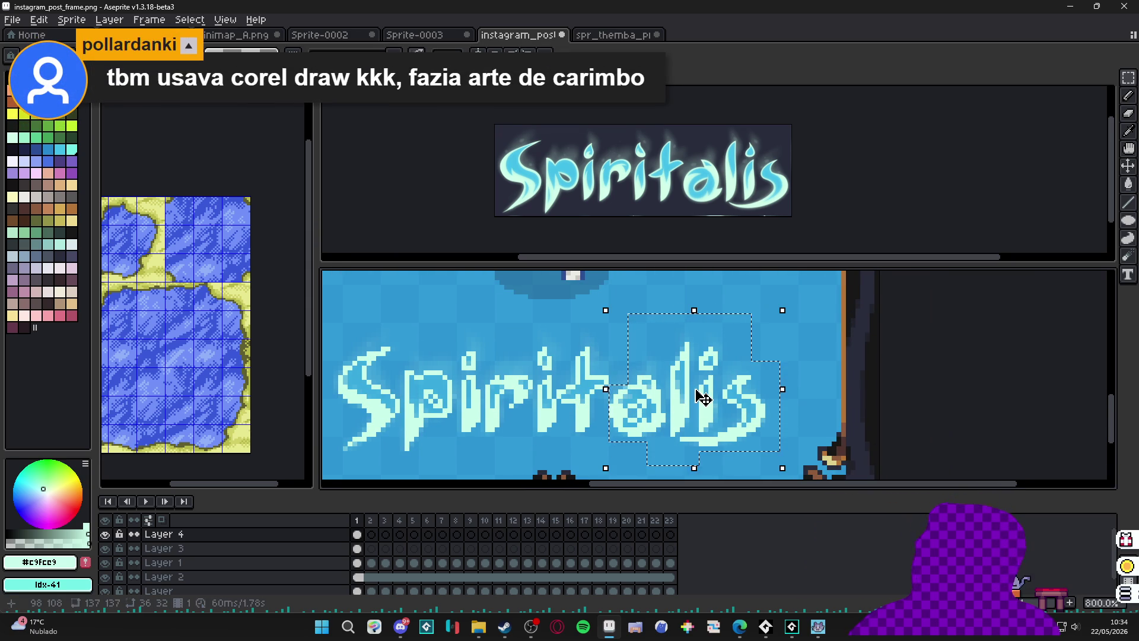
key("Up")
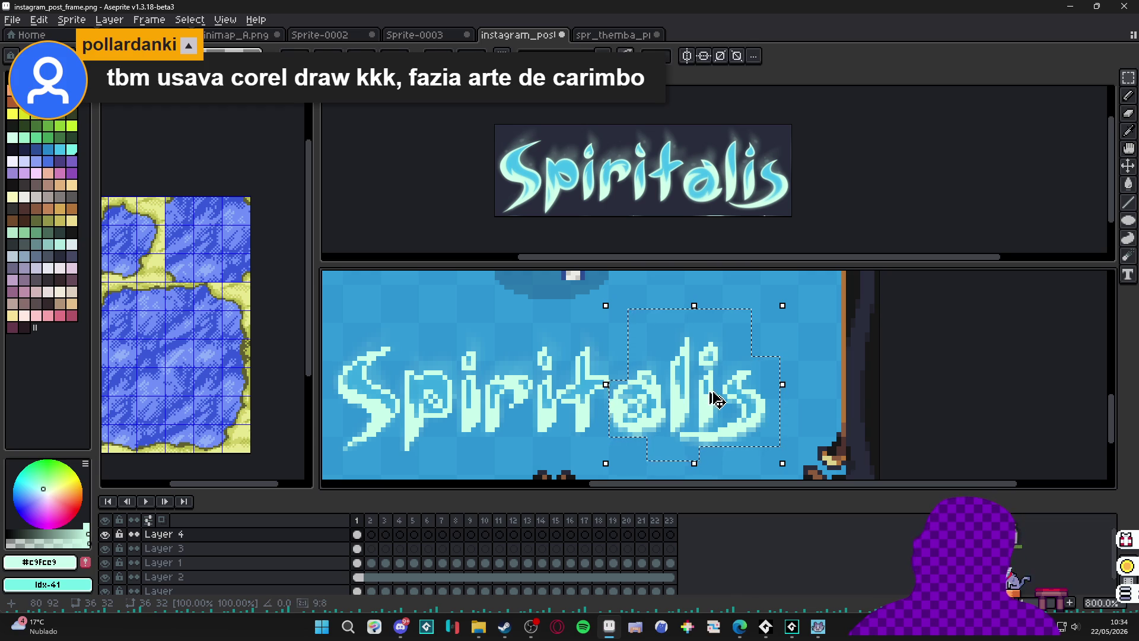
key("ctrl+d")
scroll(699, 411, "down", 2)
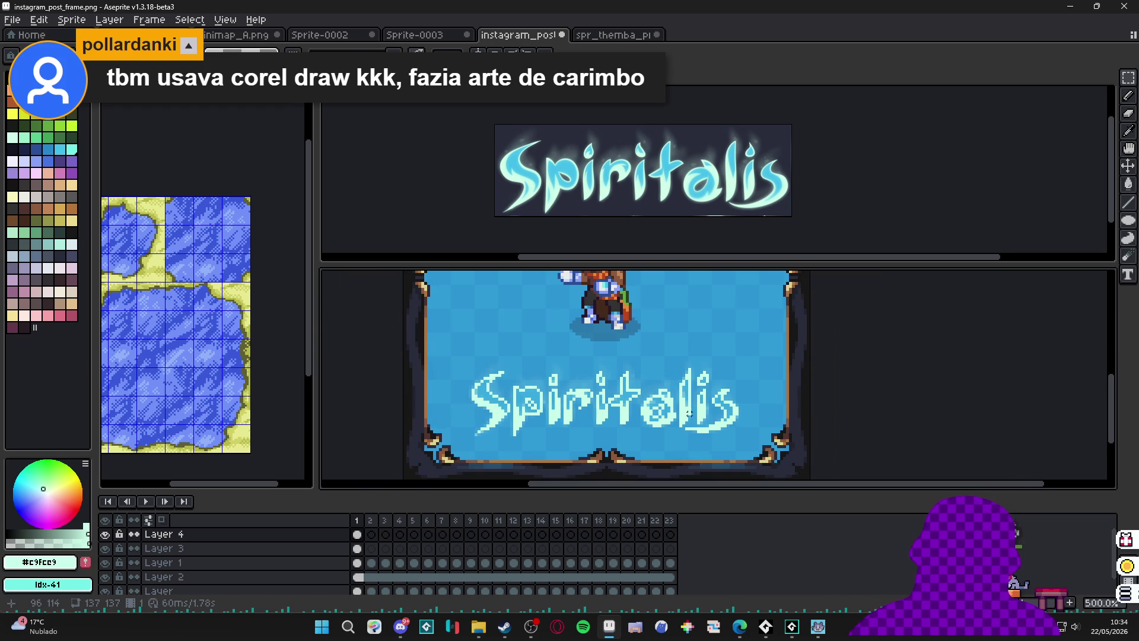
Hide Layer 3 so the lettering shows without its glow.
left_click(105, 548)
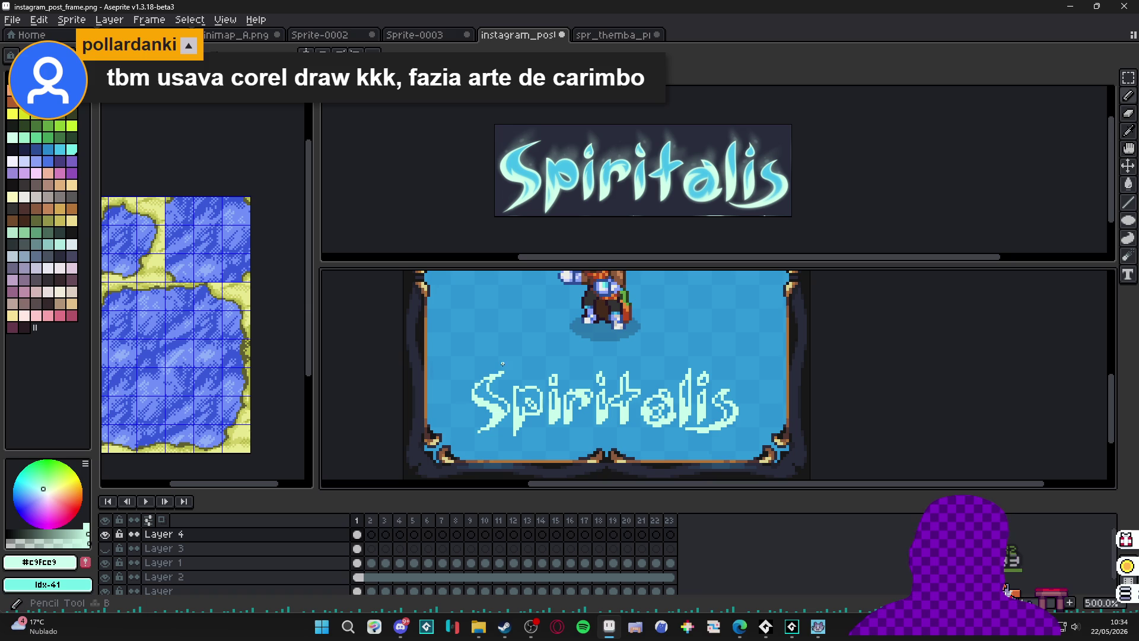
scroll(499, 368, "down", 2)
scroll(485, 382, "up", 1)
scroll(486, 382, "up", 5)
Undo the last eraser stroke on the letters after inspecting them up close.
key("e")
key("b")
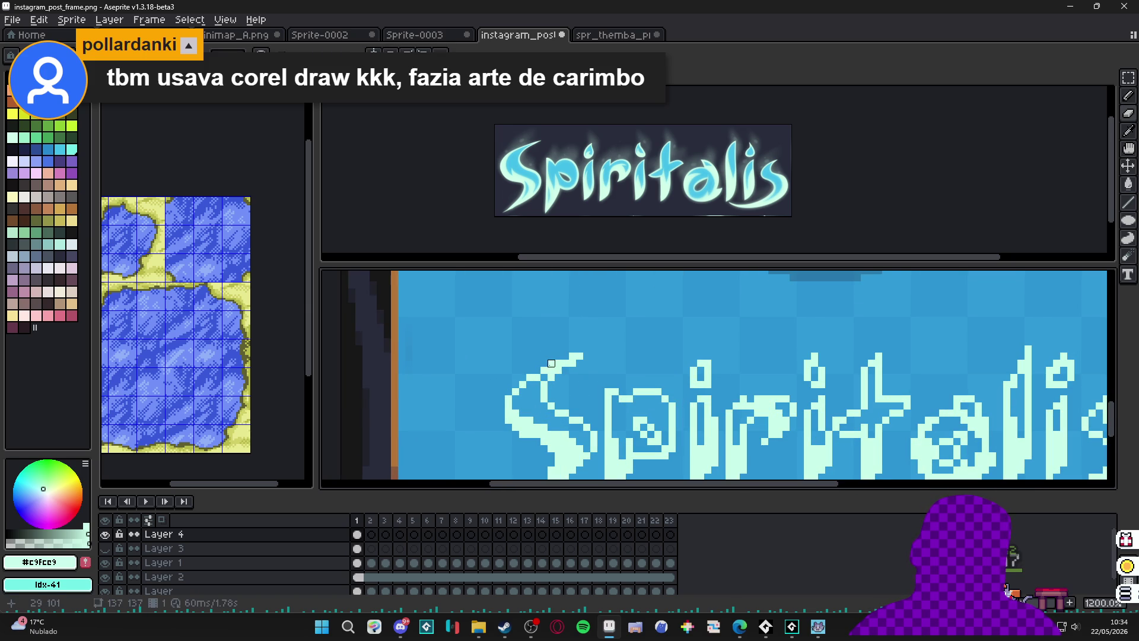
scroll(574, 356, "down", 4)
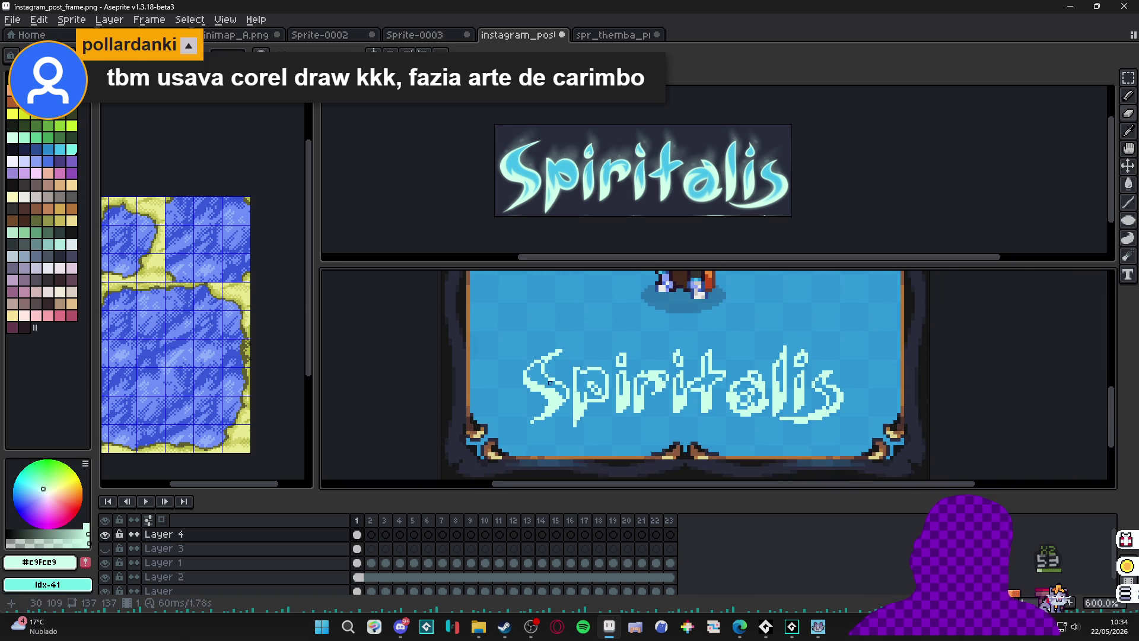
scroll(536, 396, "up", 2)
scroll(535, 396, "down", 1)
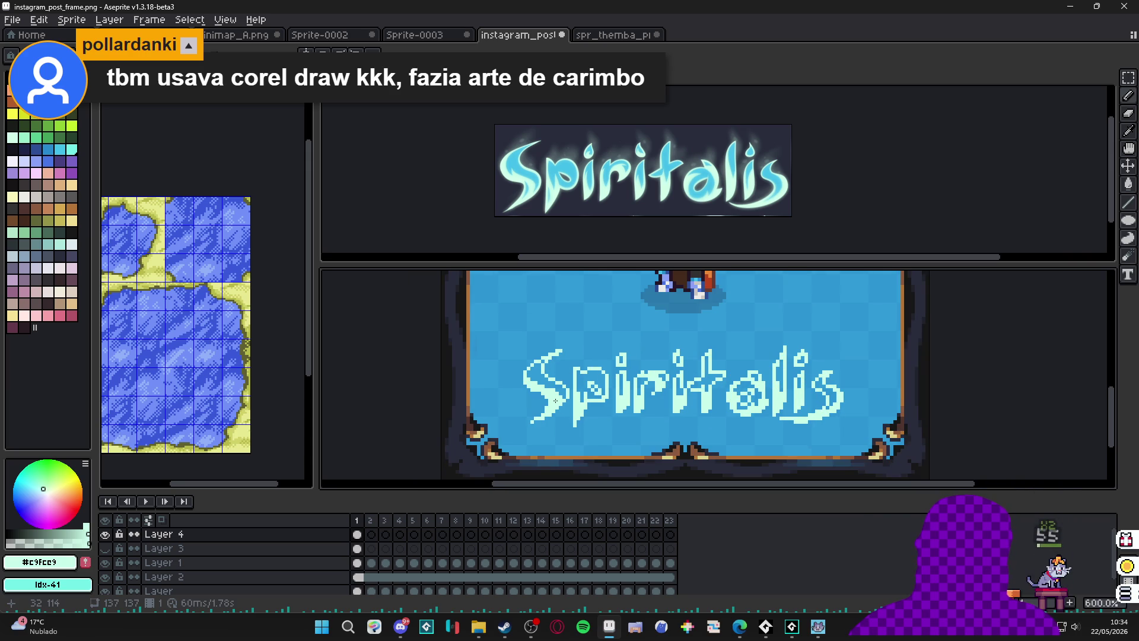
scroll(555, 400, "up", 4)
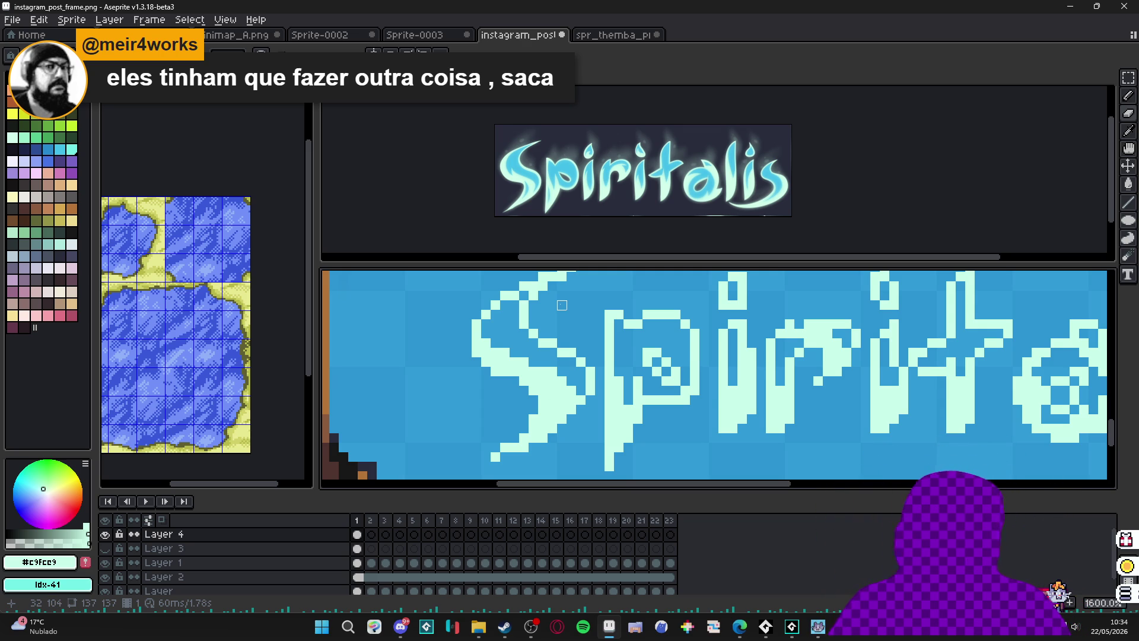
scroll(532, 325, "down", 3)
scroll(527, 324, "up", 3)
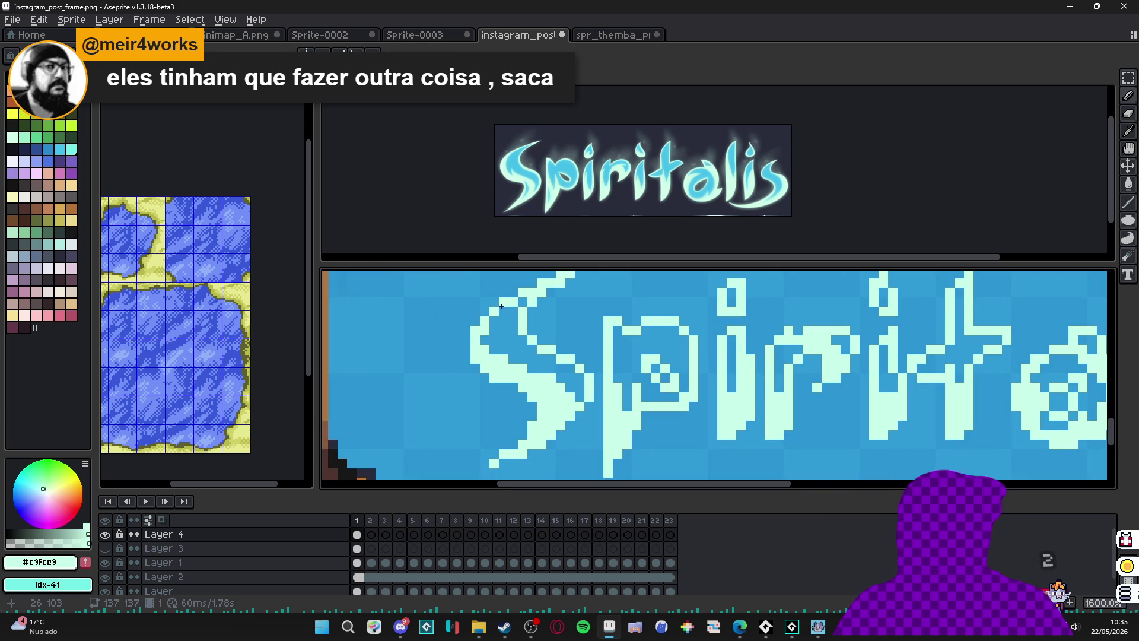
scroll(535, 316, "down", 3)
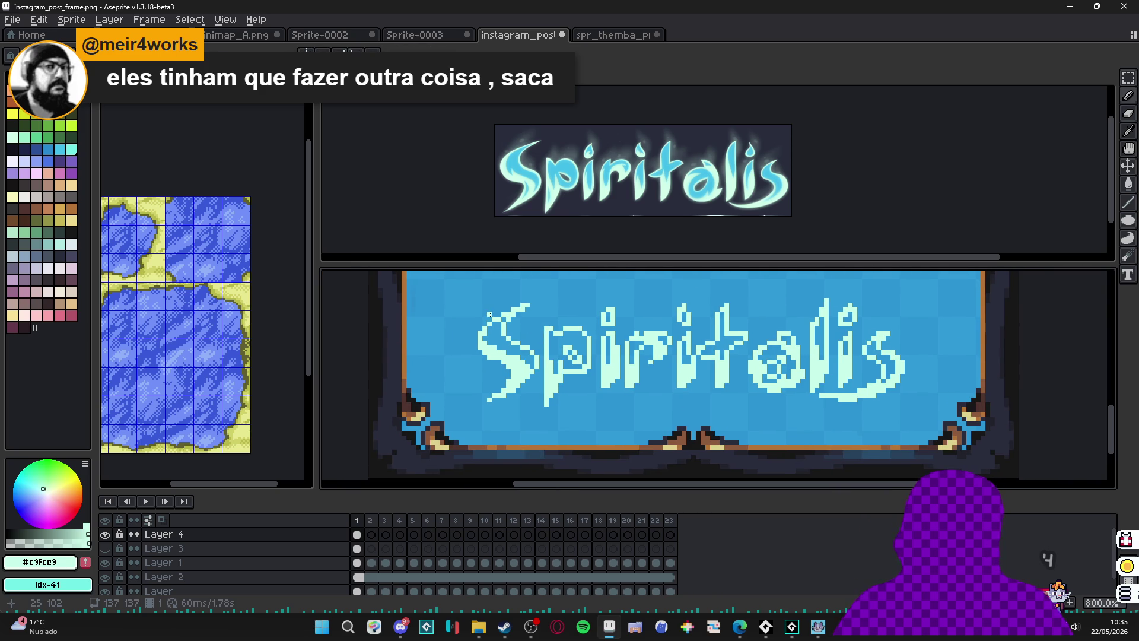
scroll(529, 364, "up", 3)
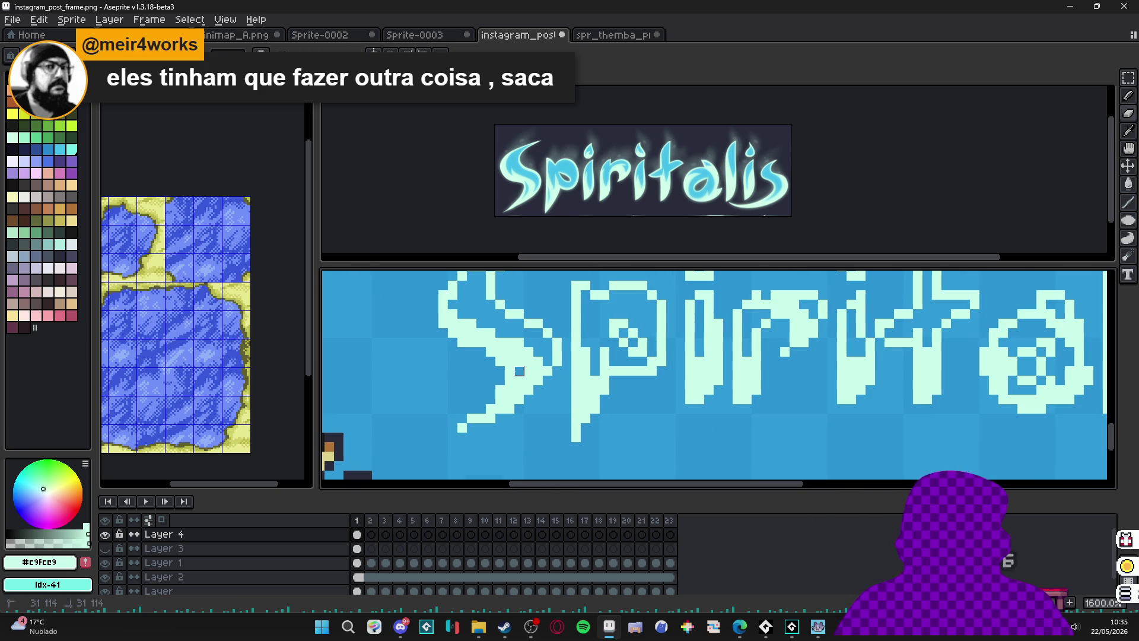
scroll(510, 390, "down", 3)
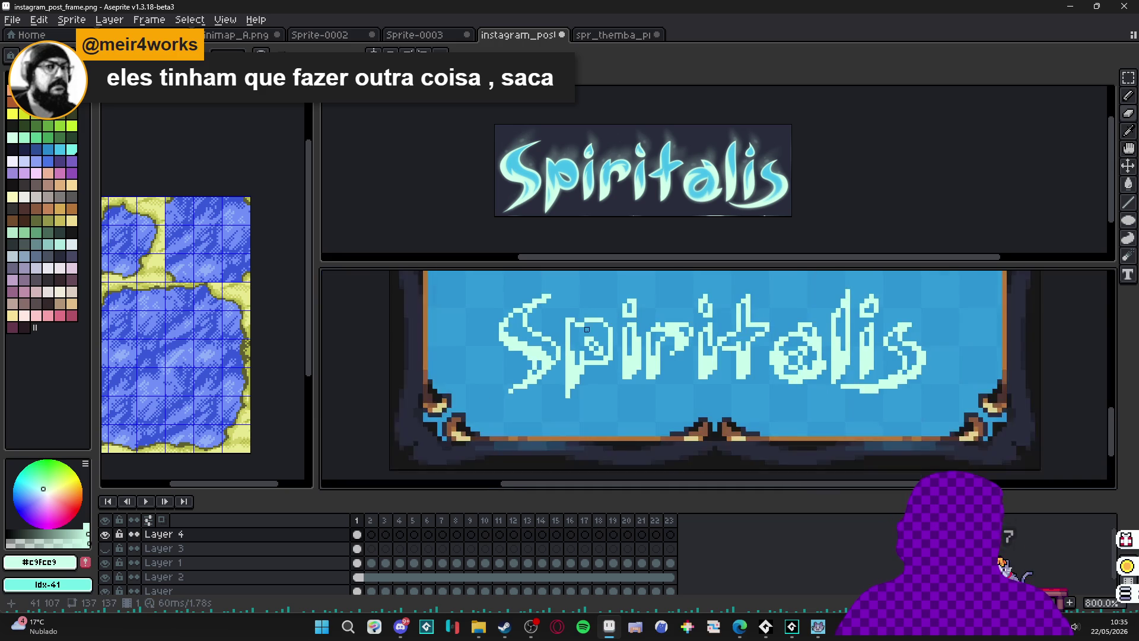
scroll(490, 379, "up", 2)
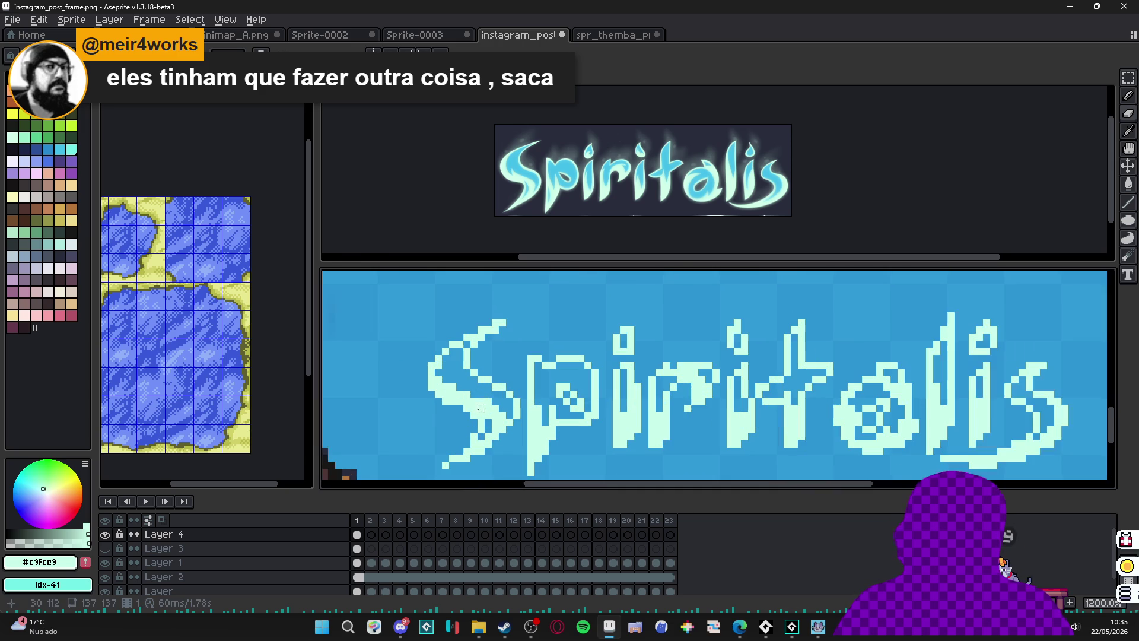
scroll(557, 387, "down", 3)
key("ctrl+z")
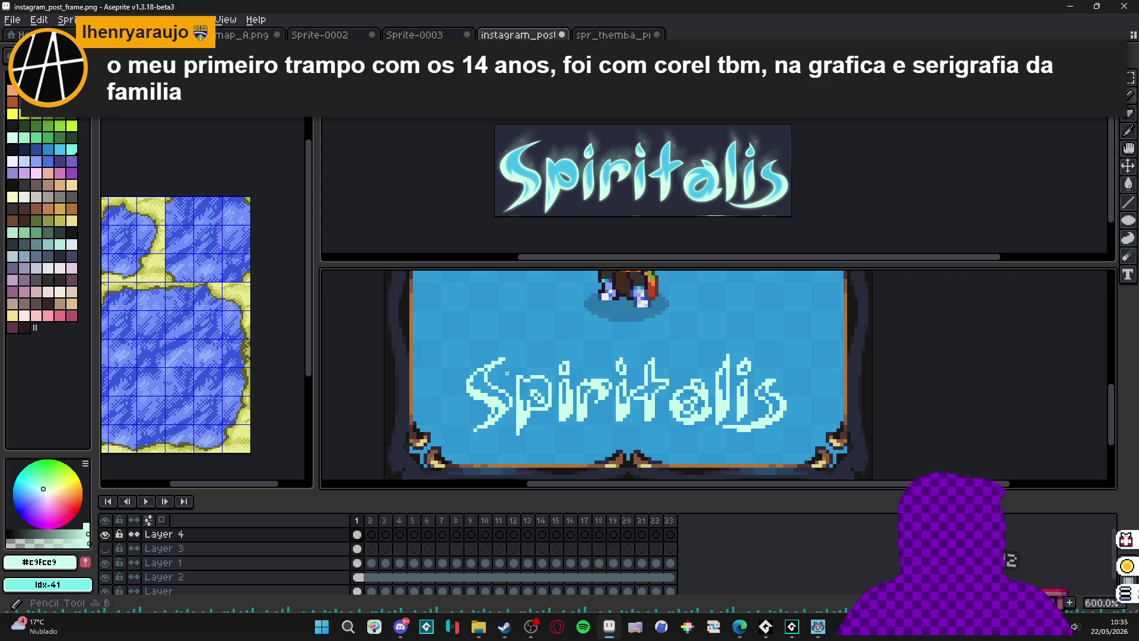
left_click_drag(540, 370, 525, 367)
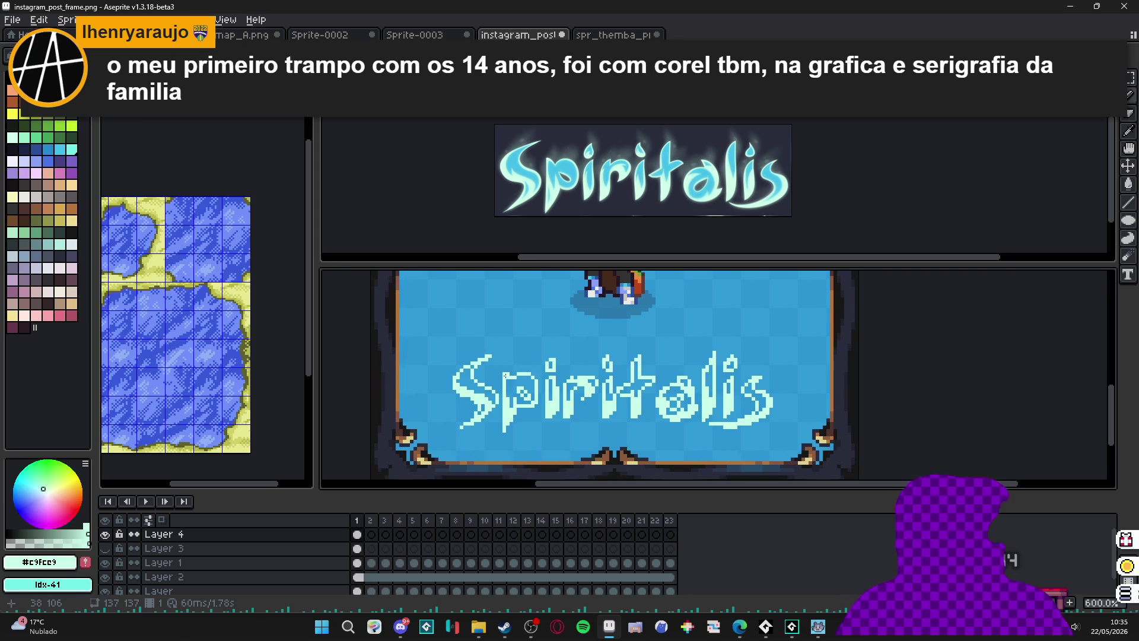
scroll(486, 384, "up", 4)
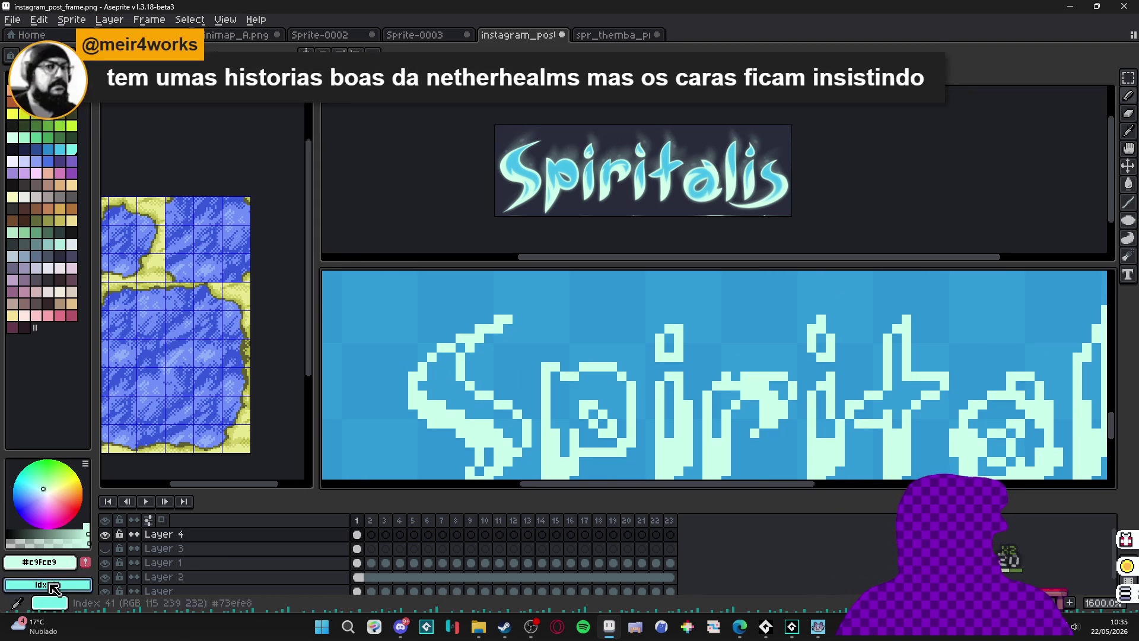
scroll(473, 392, "up", 2)
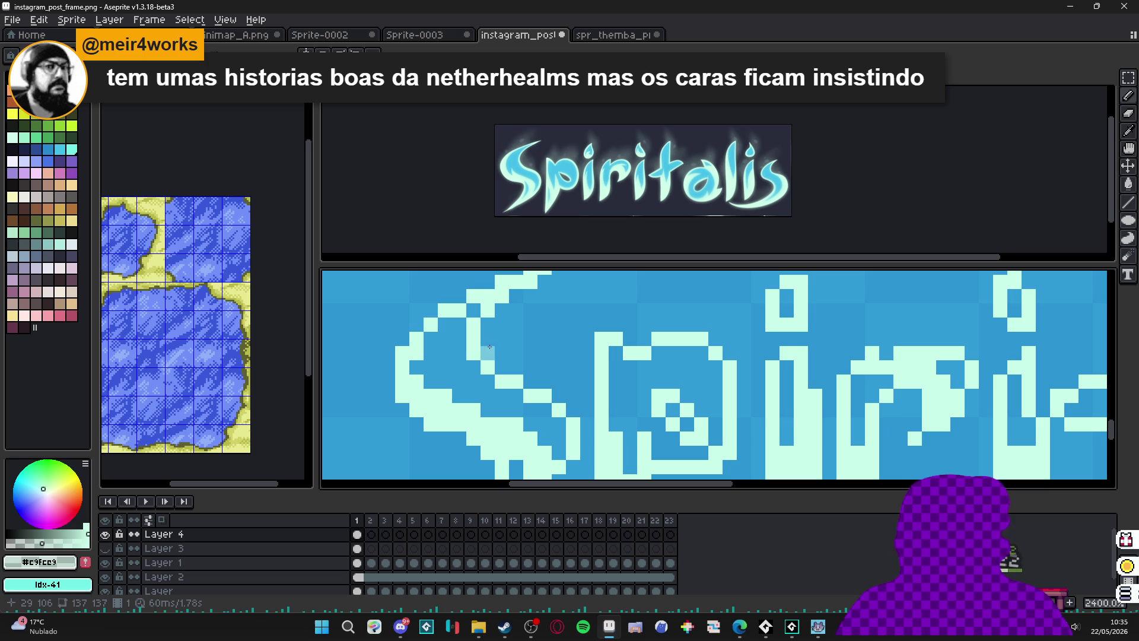
scroll(517, 319, "down", 3)
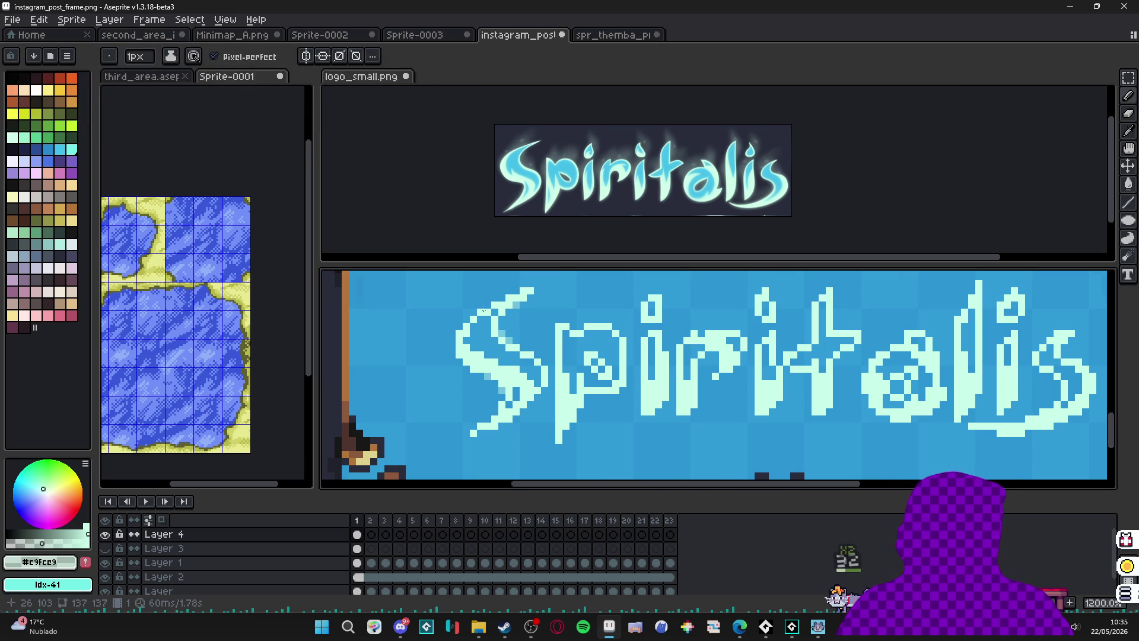
scroll(510, 379, "down", 2)
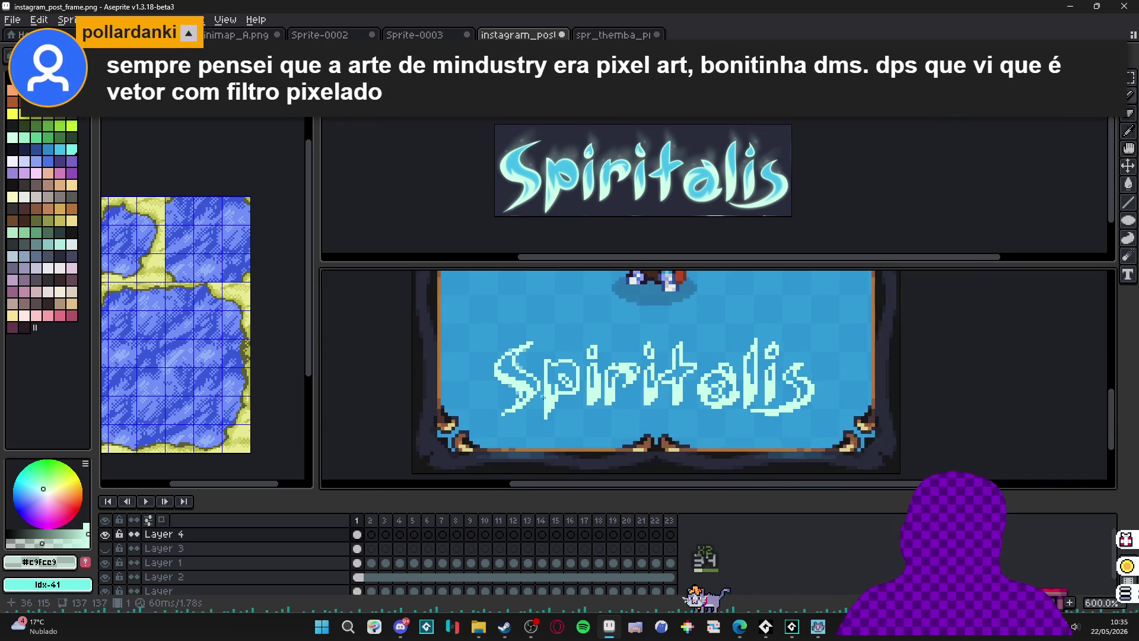
scroll(562, 396, "up", 2)
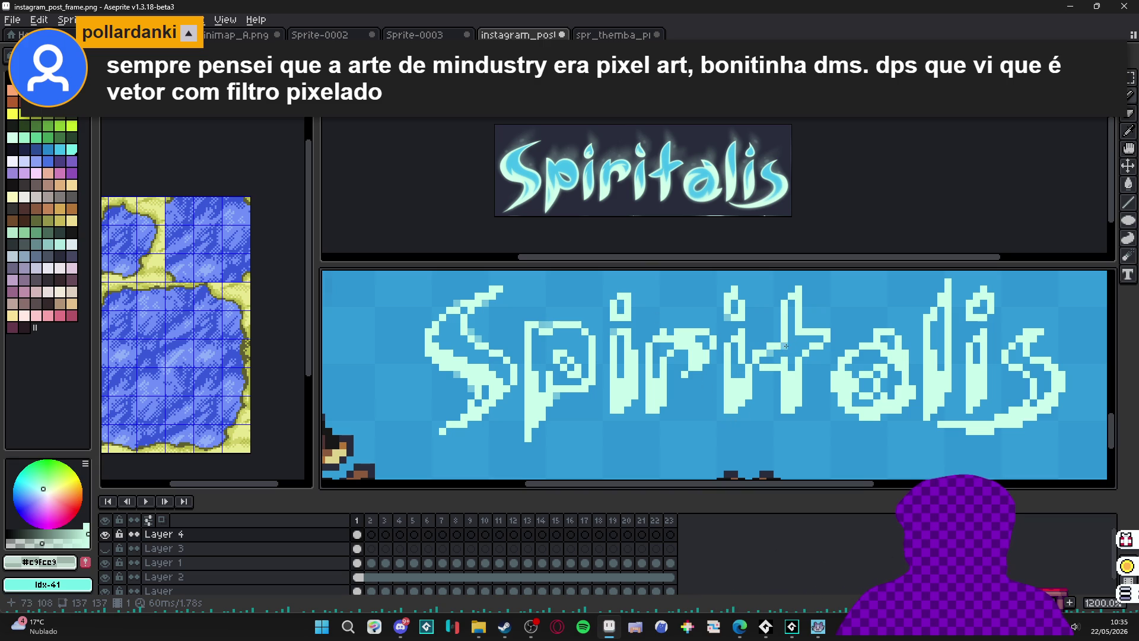
scroll(700, 386, "down", 3)
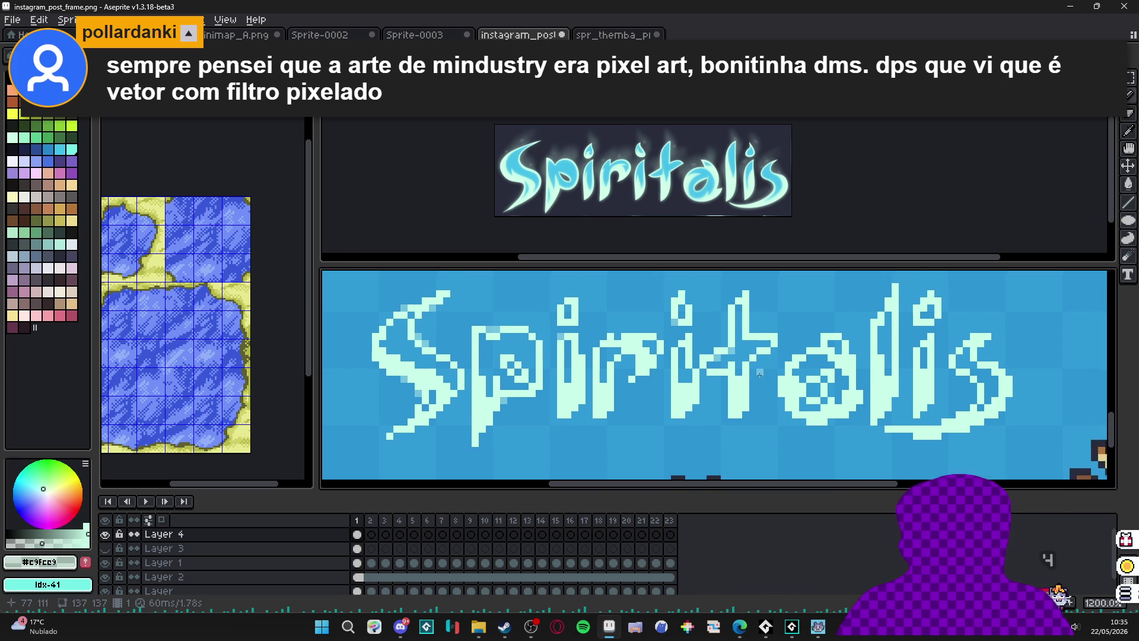
left_click_drag(701, 387, 687, 386)
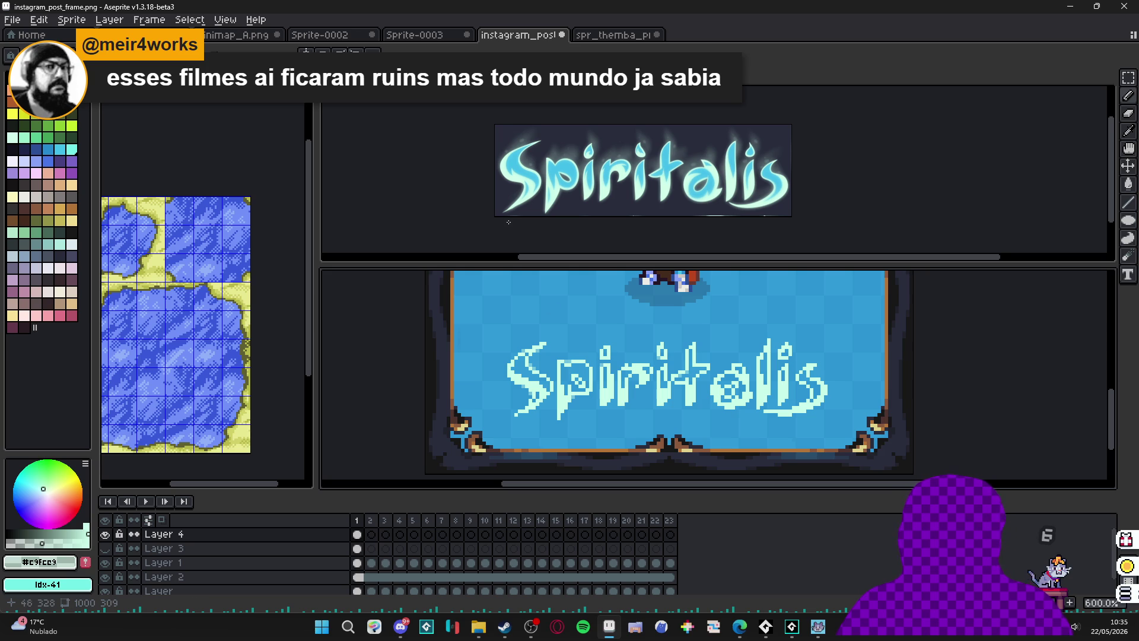
scroll(594, 410, "down", 3)
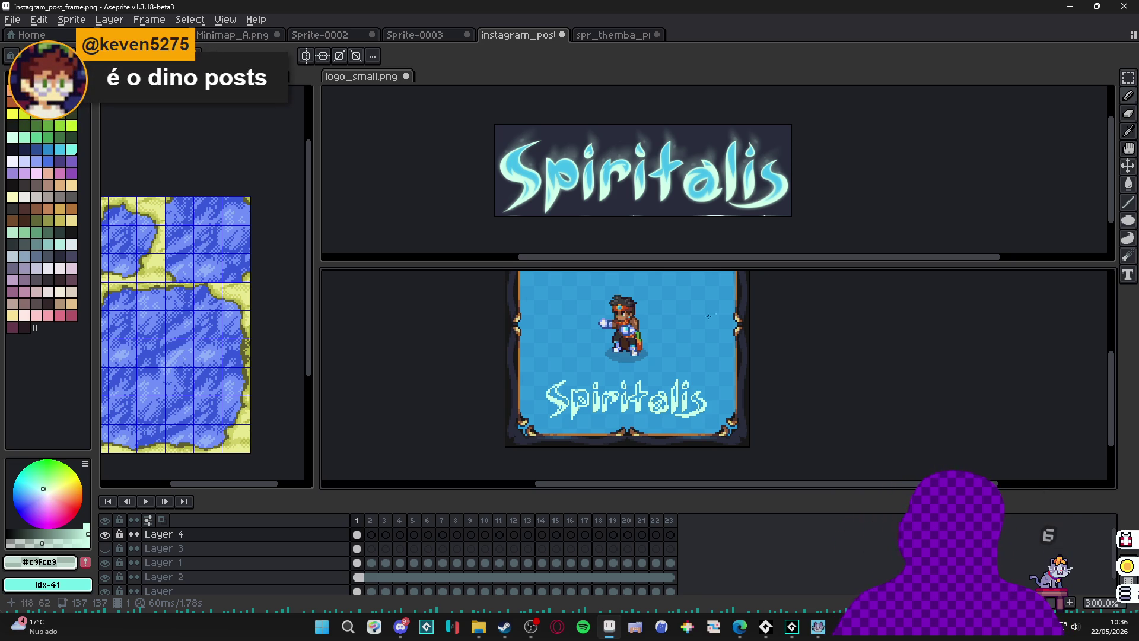
Add lighter cyan highlight and glow pixels along and beside the 'S'.
scroll(675, 407, "up", 1)
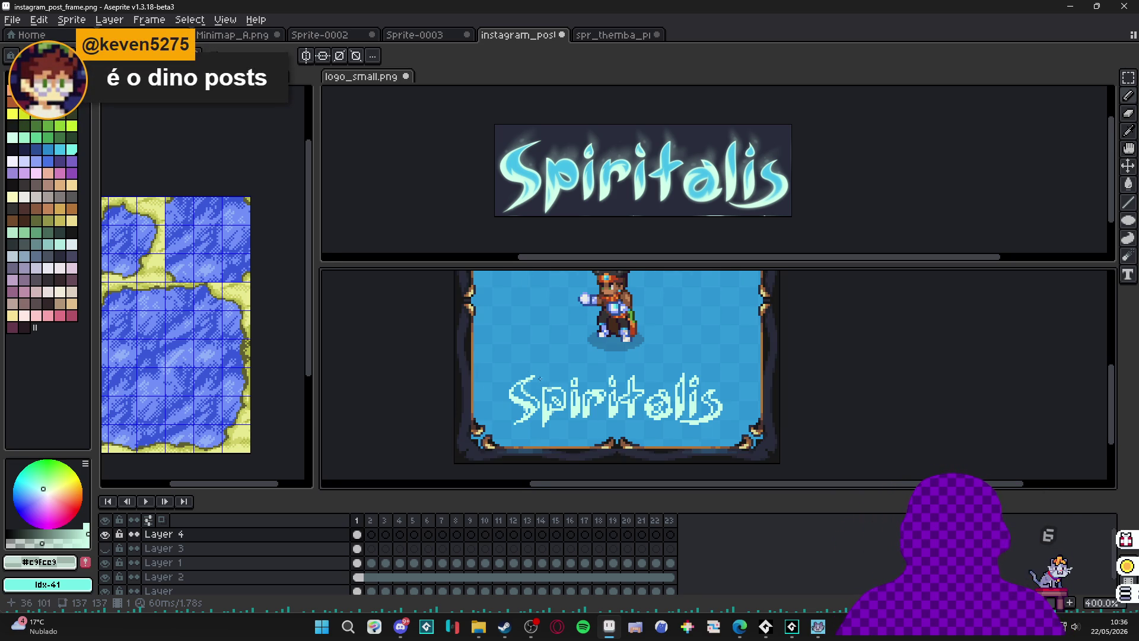
scroll(537, 377, "up", 3)
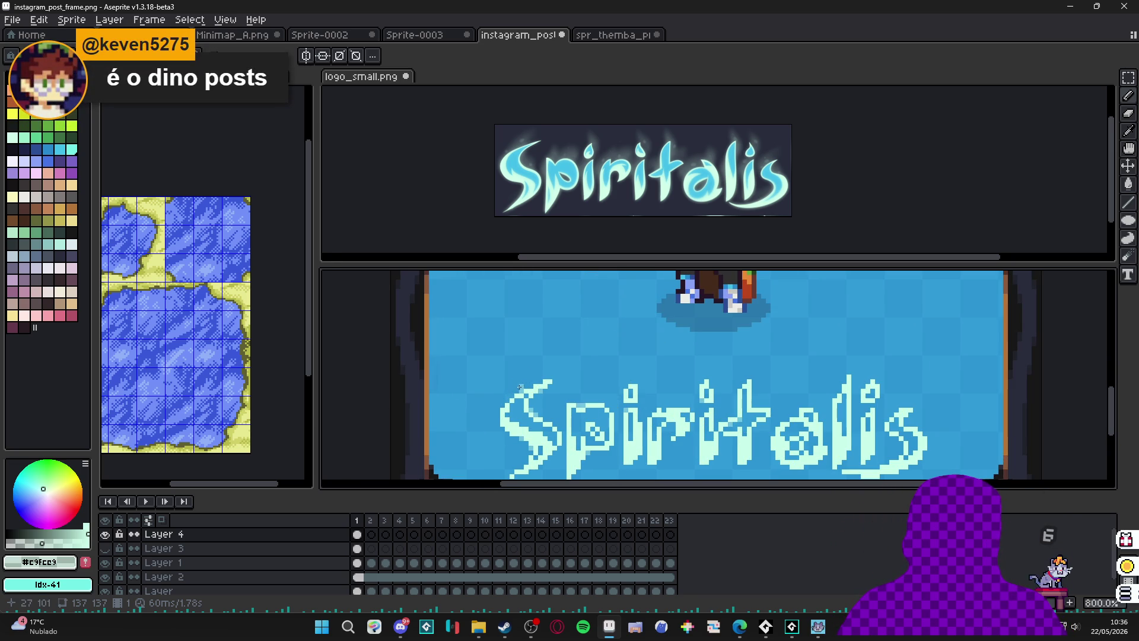
scroll(520, 388, "up", 2)
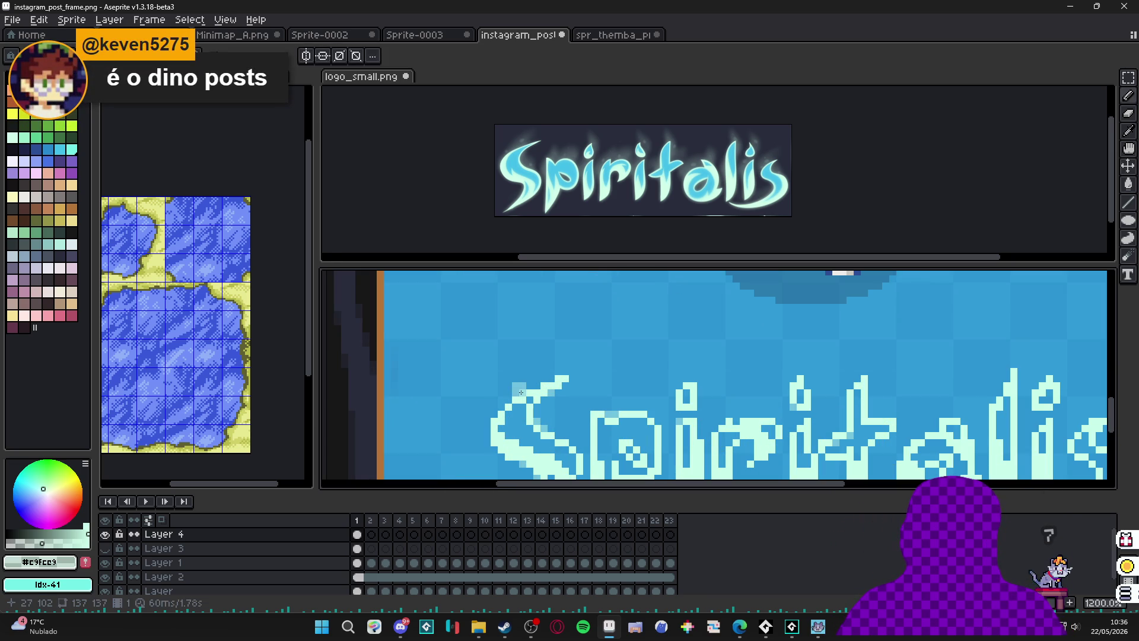
scroll(521, 392, "down", 1)
scroll(516, 392, "up", 1)
left_click_drag(517, 386, 548, 378)
left_click(544, 371)
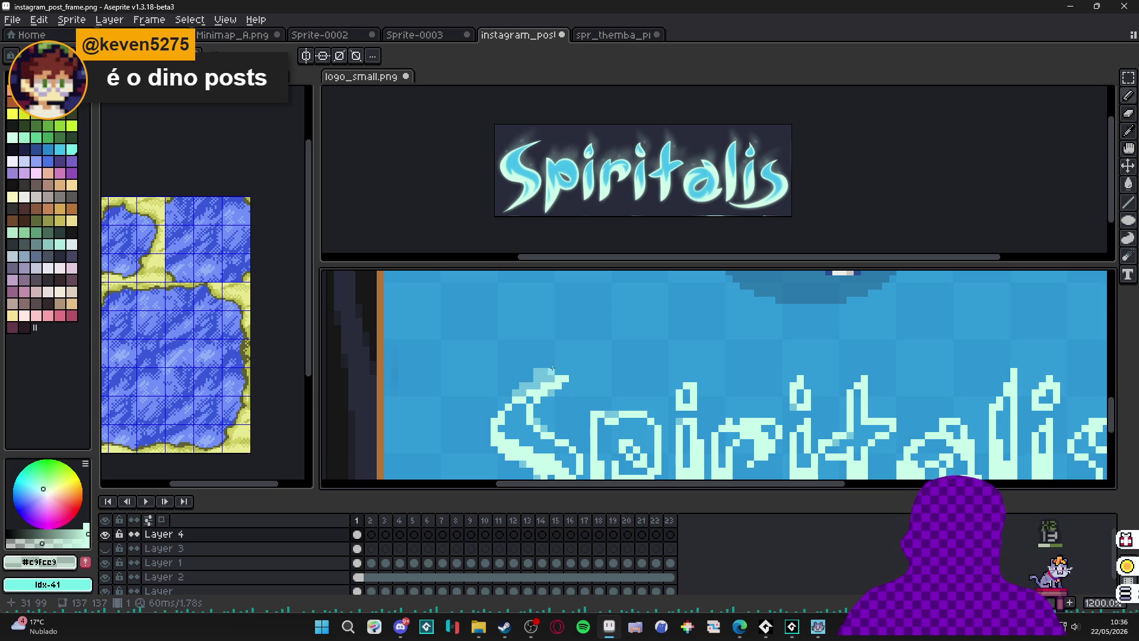
left_click(551, 351)
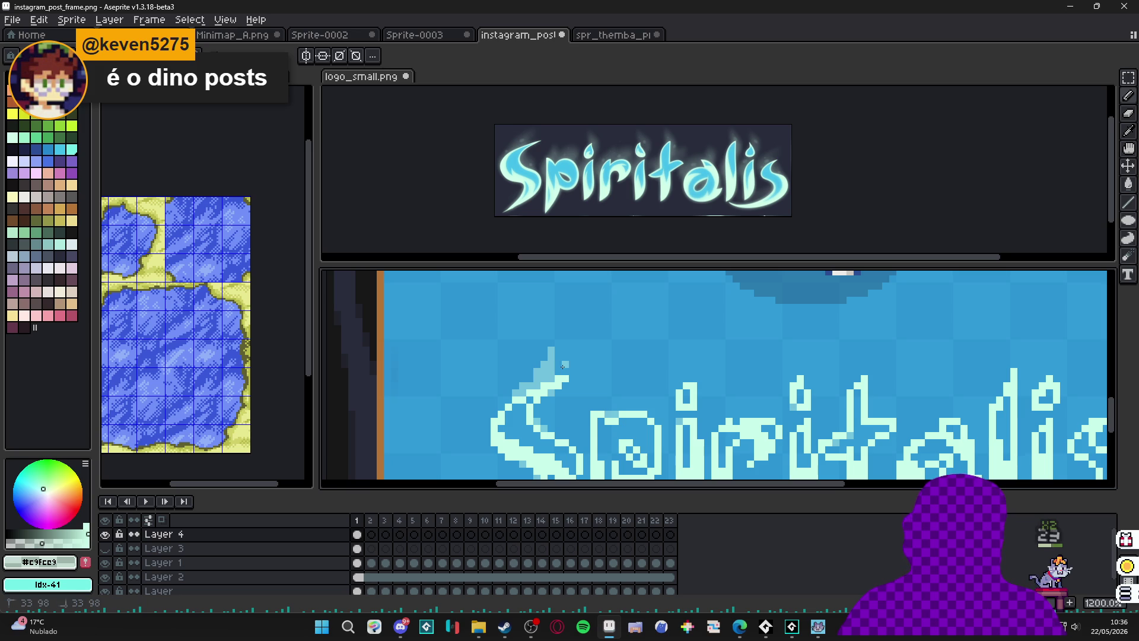
left_click(544, 404)
left_click_drag(545, 417, 545, 419)
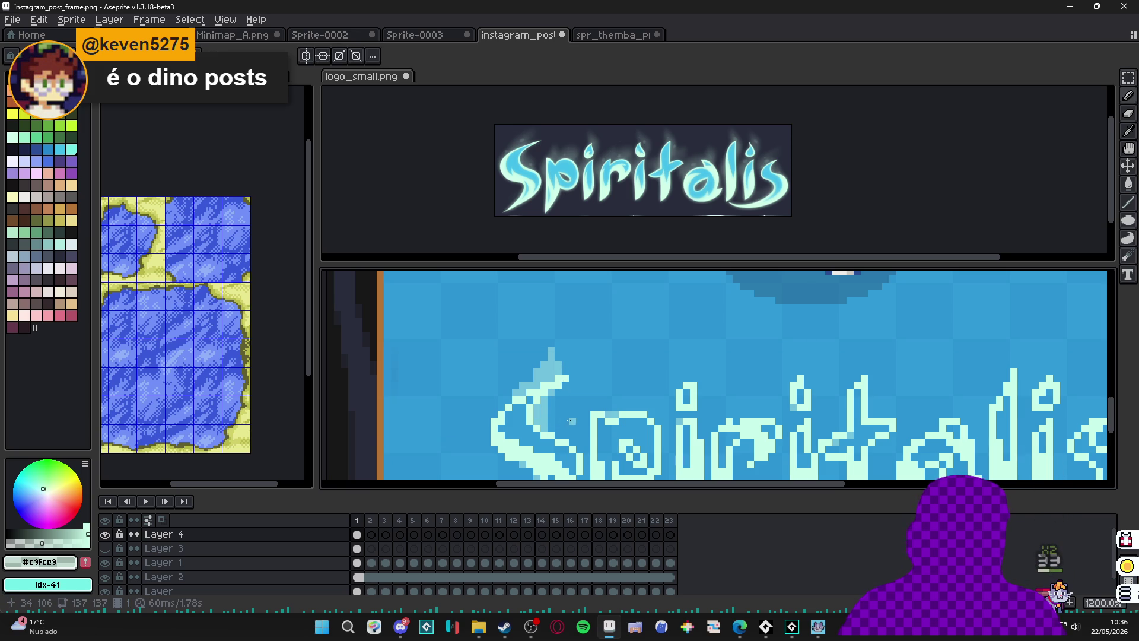
mouse_move(552, 425)
left_mouse_down()
mouse_move(560, 431)
mouse_move(560, 415)
left_mouse_up()
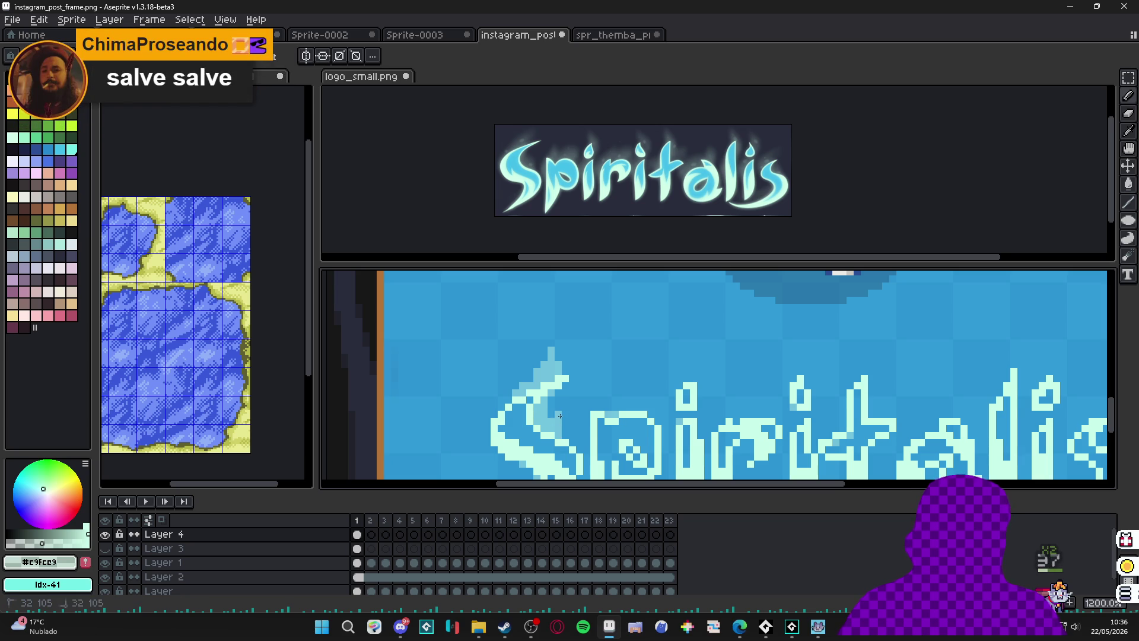
left_click(571, 437)
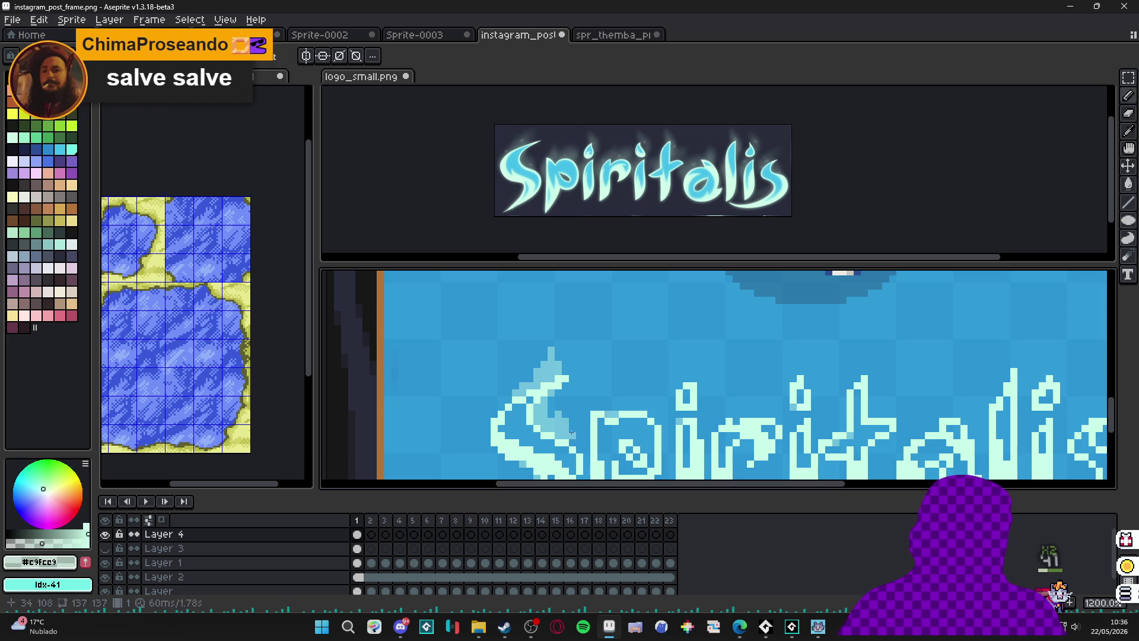
Paint a light-blue glow above the 'p', extending it upward and to the right.
scroll(568, 425, "down", 3)
scroll(566, 412, "up", 3)
scroll(574, 419, "down", 3)
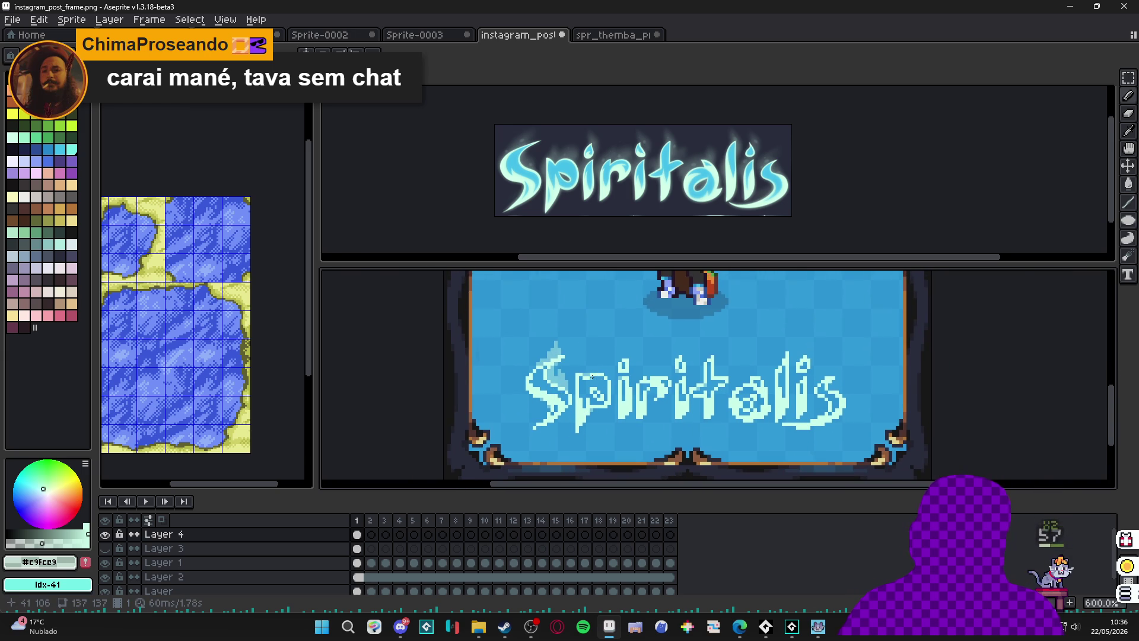
scroll(577, 375, "up", 1)
scroll(577, 369, "up", 1)
mouse_move(585, 368)
left_mouse_down()
mouse_move(588, 354)
mouse_move(579, 368)
left_mouse_up()
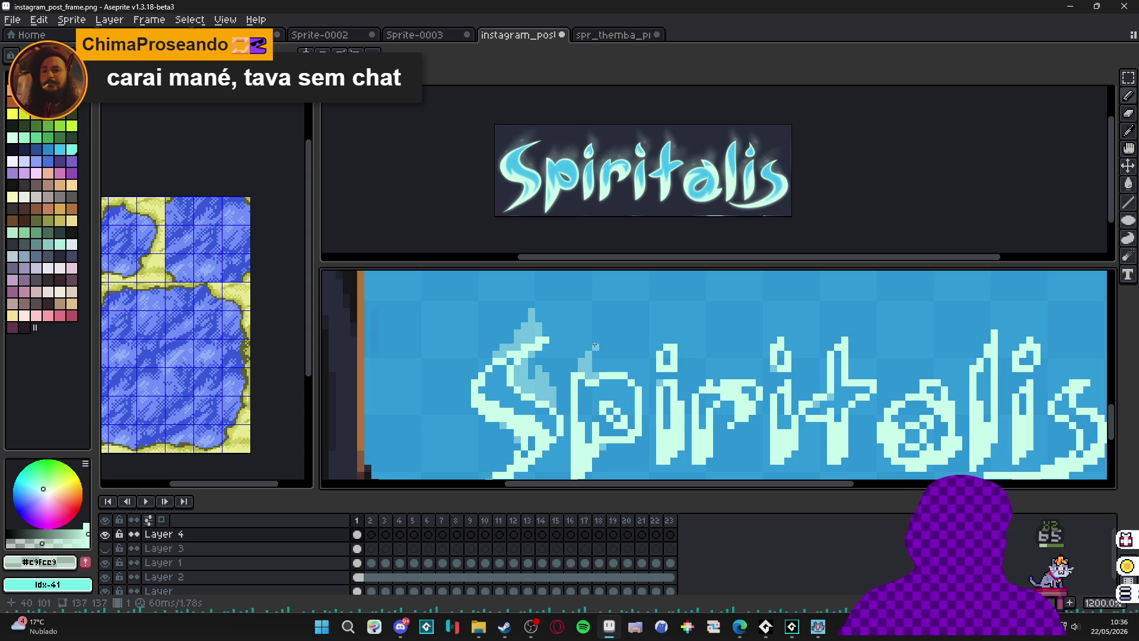
left_click(595, 342)
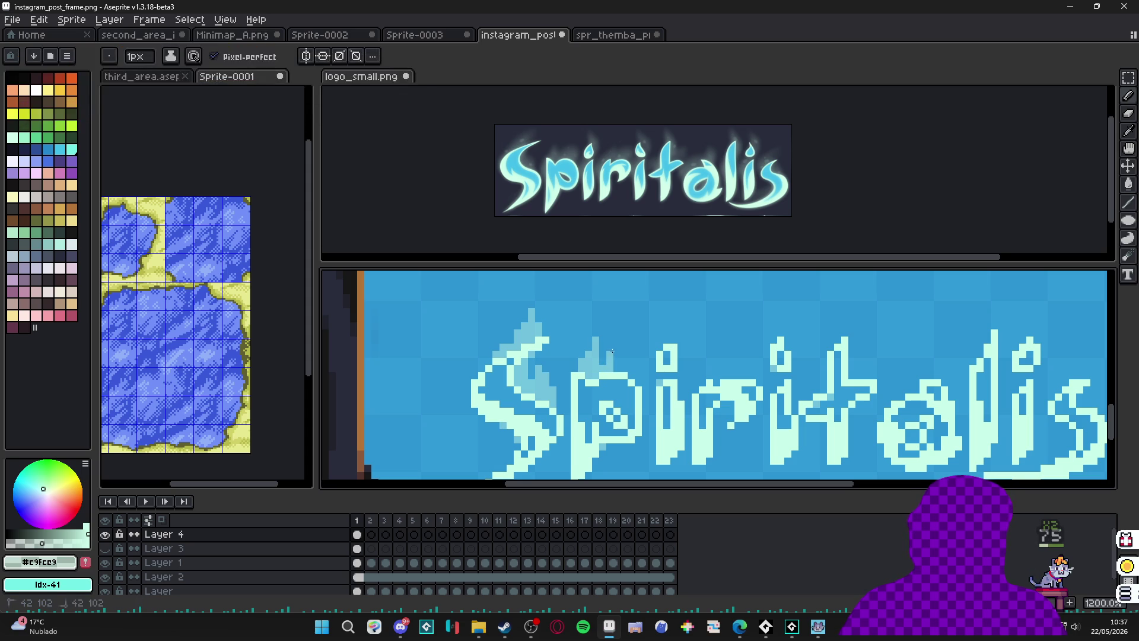
left_click(615, 357)
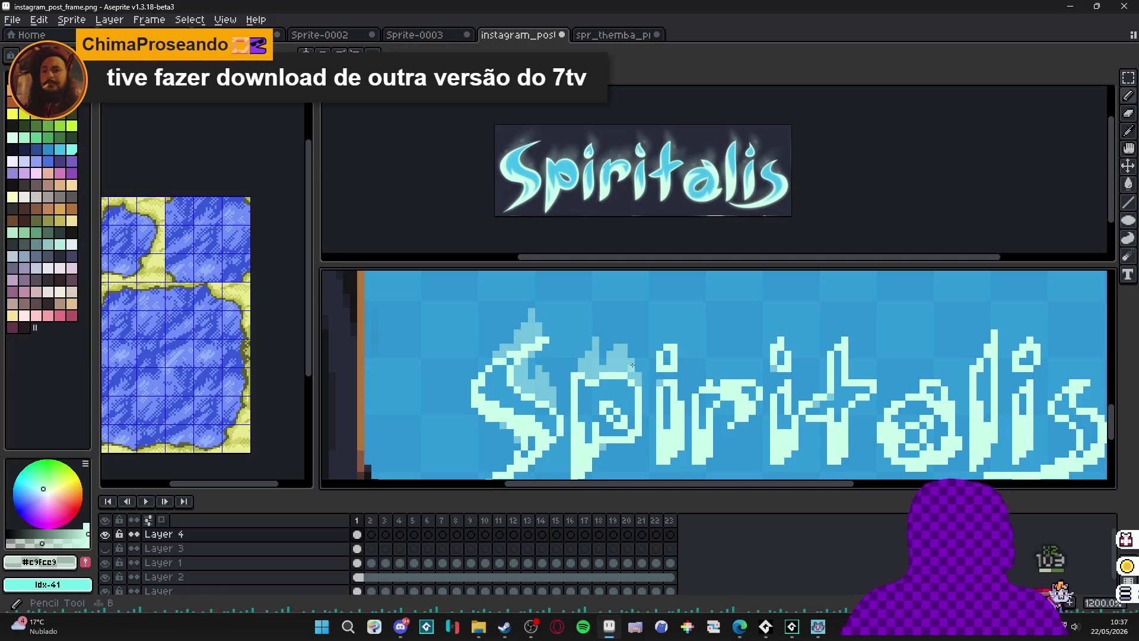
left_click_drag(632, 362, 617, 363)
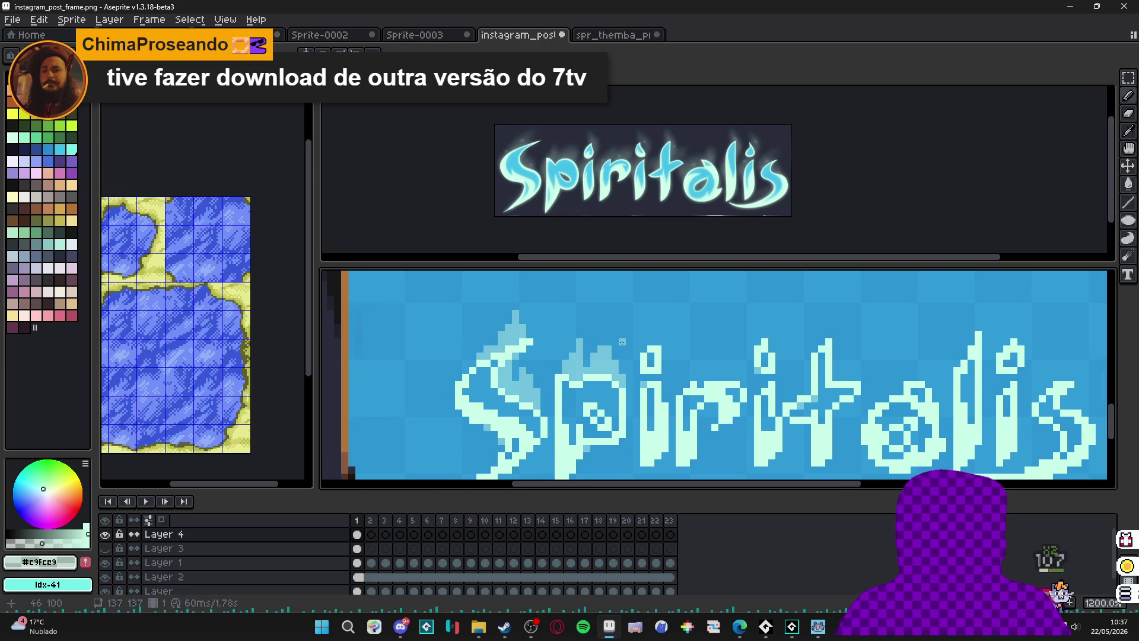
Paint a pale glow stroke above the i dot and undo the last pencil stroke.
scroll(620, 354, "up", 1)
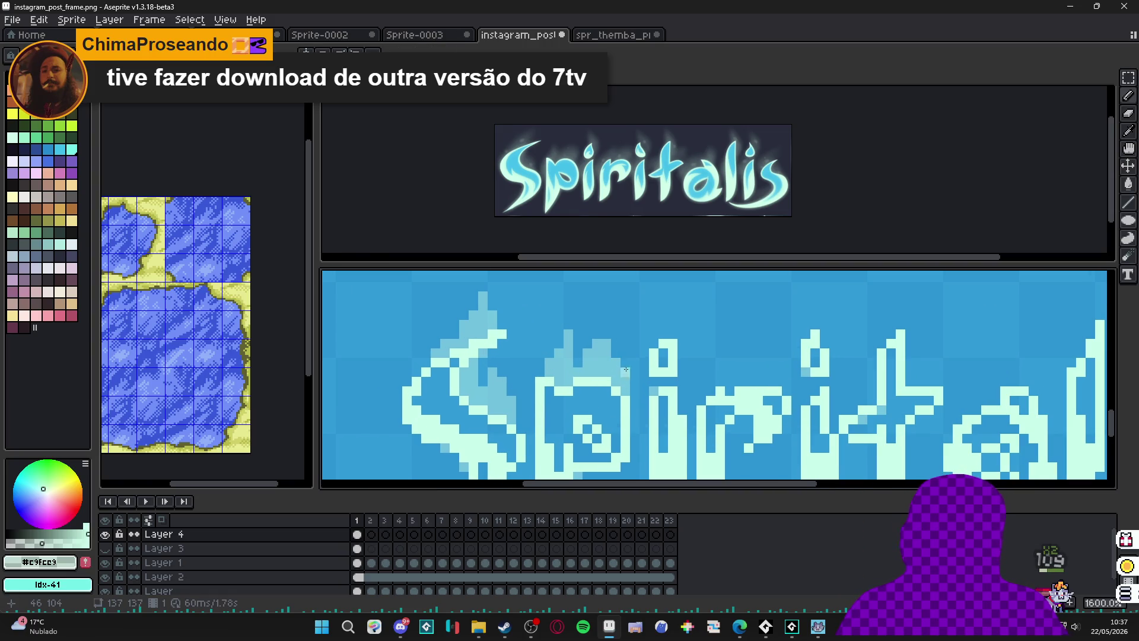
scroll(622, 359, "down", 2)
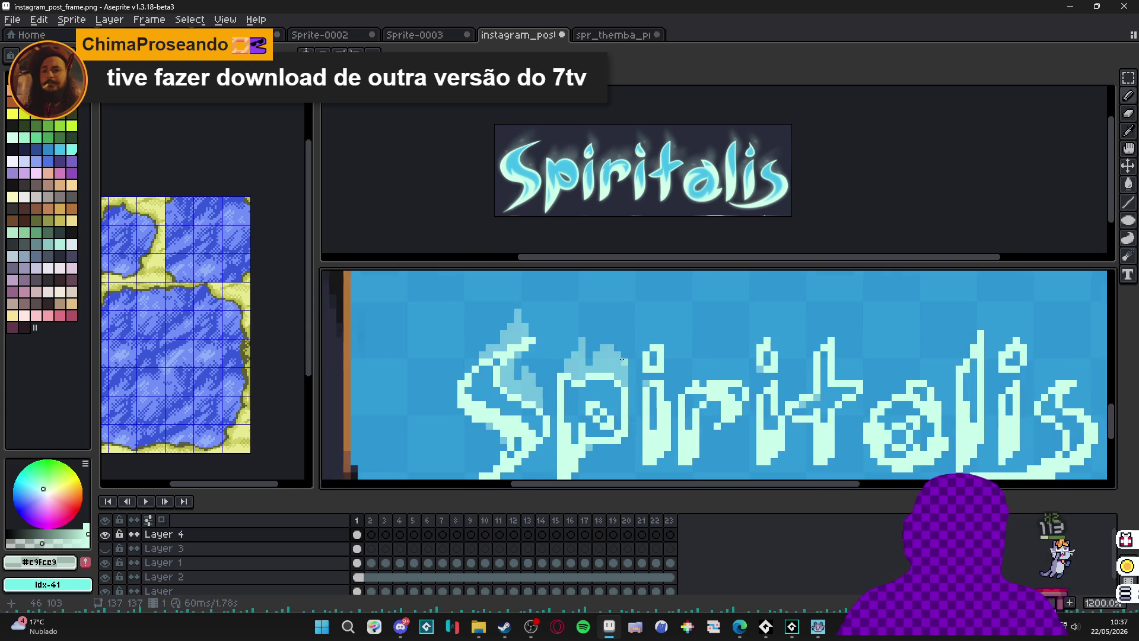
scroll(623, 385, "up", 2)
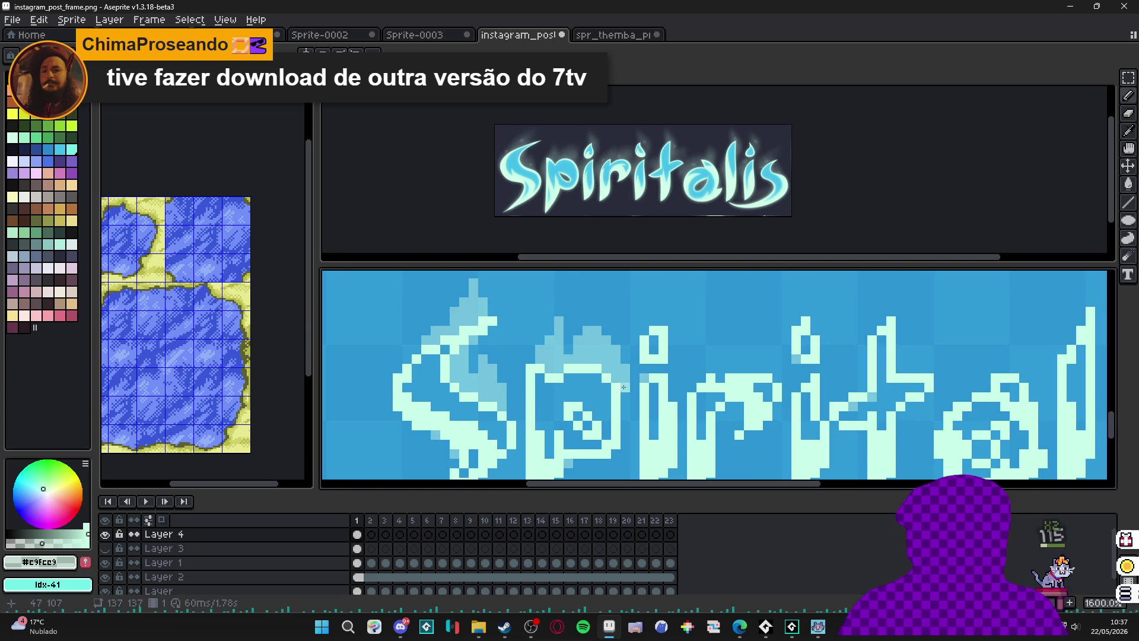
scroll(621, 380, "down", 3)
scroll(618, 374, "up", 3)
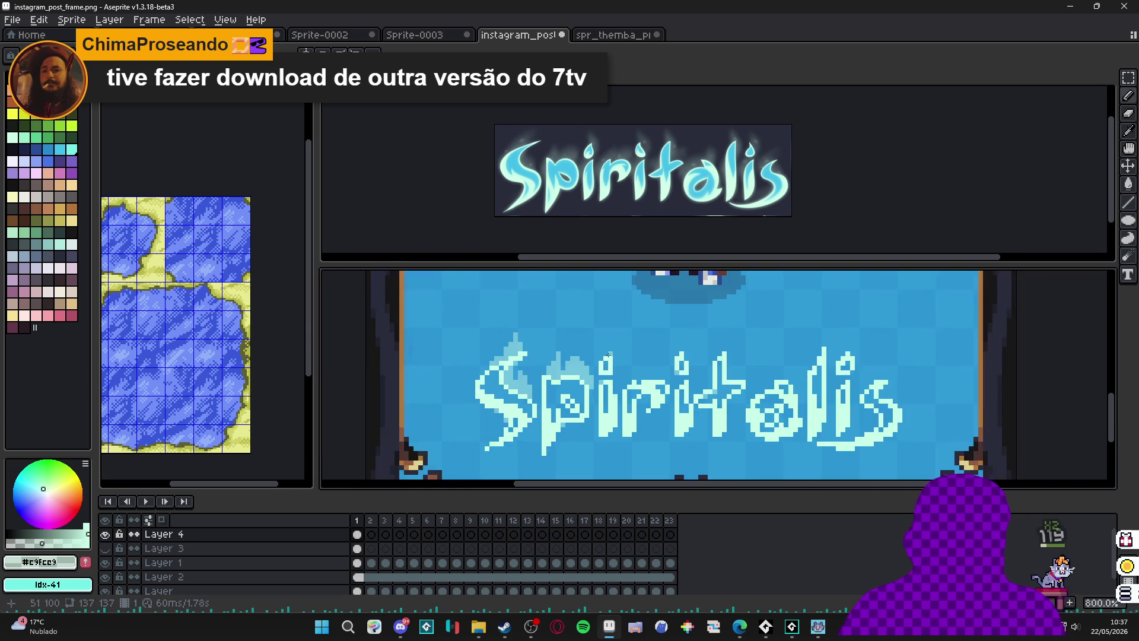
mouse_move(596, 359)
left_mouse_down()
mouse_move(596, 320)
mouse_move(614, 352)
left_mouse_up()
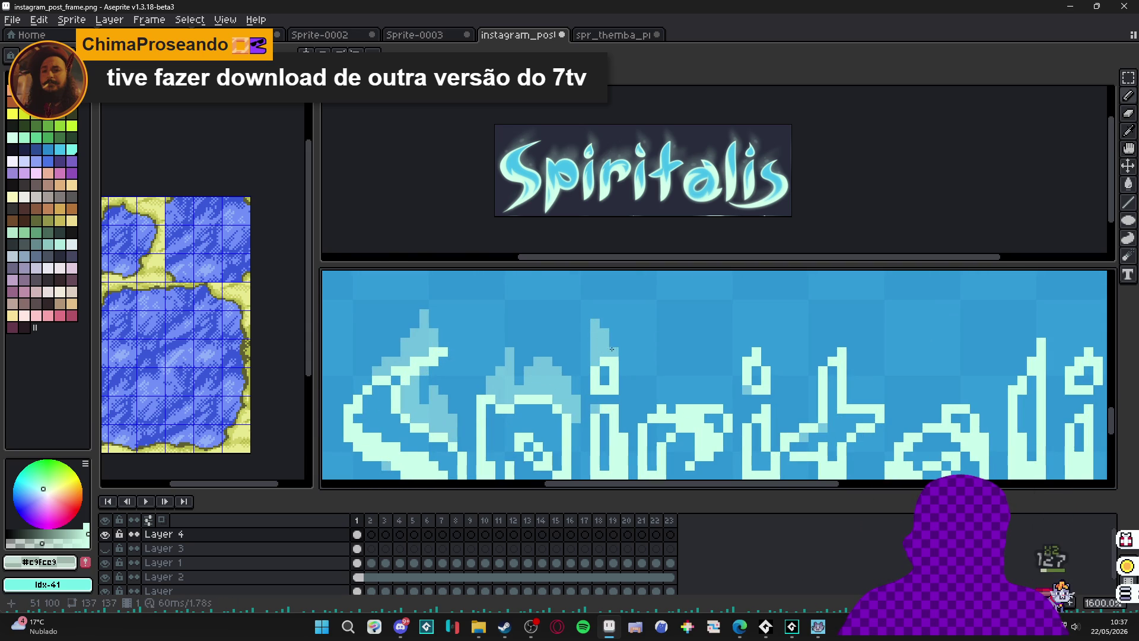
left_click(608, 397)
scroll(603, 374, "down", 2)
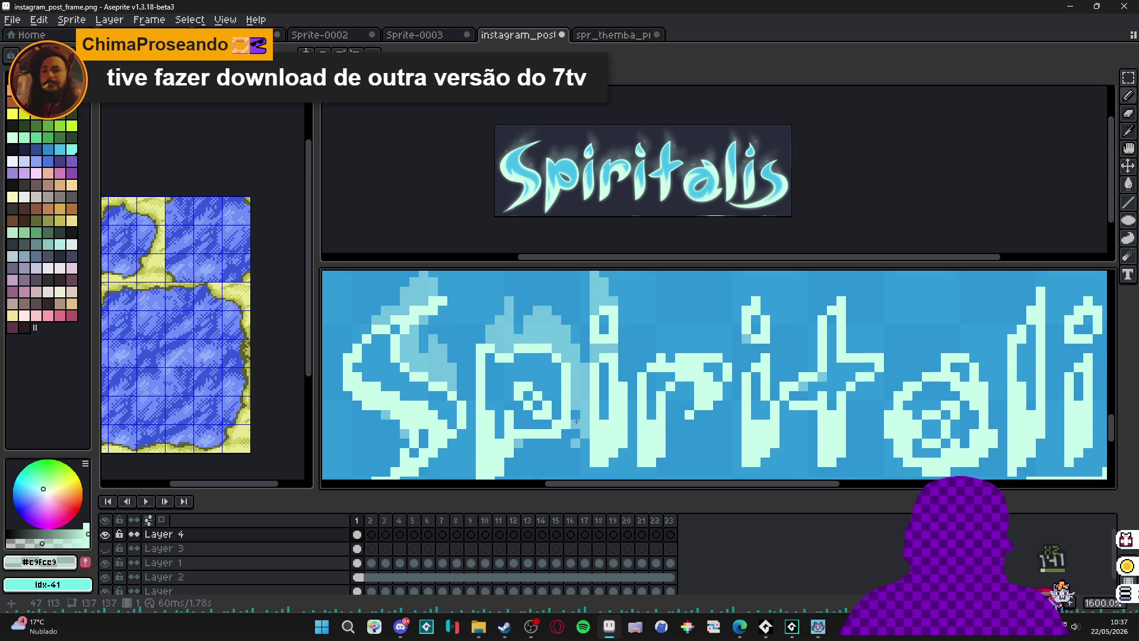
key("ctrl+z")
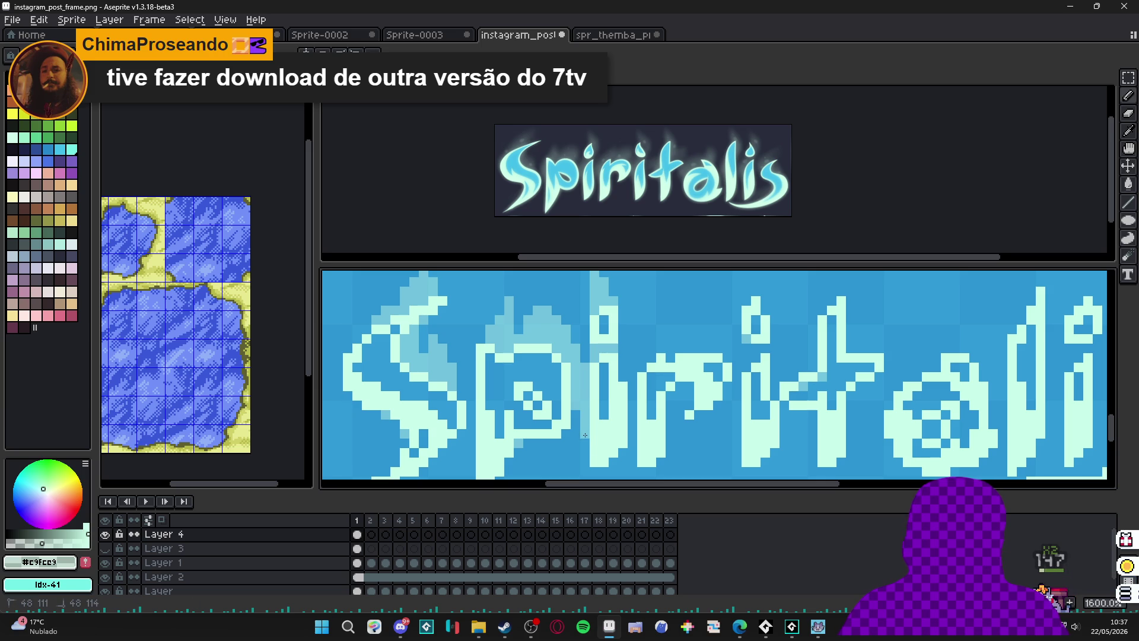
scroll(611, 400, "down", 3)
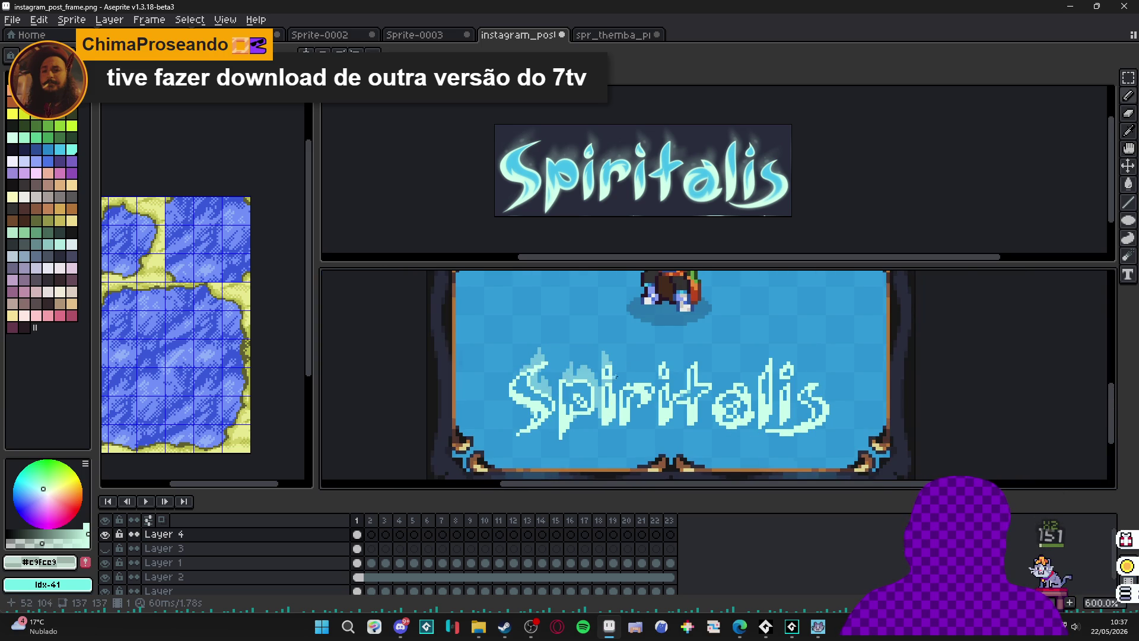
scroll(614, 377, "up", 4)
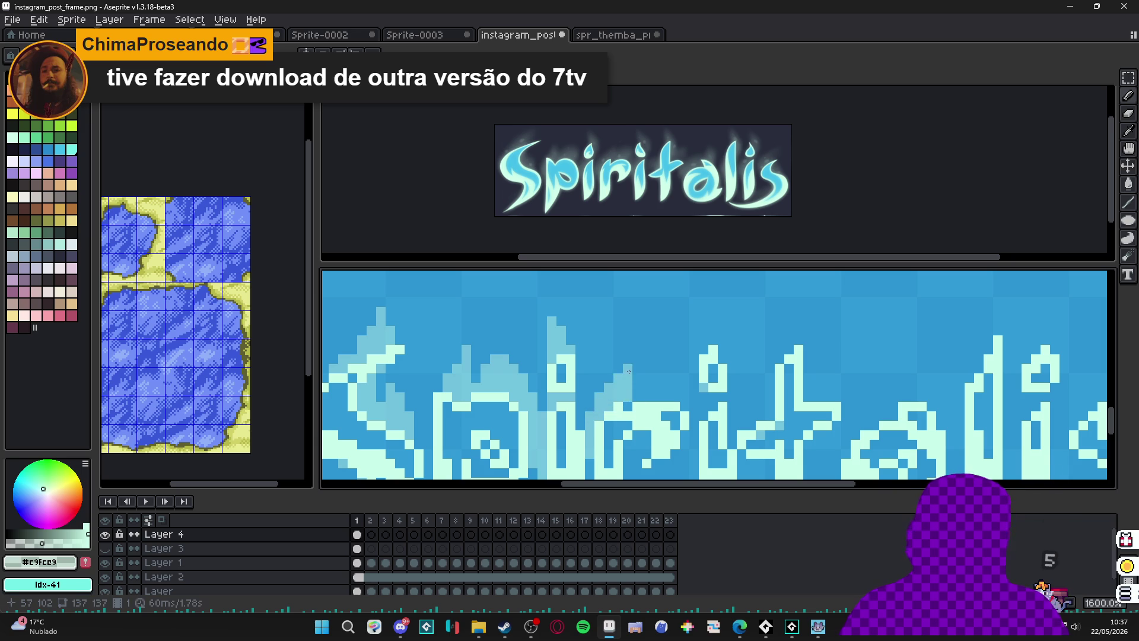
scroll(640, 351, "down", 2)
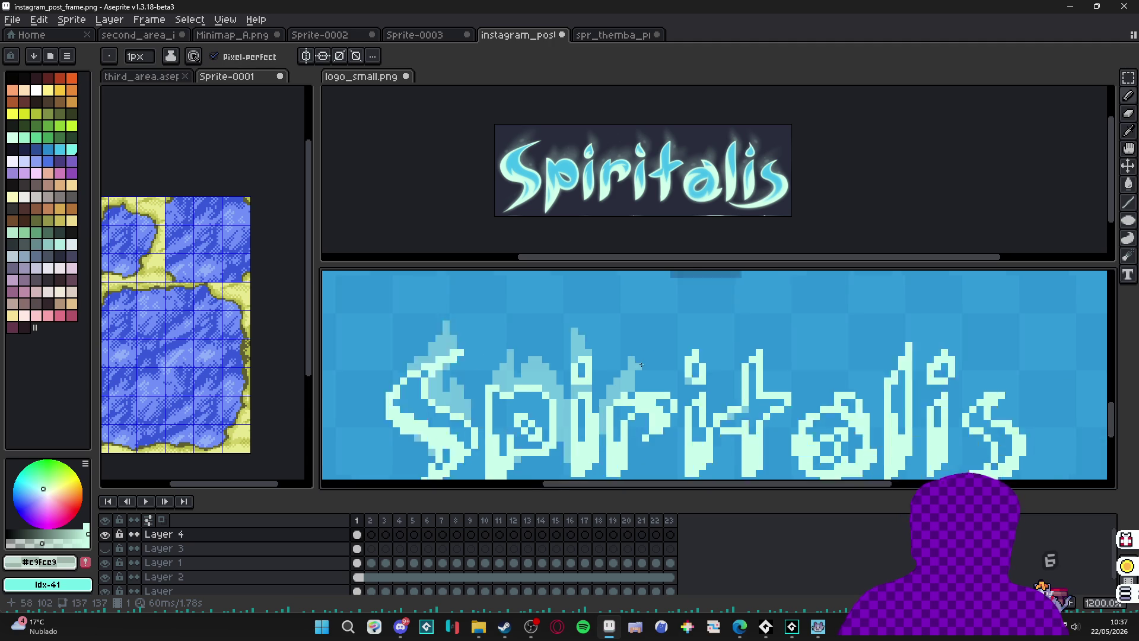
scroll(644, 352, "up", 2)
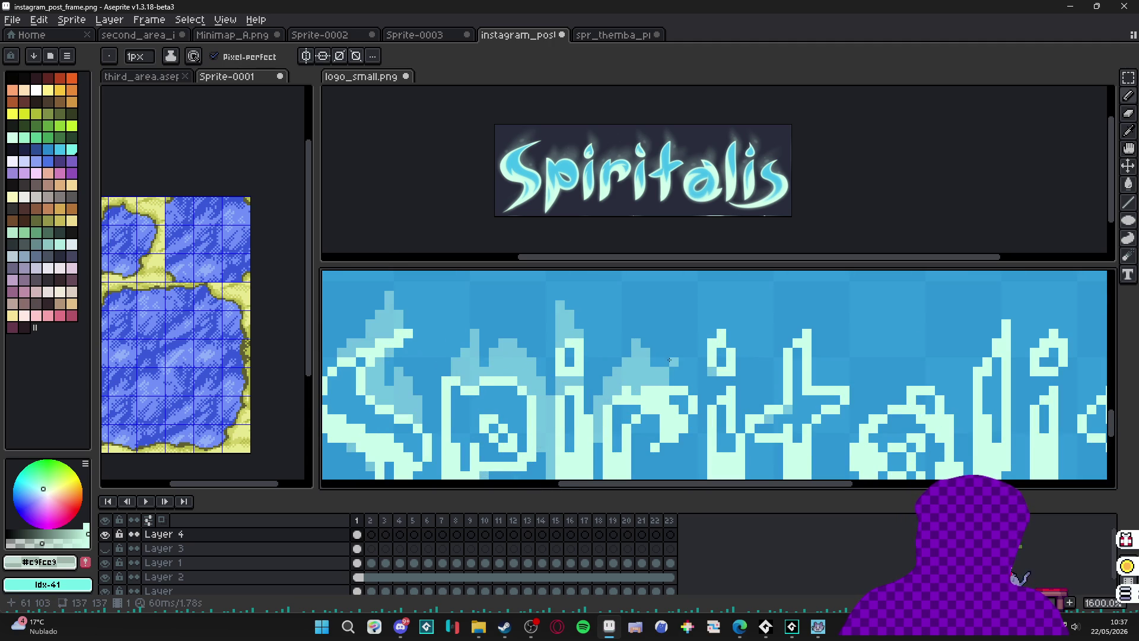
Add a small cluster of glow pixels above the 'r', then review the lower lettering.
left_click(673, 355)
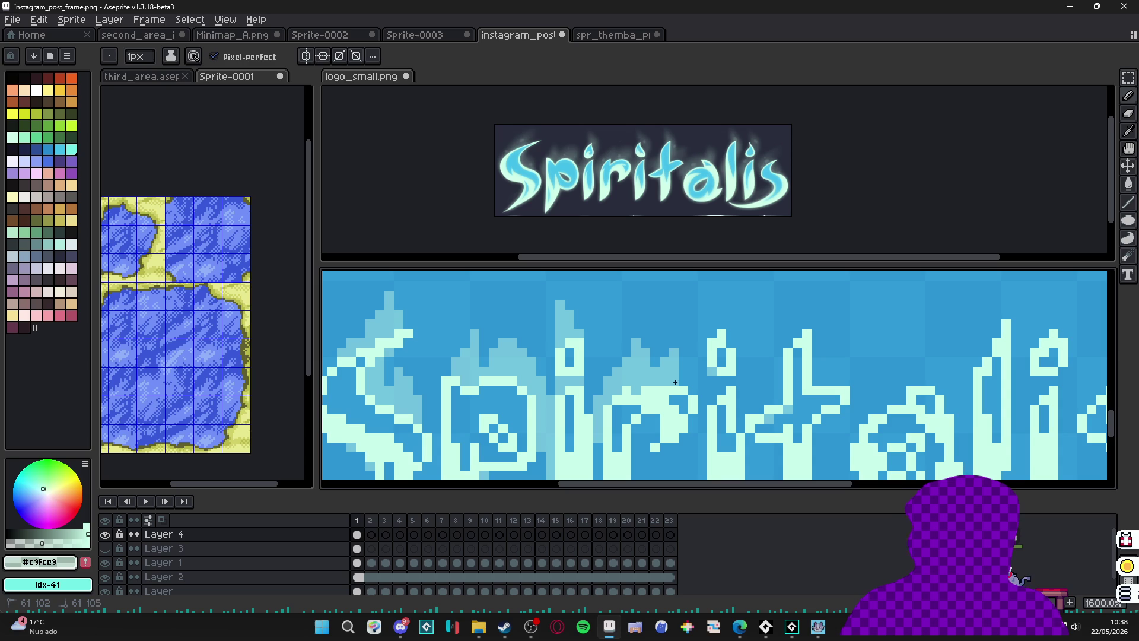
left_click(684, 372)
left_click(693, 373)
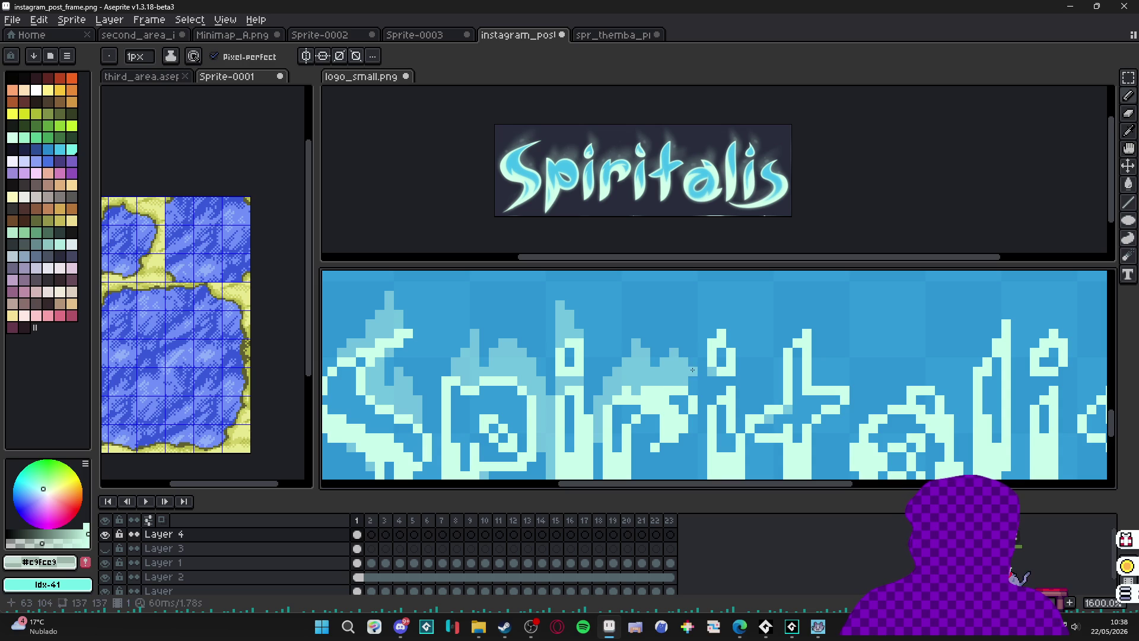
left_click(687, 356)
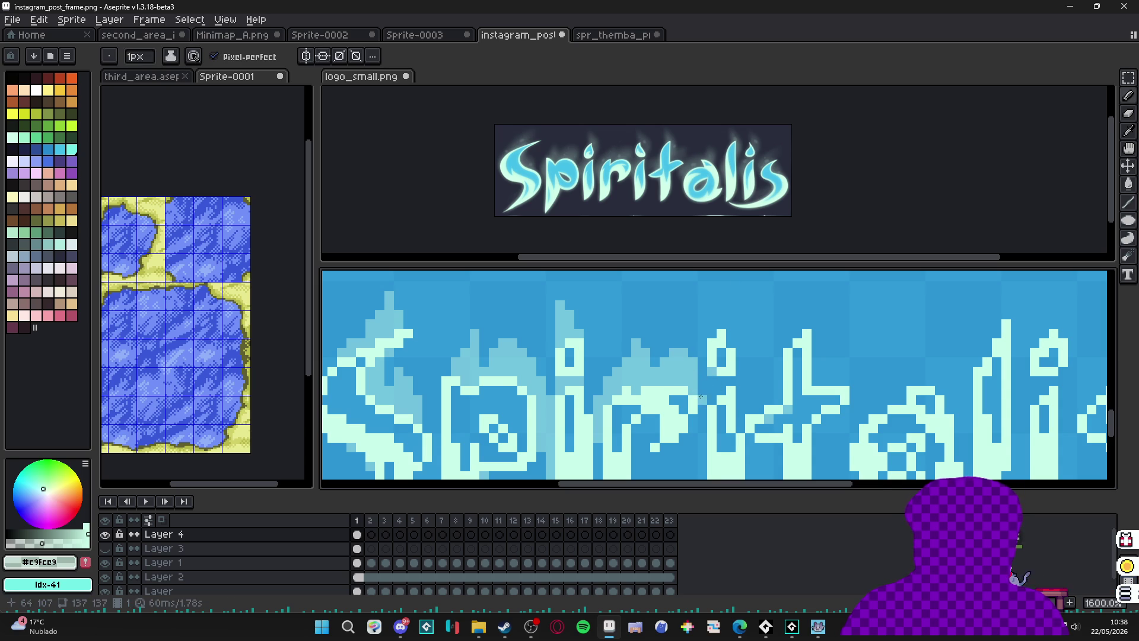
scroll(695, 398, "down", 1)
left_click_drag(686, 410, 672, 381)
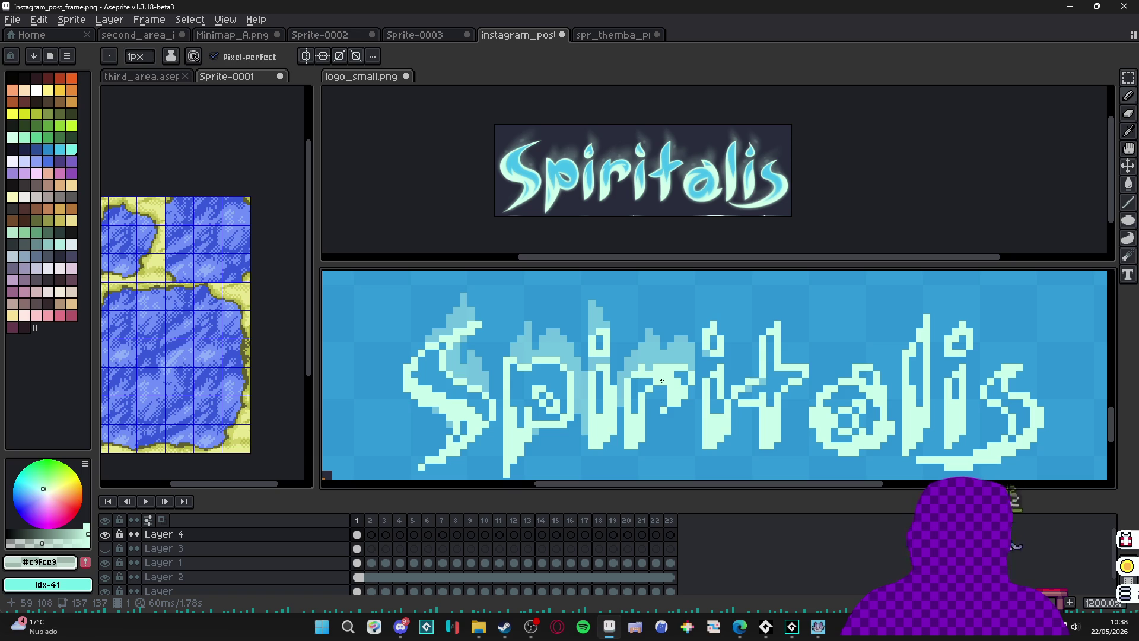
scroll(659, 411, "down", 4)
scroll(660, 411, "down", 2)
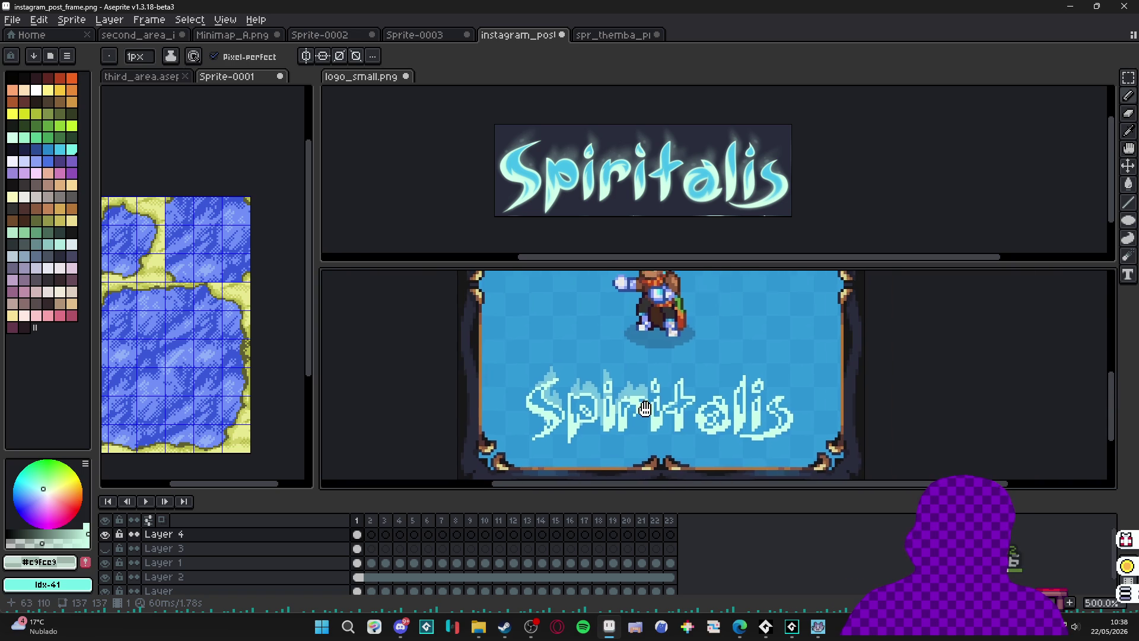
scroll(602, 417, "up", 3)
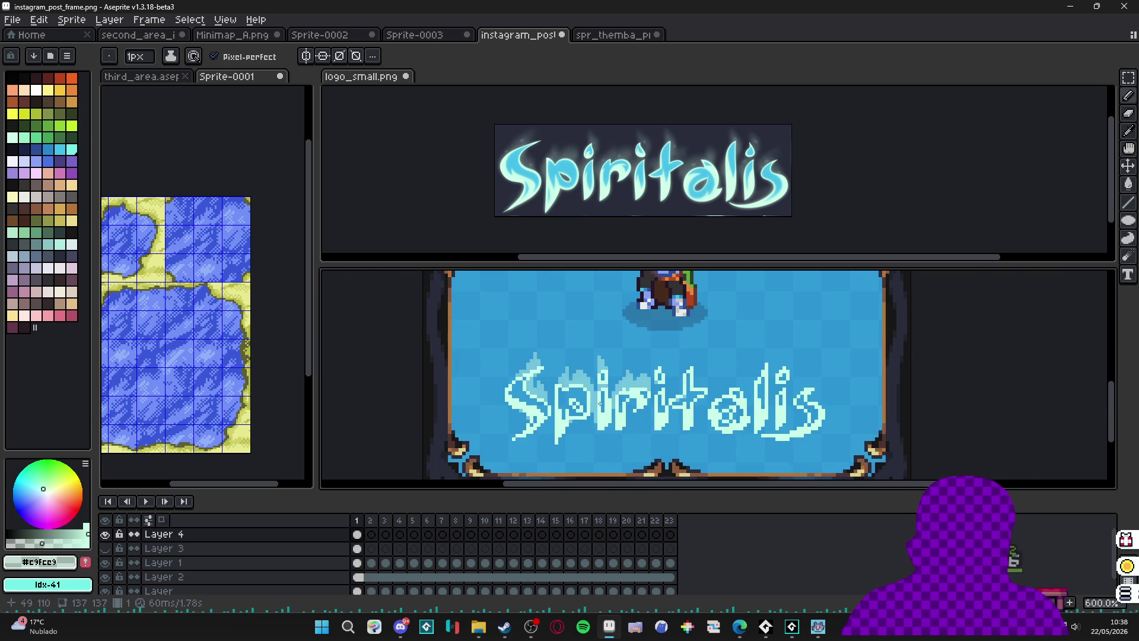
scroll(602, 404, "up", 1)
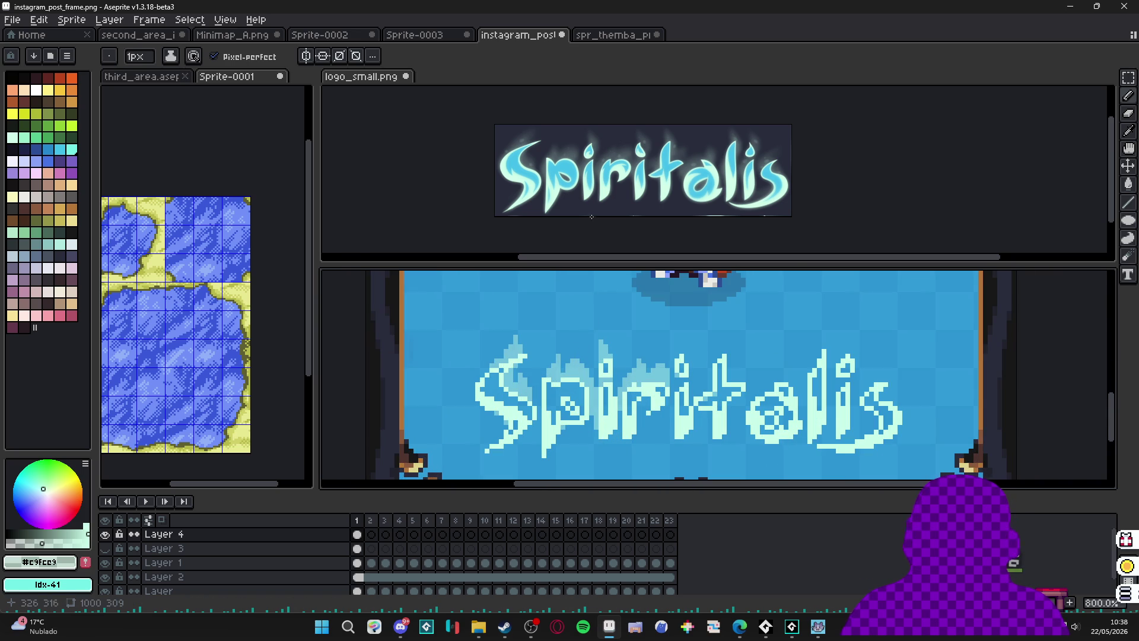
scroll(570, 170, "up", 4)
scroll(509, 409, "down", 1)
scroll(508, 408, "up", 8)
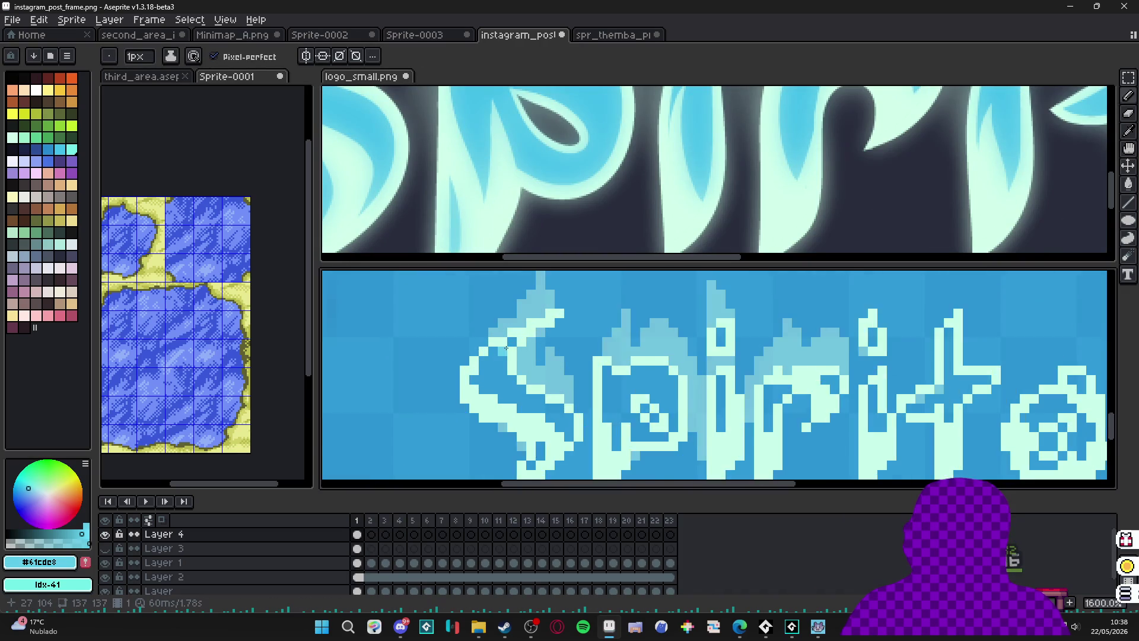
Paint light cyan strips across the S of the Spiritalis lettering.
mouse_move(509, 374)
left_mouse_down()
mouse_move(488, 356)
mouse_move(496, 409)
left_mouse_up()
mouse_move(473, 367)
left_mouse_down()
mouse_move(473, 411)
mouse_move(522, 413)
mouse_move(504, 424)
mouse_move(530, 415)
mouse_move(546, 437)
left_mouse_up()
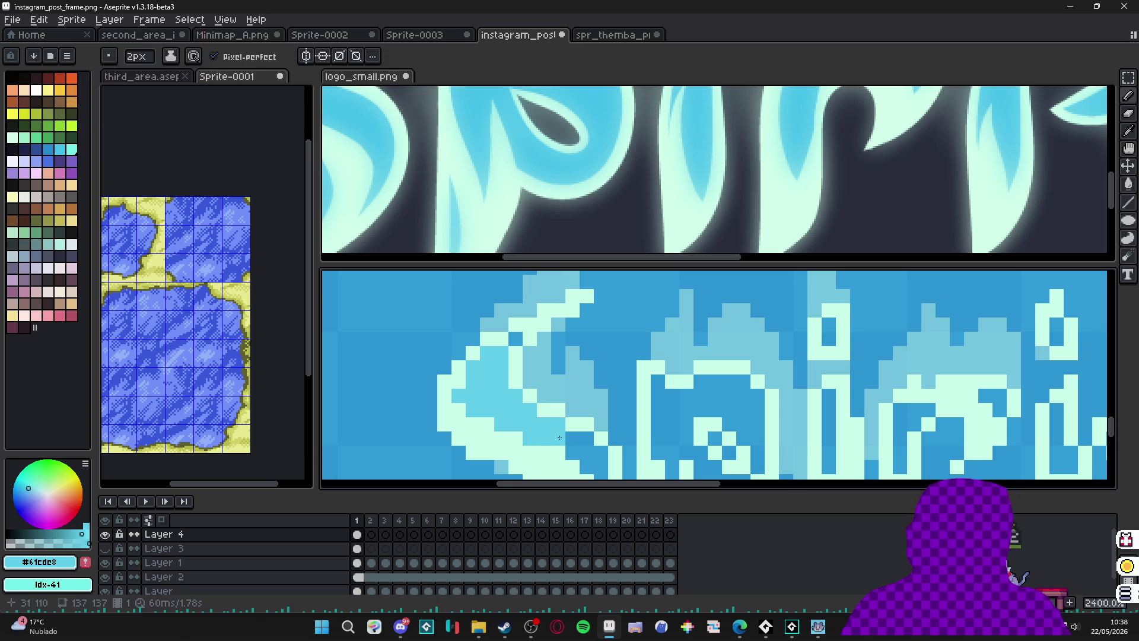
scroll(546, 437, "down", 2)
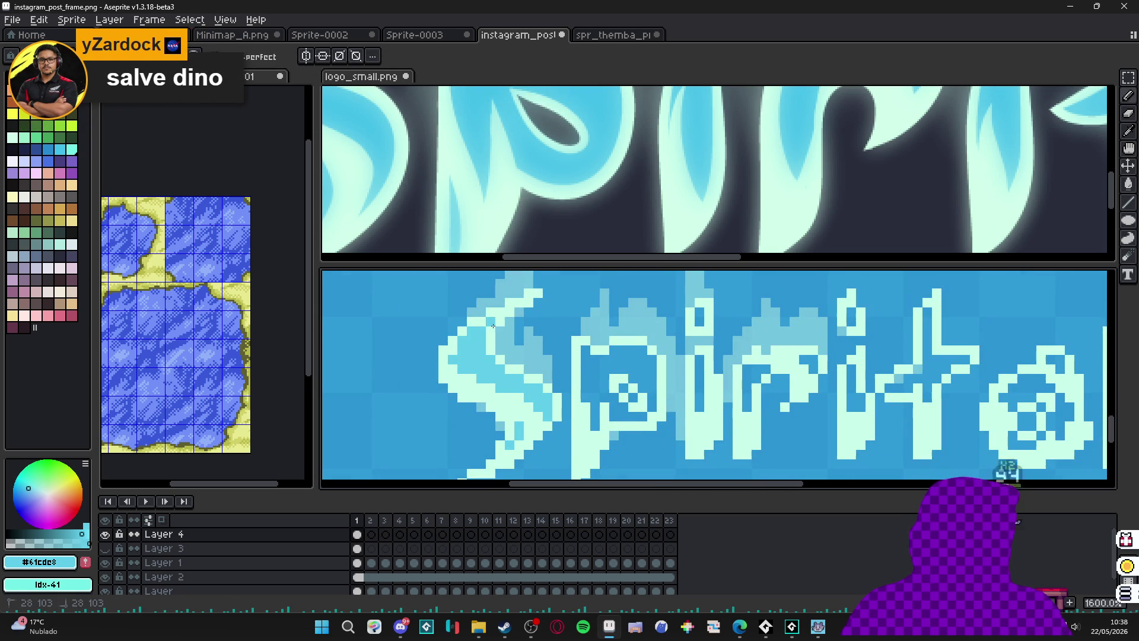
left_click_drag(584, 411, 560, 395)
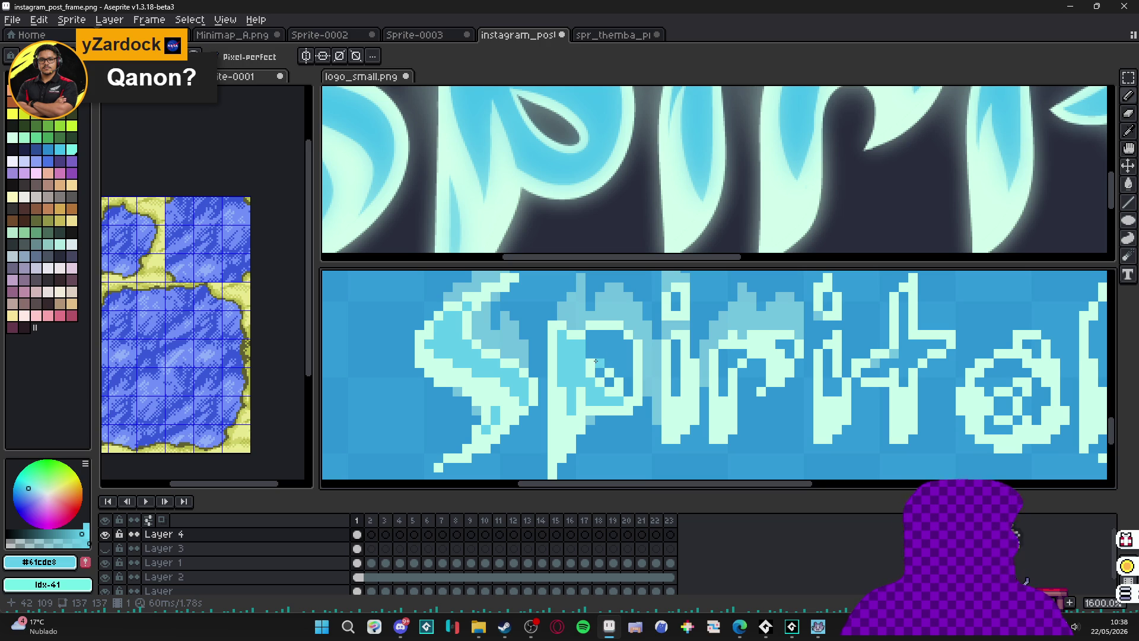
Fill the inside of the p with light blue #61cde8.
scroll(596, 362, "up", 1)
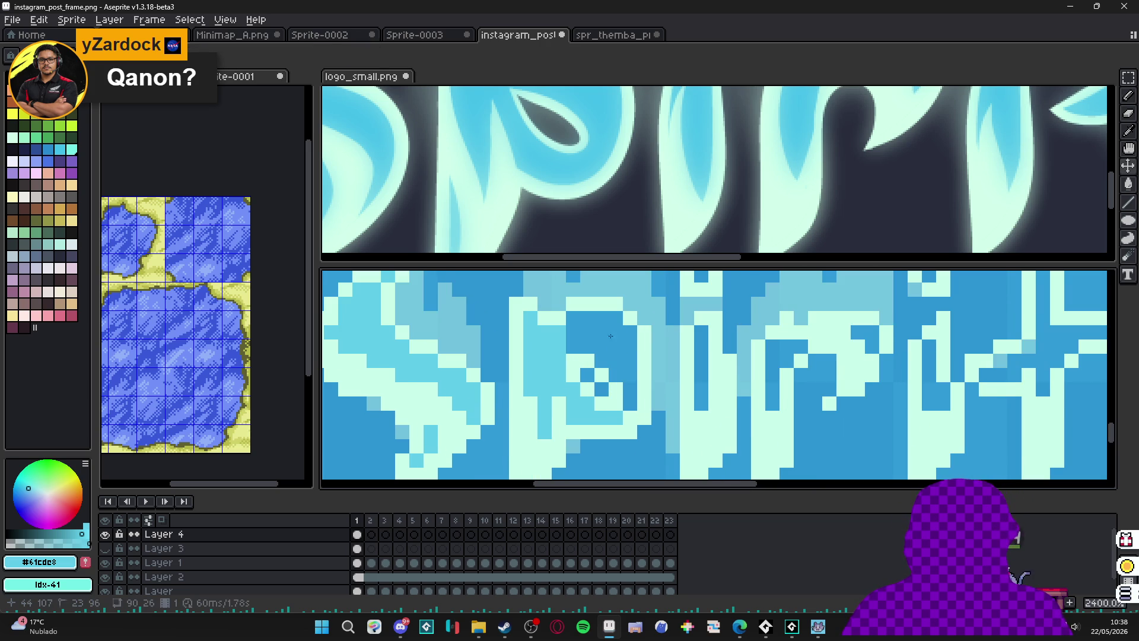
mouse_move(607, 335)
left_mouse_down()
mouse_move(573, 332)
mouse_move(617, 348)
mouse_move(631, 332)
mouse_move(583, 345)
mouse_move(630, 361)
mouse_move(629, 390)
left_mouse_up()
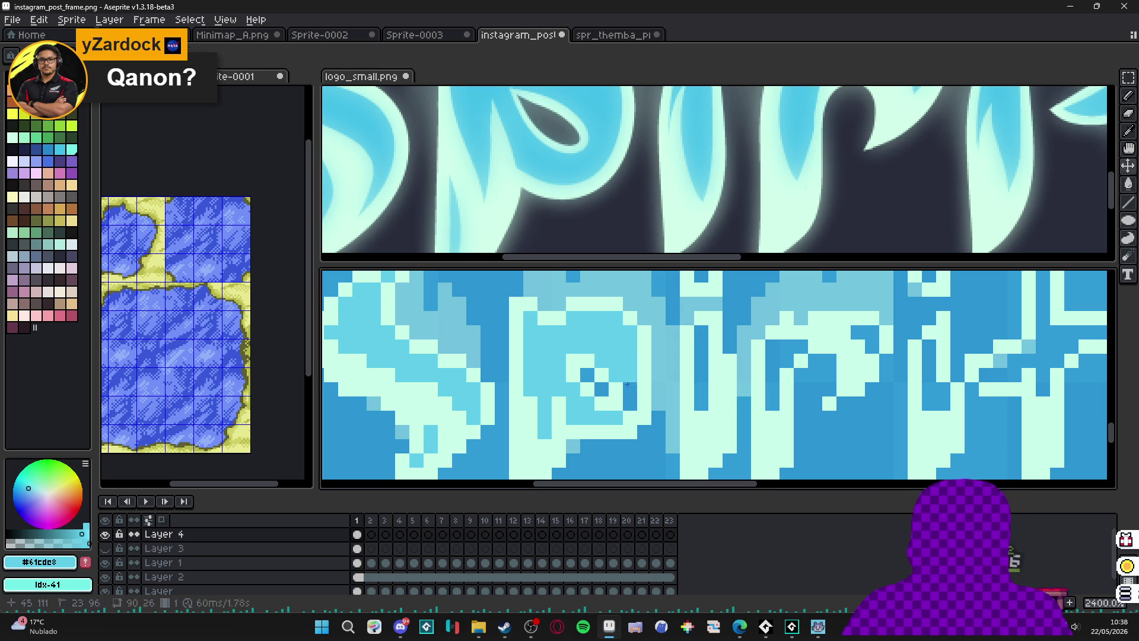
scroll(629, 394, "down", 5)
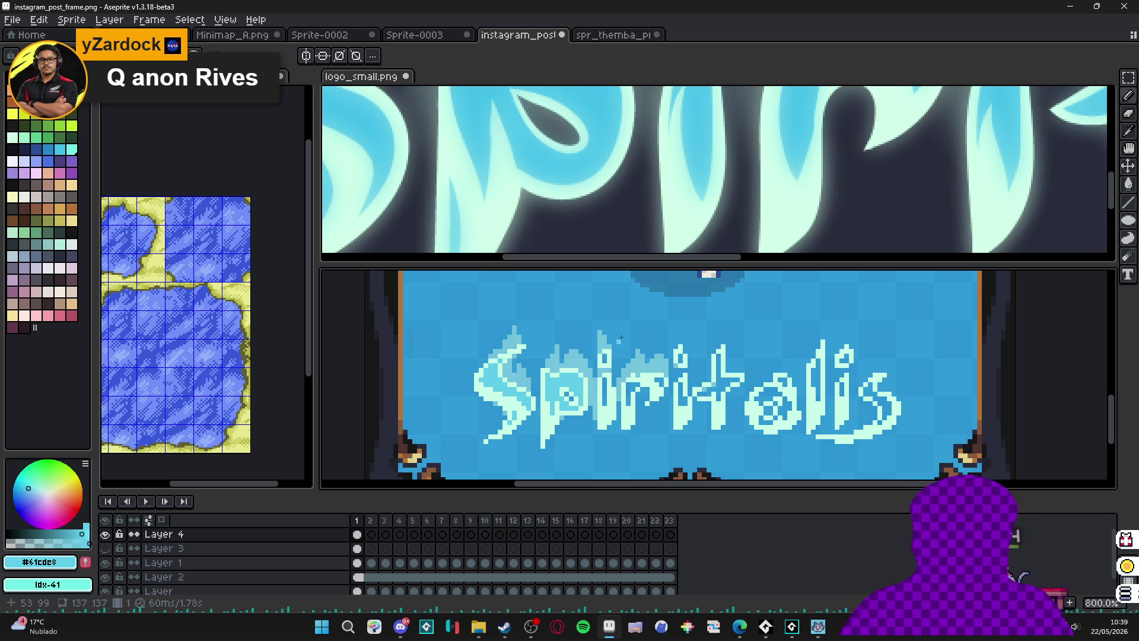
Recolour the dark i stem light cyan and touch up the cell beside the i-dot.
scroll(667, 386, "up", 5)
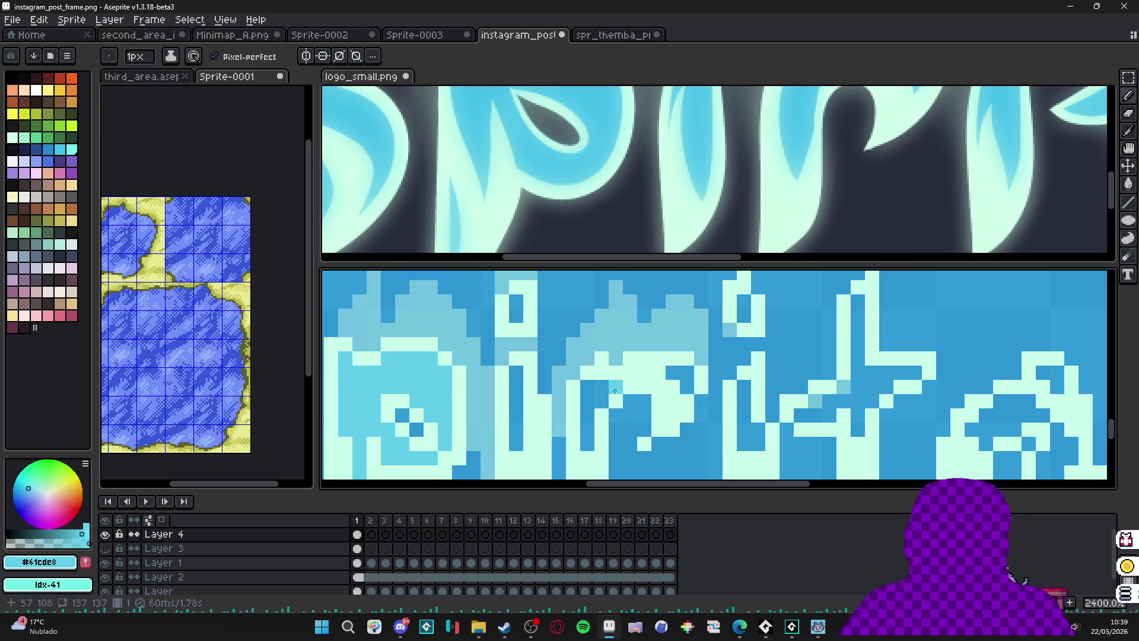
left_click(588, 415)
left_click(588, 444)
left_click(587, 430)
left_click_drag(517, 376, 516, 446)
left_click(516, 303)
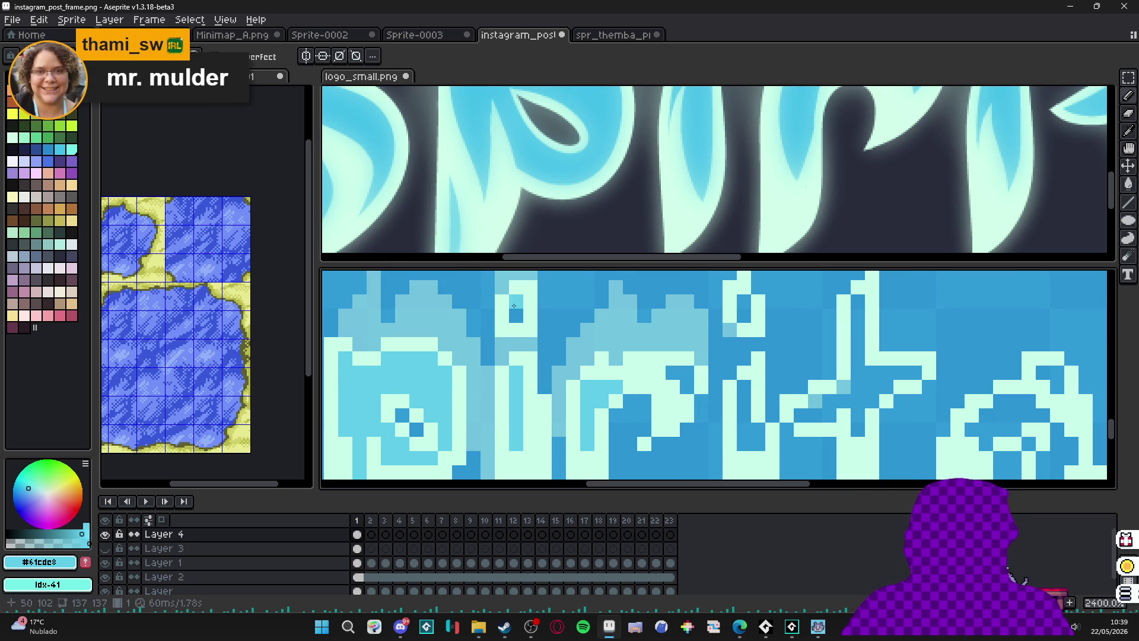
scroll(516, 302, "down", 3)
scroll(559, 154, "down", 4)
scroll(559, 154, "up", 2)
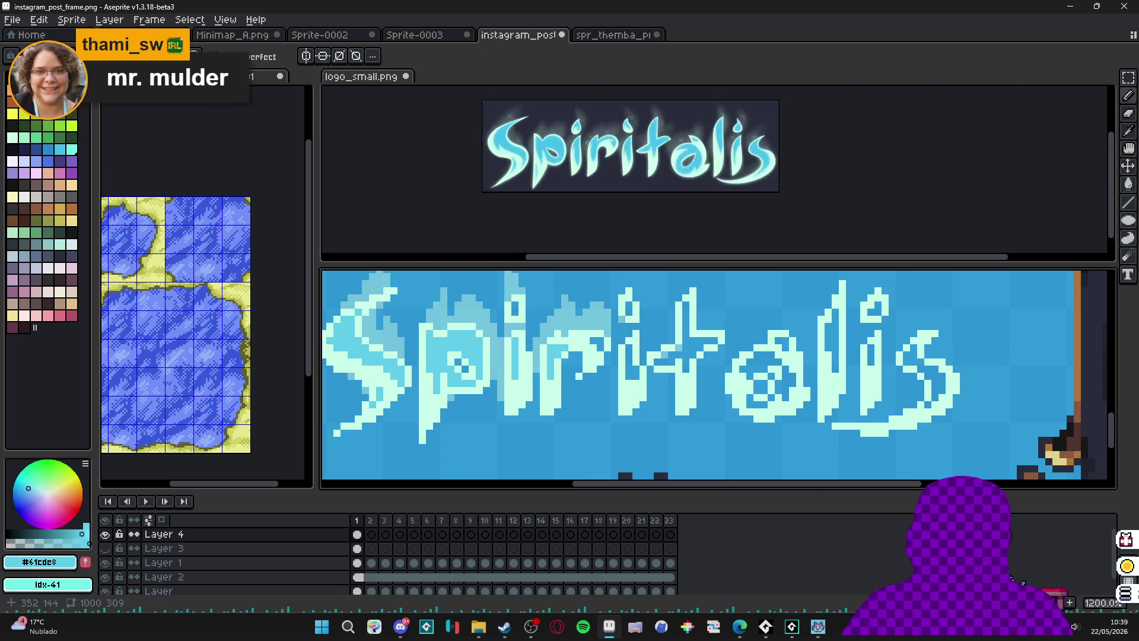
Lighten the i-dot pixels with a paler cyan.
scroll(514, 373, "up", 2)
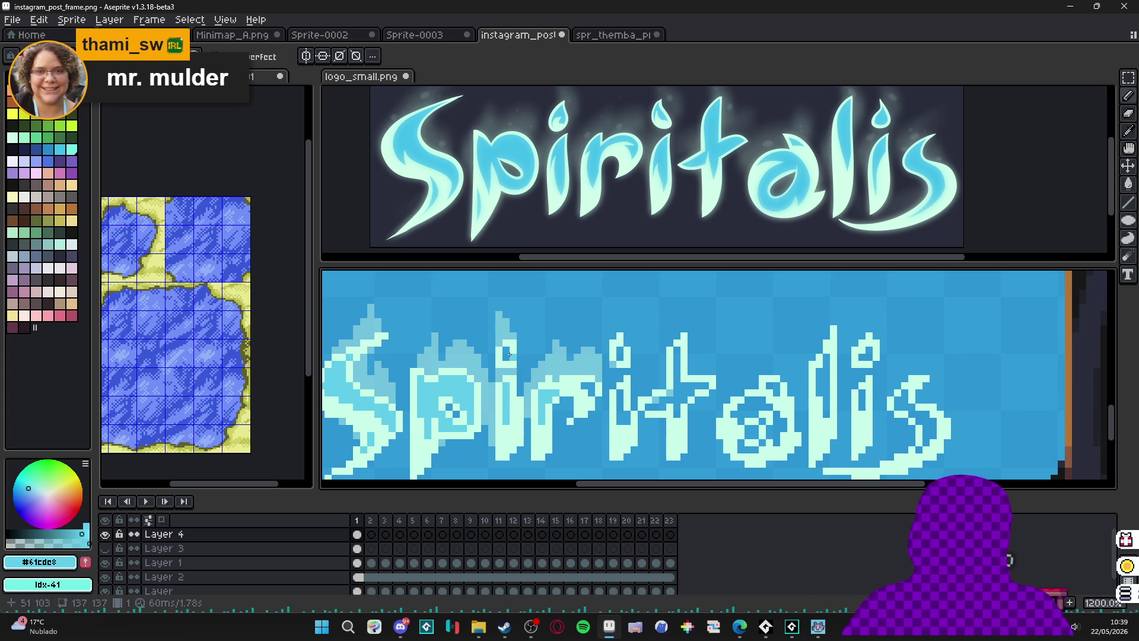
left_click(510, 355)
scroll(509, 353, "up", 1)
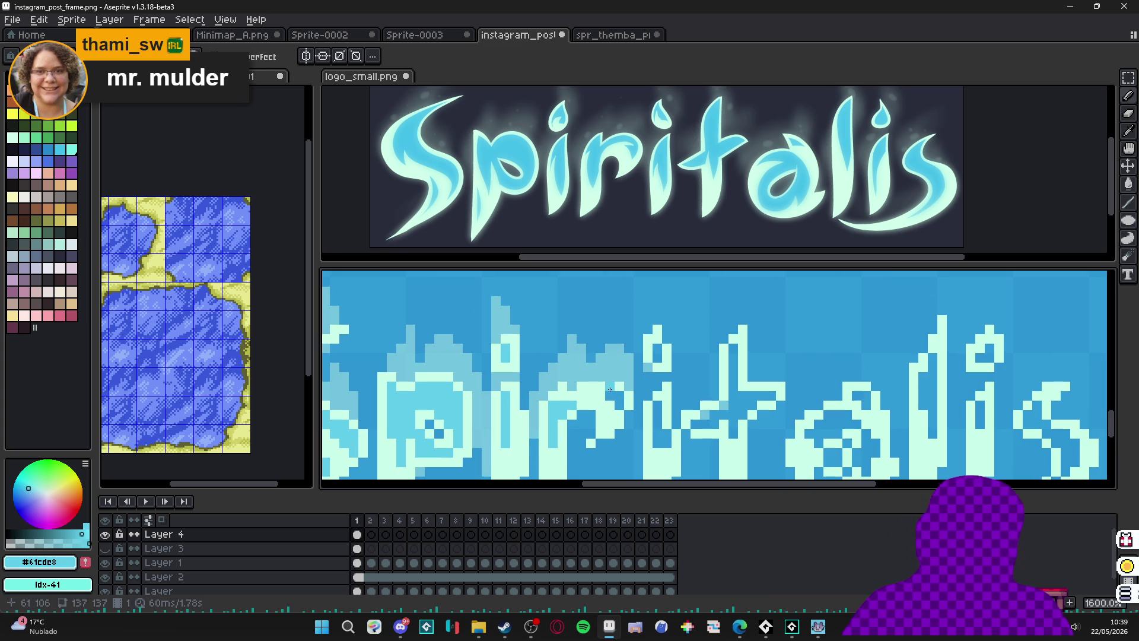
left_click_drag(657, 349, 658, 356)
scroll(649, 364, "down", 3)
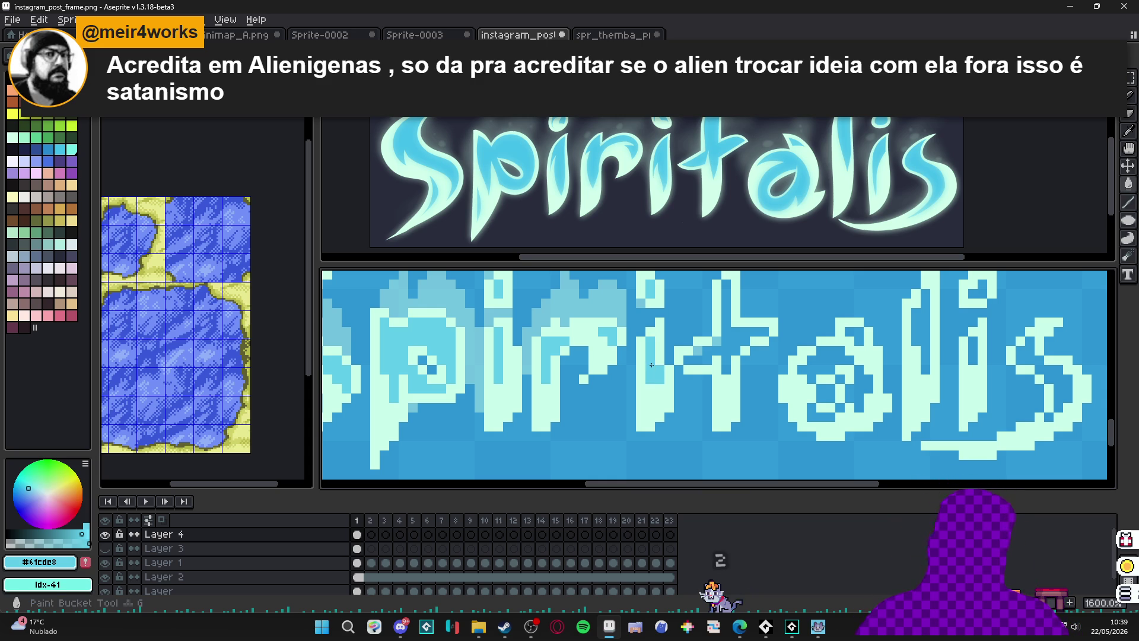
Shade the t crossbar and inside the a's ring with darker cyan, then view the whole banner.
left_click_drag(720, 285, 721, 342)
key("b")
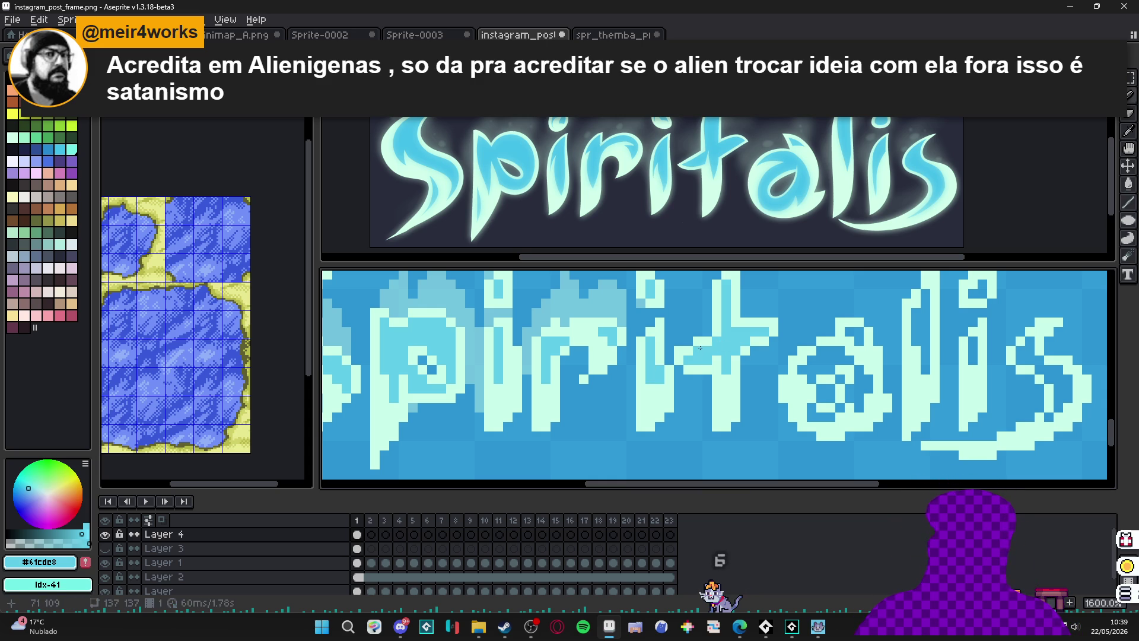
mouse_move(801, 356)
left_mouse_down()
mouse_move(850, 371)
mouse_move(858, 397)
mouse_move(827, 411)
left_mouse_up()
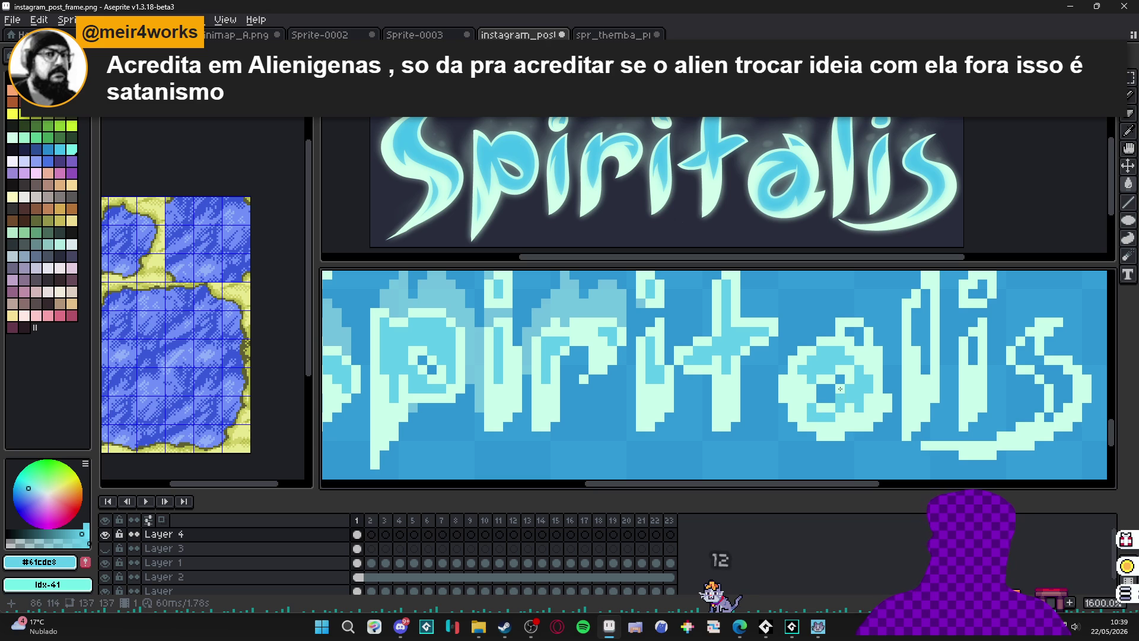
scroll(837, 408, "down", 2)
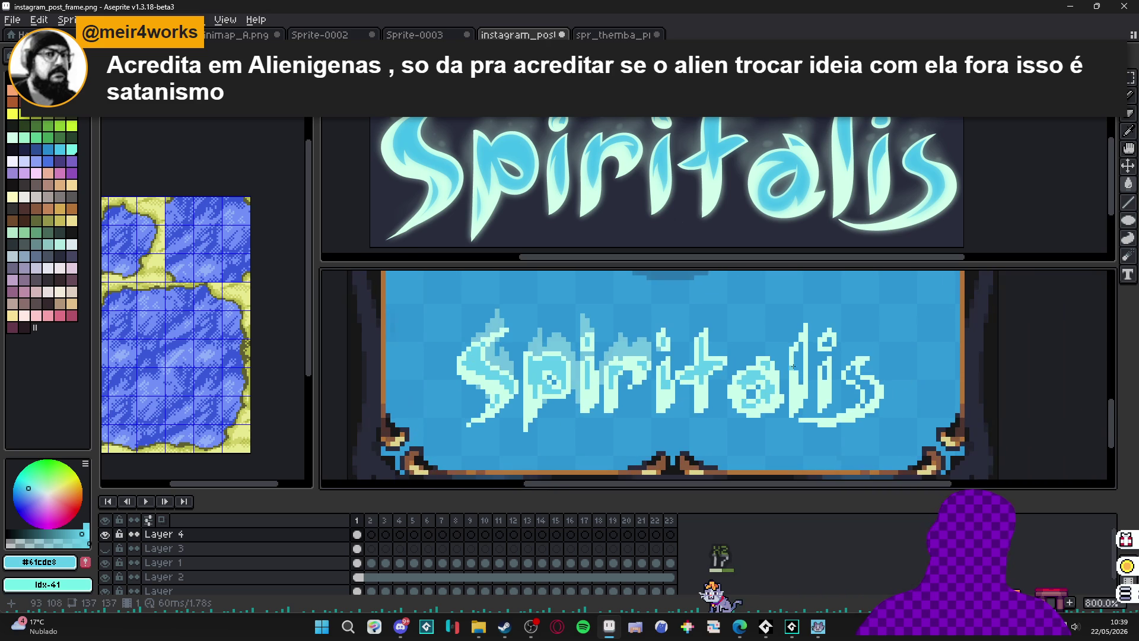
scroll(822, 369, "up", 2)
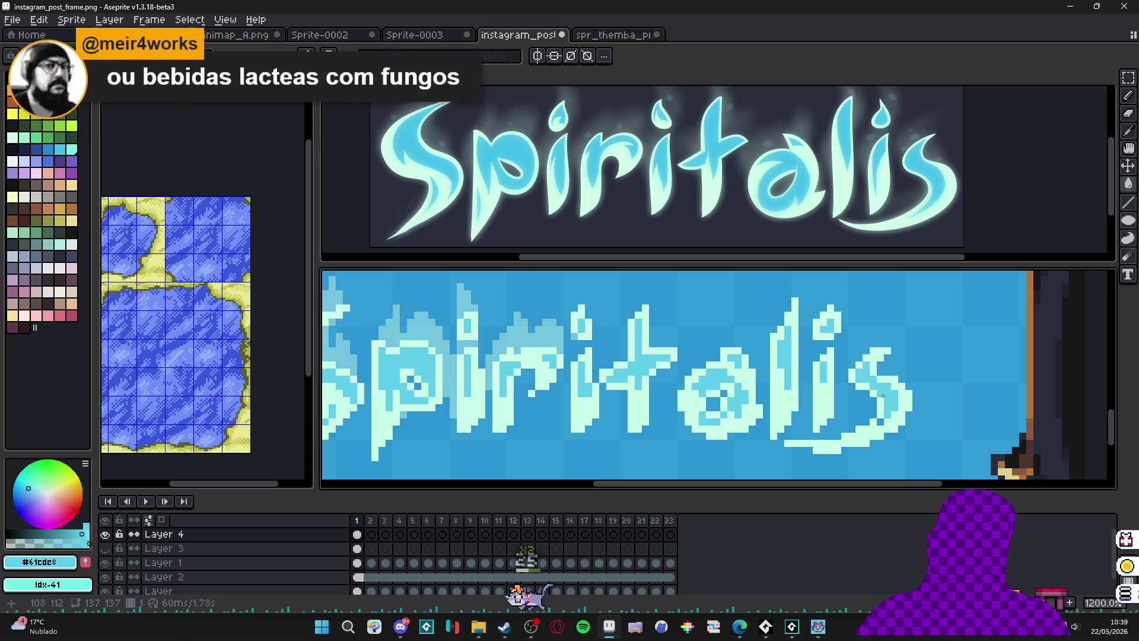
scroll(855, 408, "down", 4)
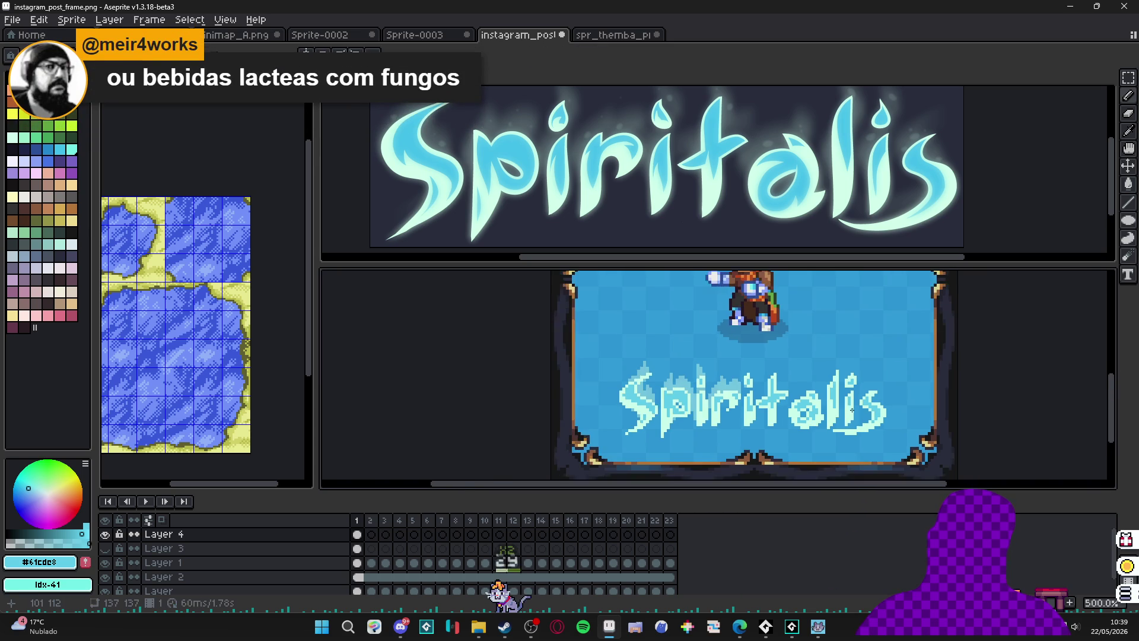
left_click_drag(852, 409, 767, 386)
scroll(653, 369, "up", 2)
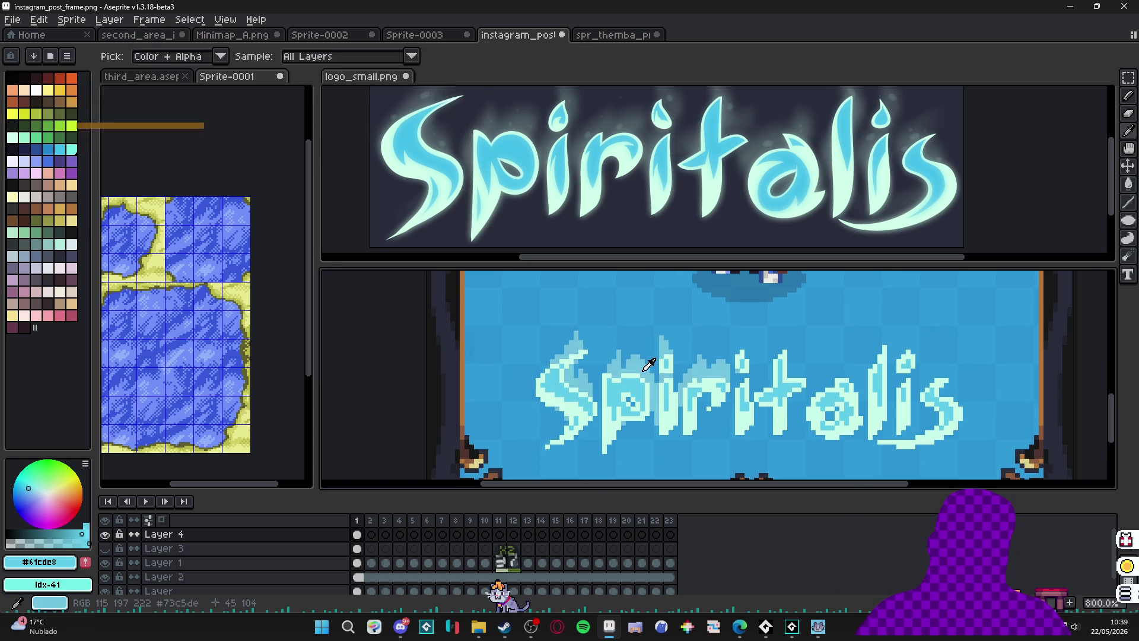
left_click(372, 56)
left_click(357, 56)
left_click(373, 95)
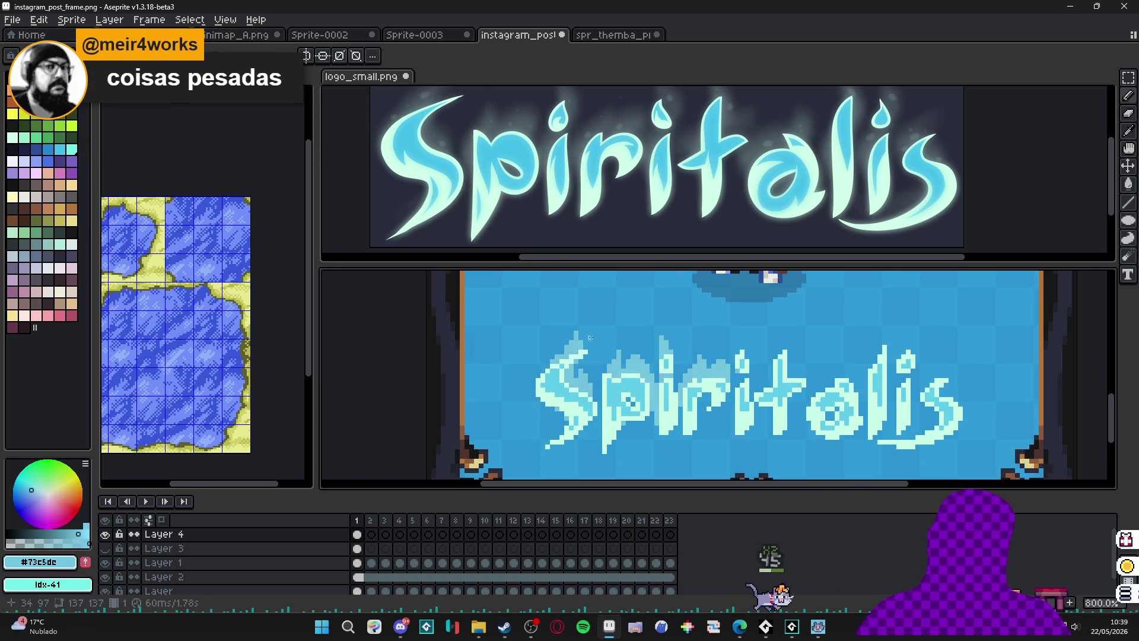
left_click(747, 377)
scroll(747, 378, "right", 3)
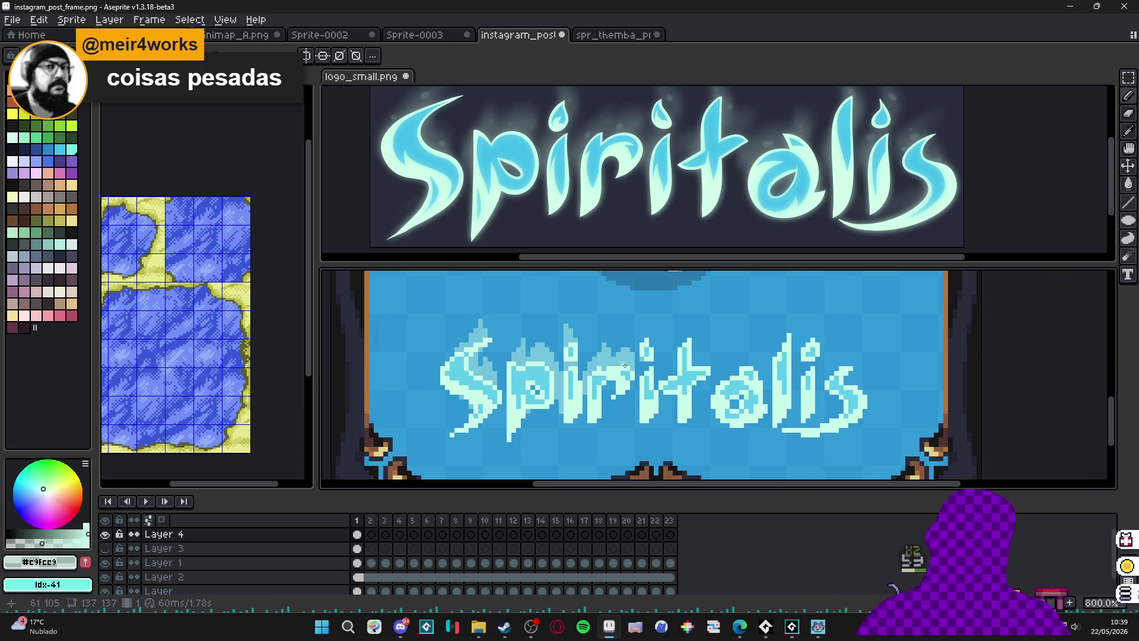
scroll(634, 374, "up", 2)
scroll(609, 184, "down", 2)
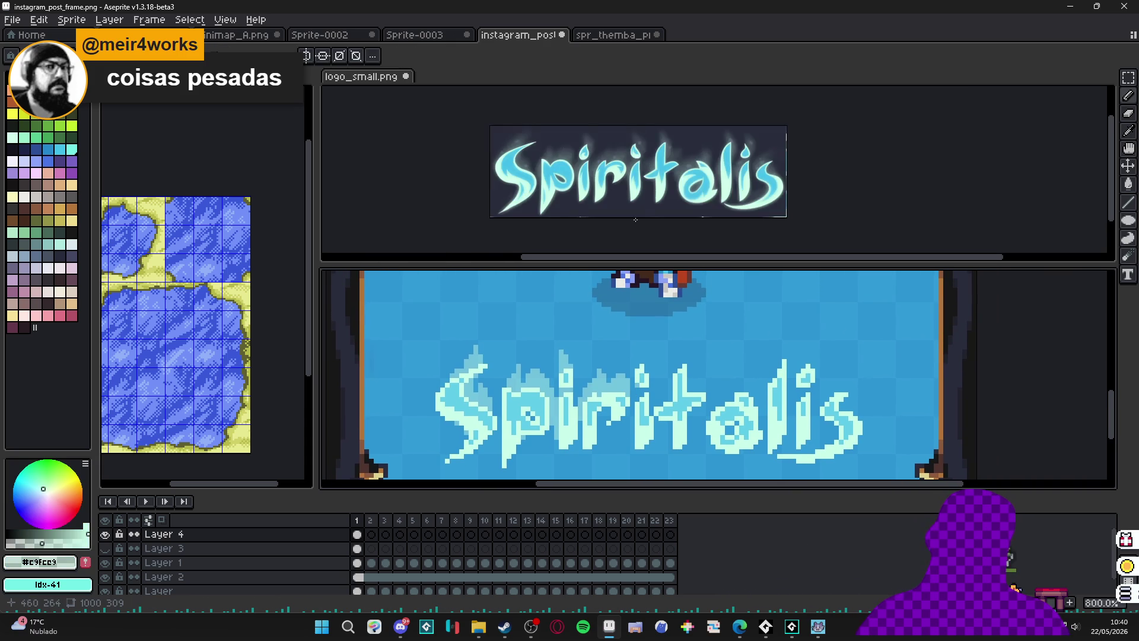
scroll(630, 378, "up", 2)
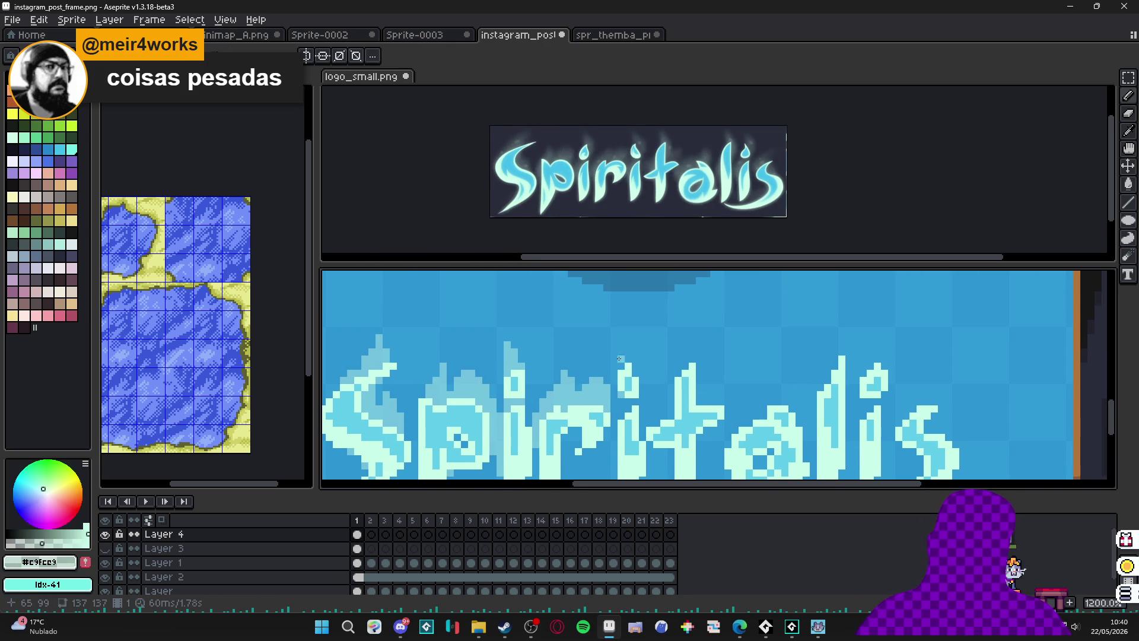
scroll(642, 338, "up", 1)
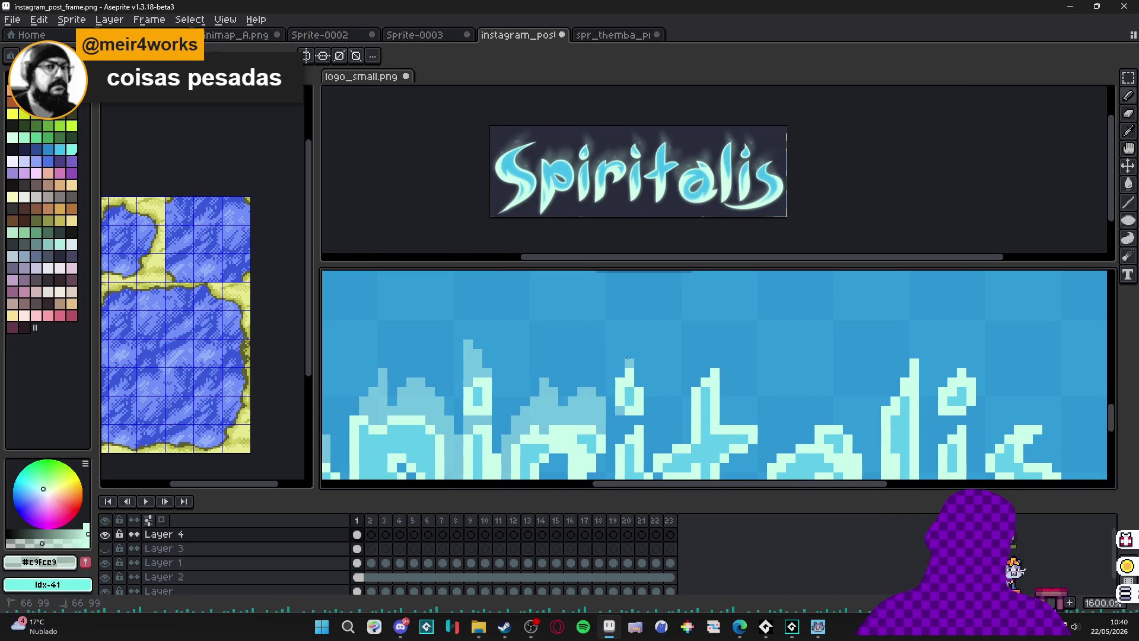
mouse_move(625, 343)
left_mouse_down()
mouse_move(649, 386)
mouse_move(659, 321)
left_mouse_up()
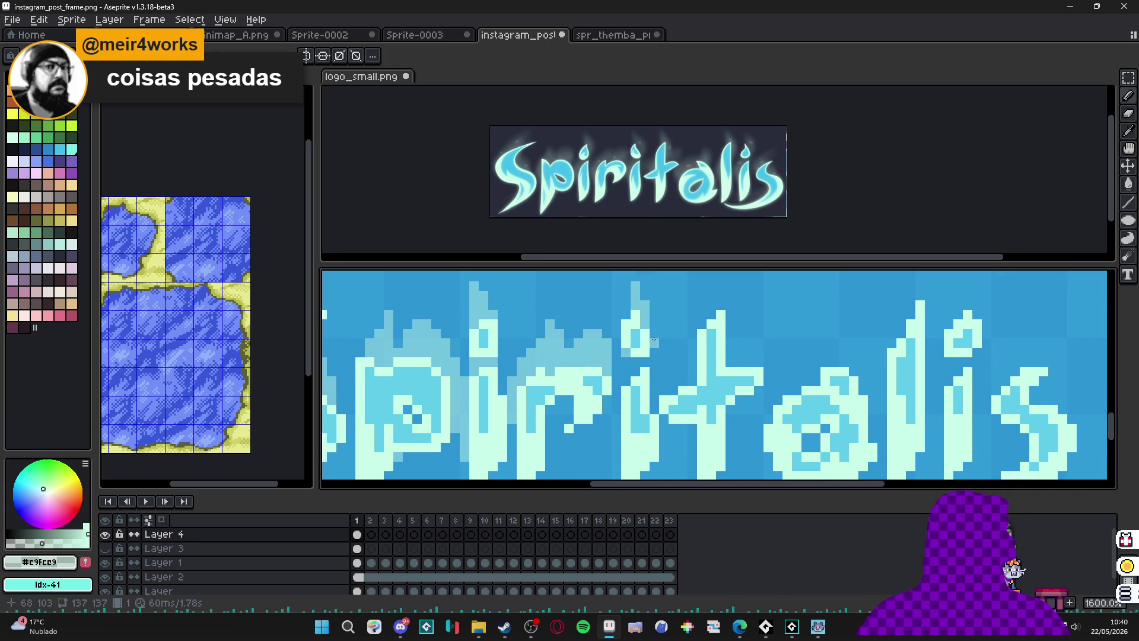
left_click_drag(654, 339, 653, 359)
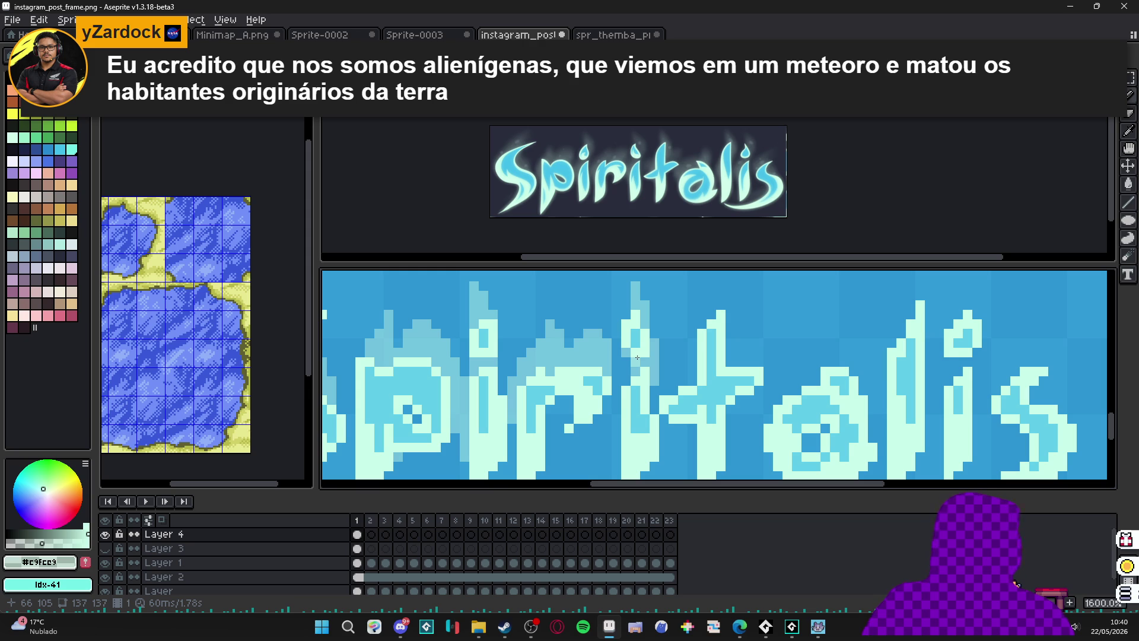
scroll(637, 357, "up", 3)
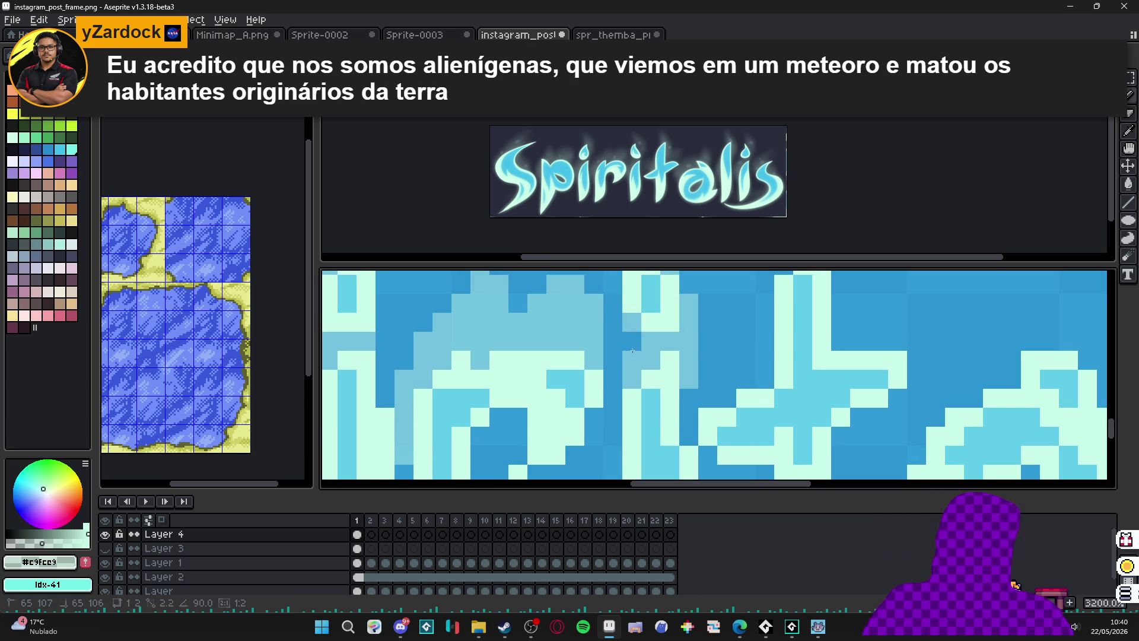
scroll(630, 351, "down", 3)
scroll(622, 414, "up", 2)
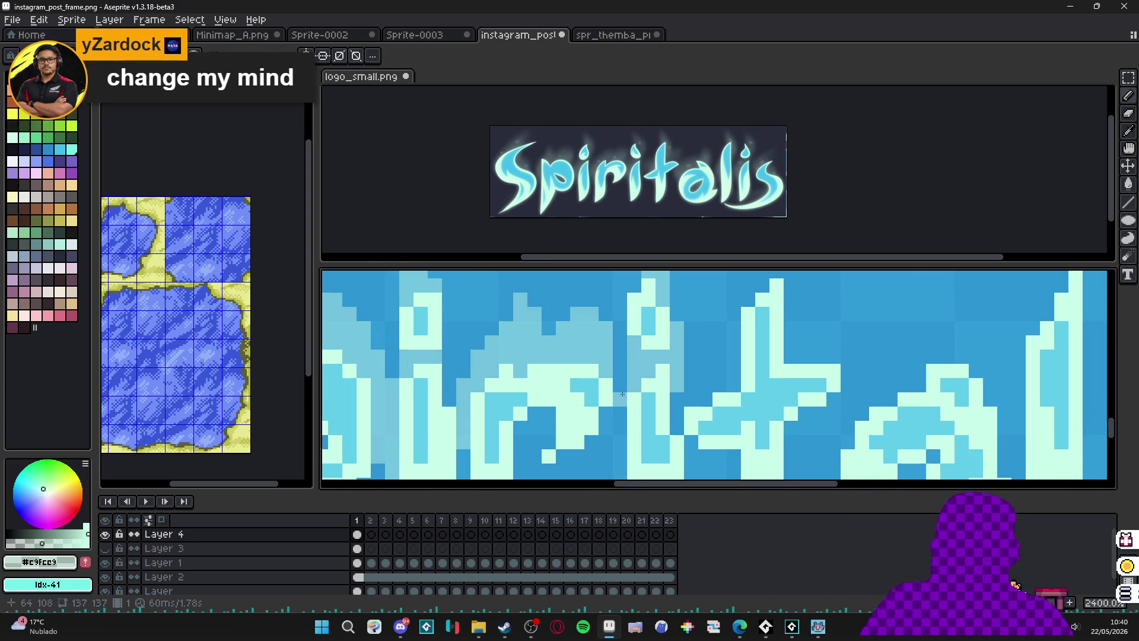
scroll(625, 459, "down", 1)
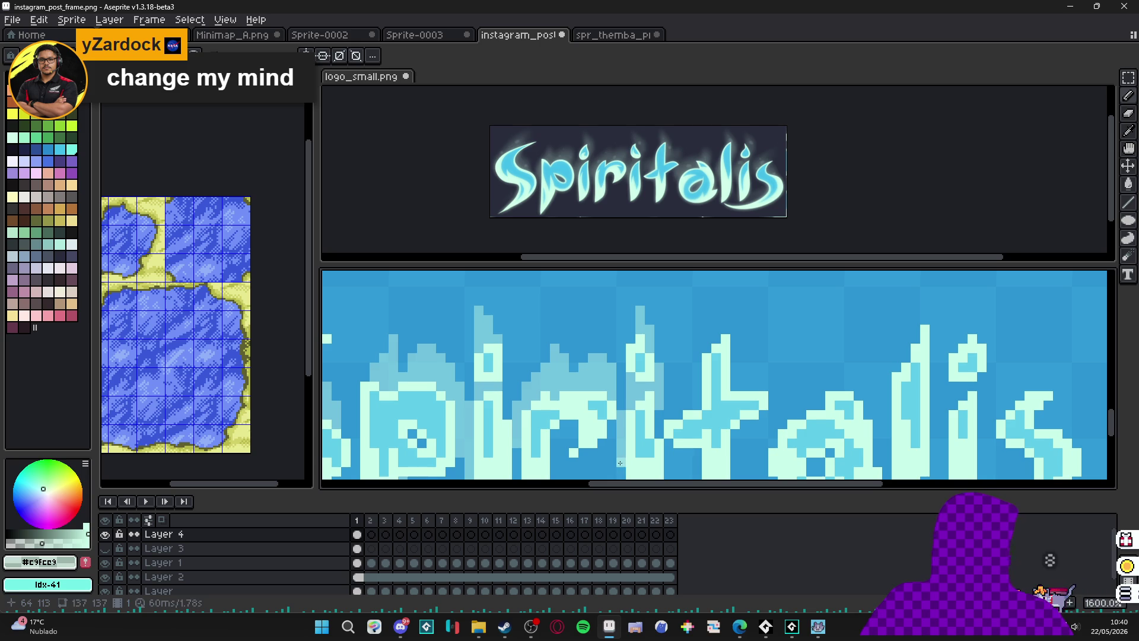
left_click_drag(614, 458, 602, 399)
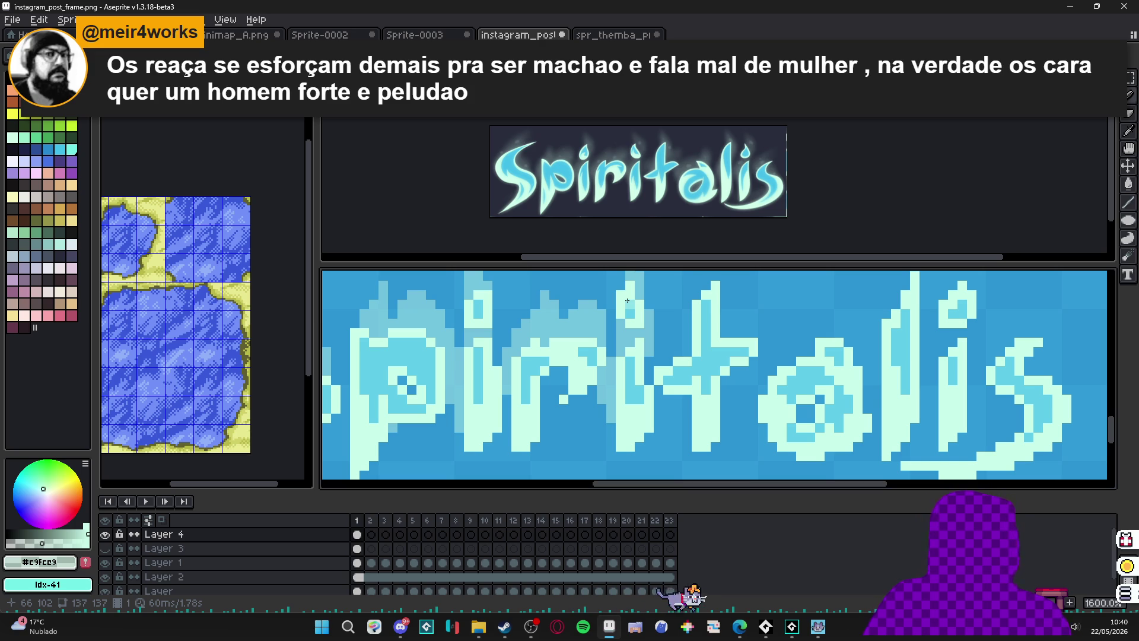
scroll(617, 278, "up", 2)
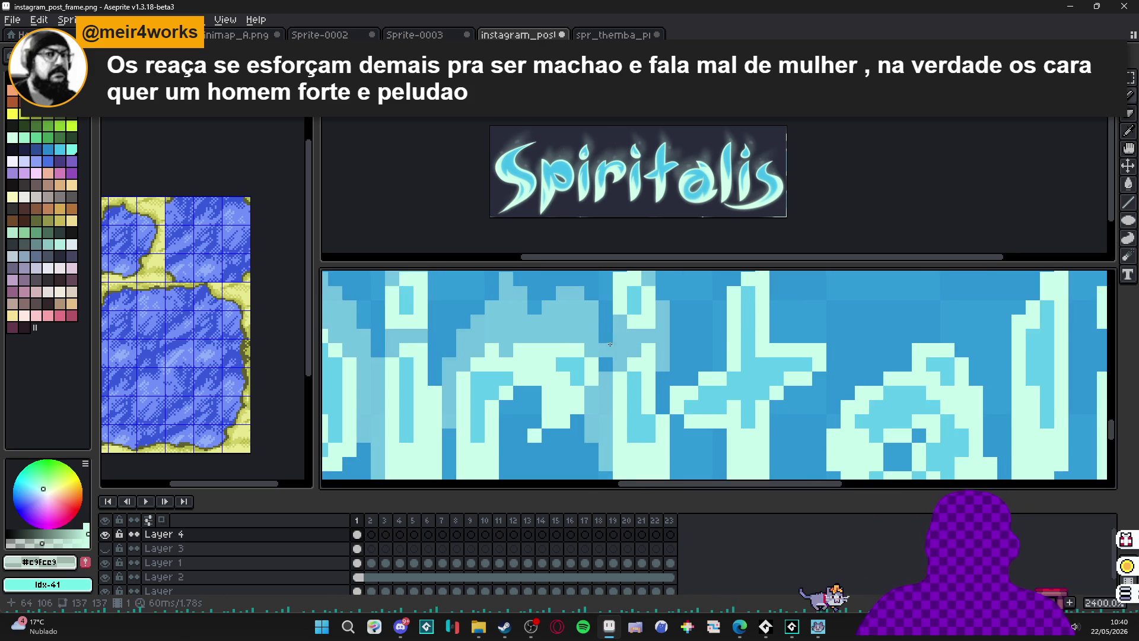
scroll(641, 368, "down", 5)
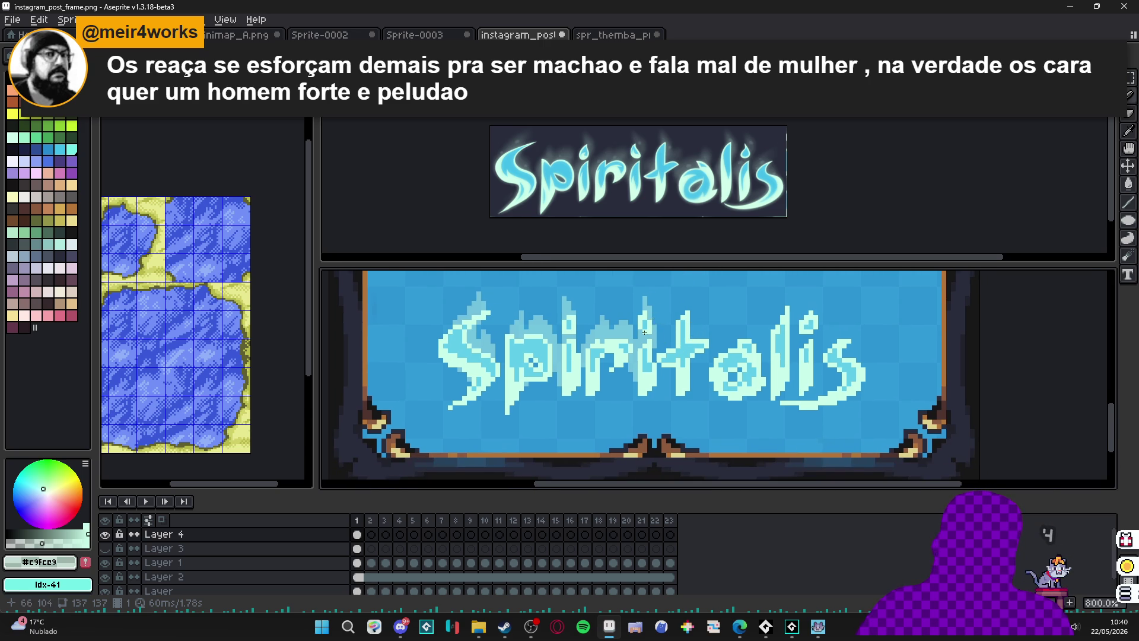
Paint a small block and scattered light-blue glow pixels around the letters.
scroll(644, 329, "up", 5)
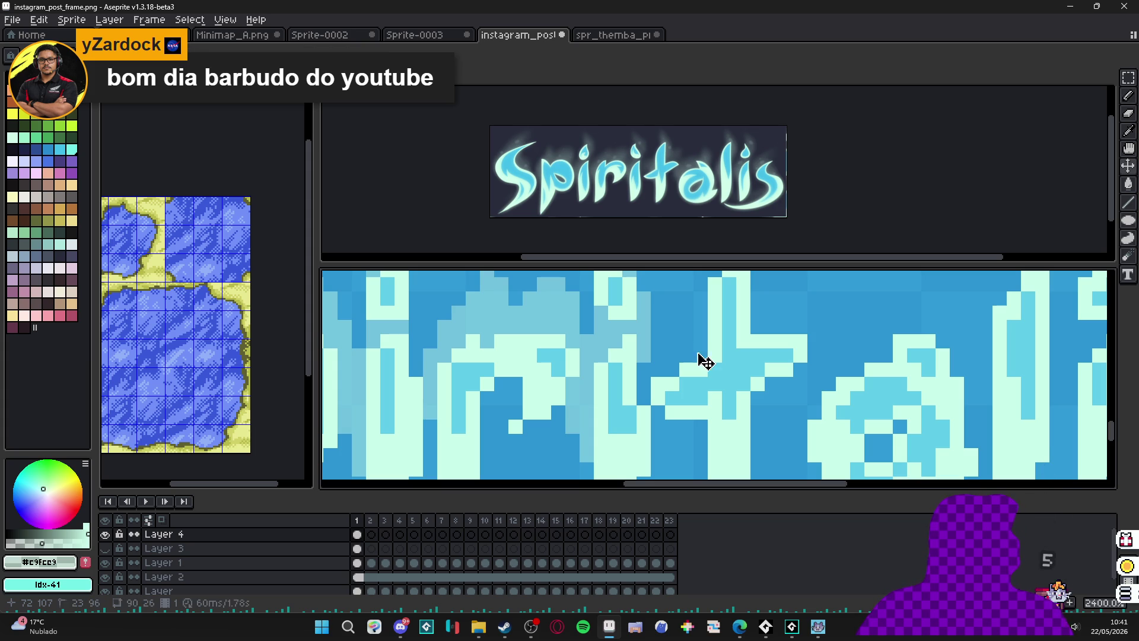
mouse_move(700, 354)
left_mouse_down()
mouse_move(687, 327)
mouse_move(672, 370)
mouse_move(673, 327)
left_mouse_up()
left_click(657, 369)
left_click(659, 341)
left_click(687, 326)
scroll(656, 371, "down", 1)
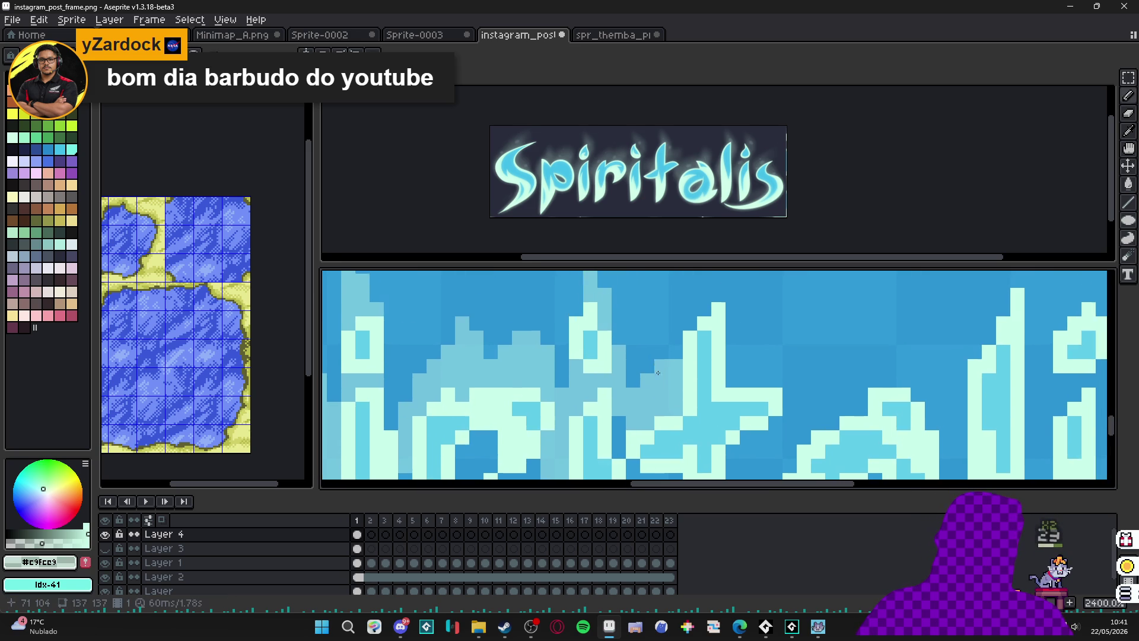
scroll(710, 349, "down", 1)
scroll(683, 324, "up", 1)
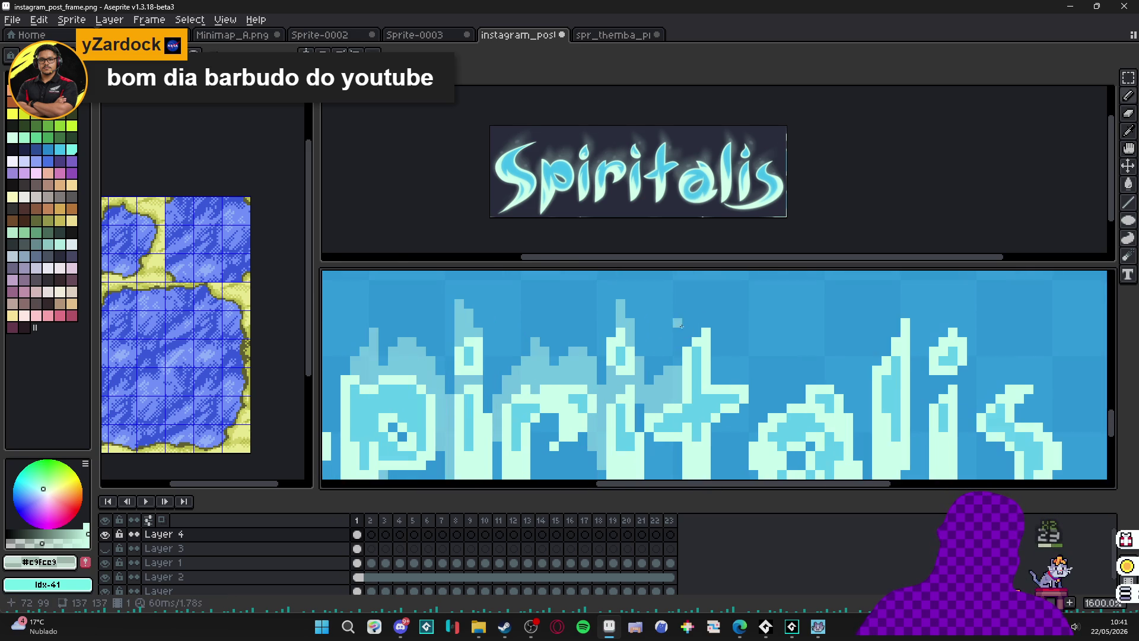
Add glow pixels above the t stem, a lighter column beside it, and two lighter-blue pixels.
left_click_drag(696, 325, 695, 310)
left_click(688, 306)
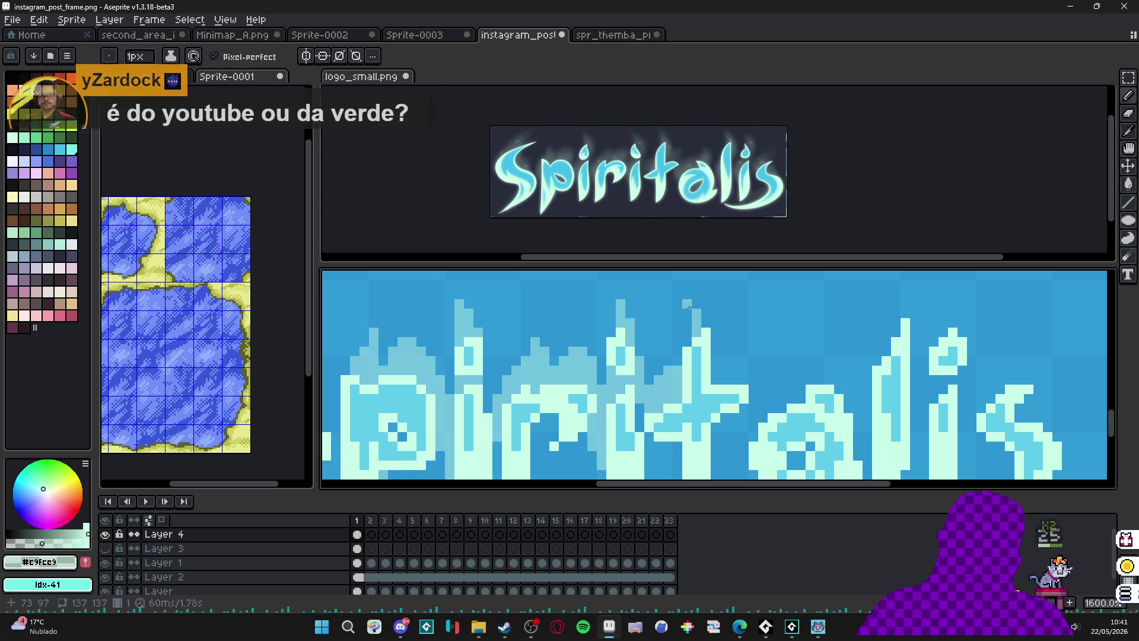
mouse_move(715, 352)
left_mouse_down()
mouse_move(718, 370)
mouse_move(726, 348)
left_mouse_up()
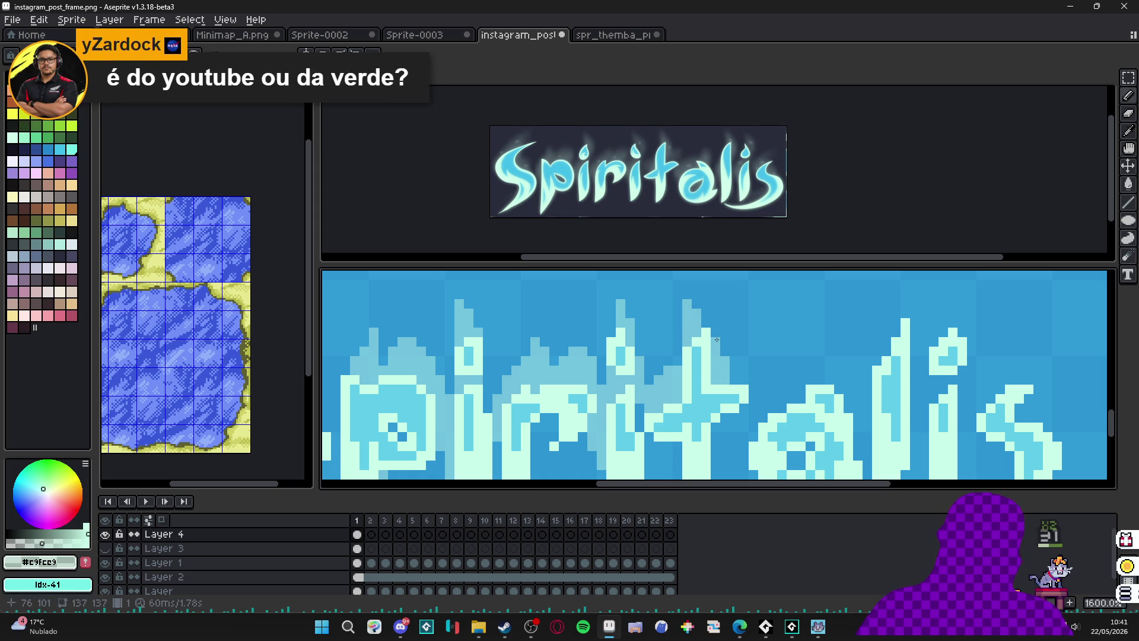
scroll(736, 341, "down", 2)
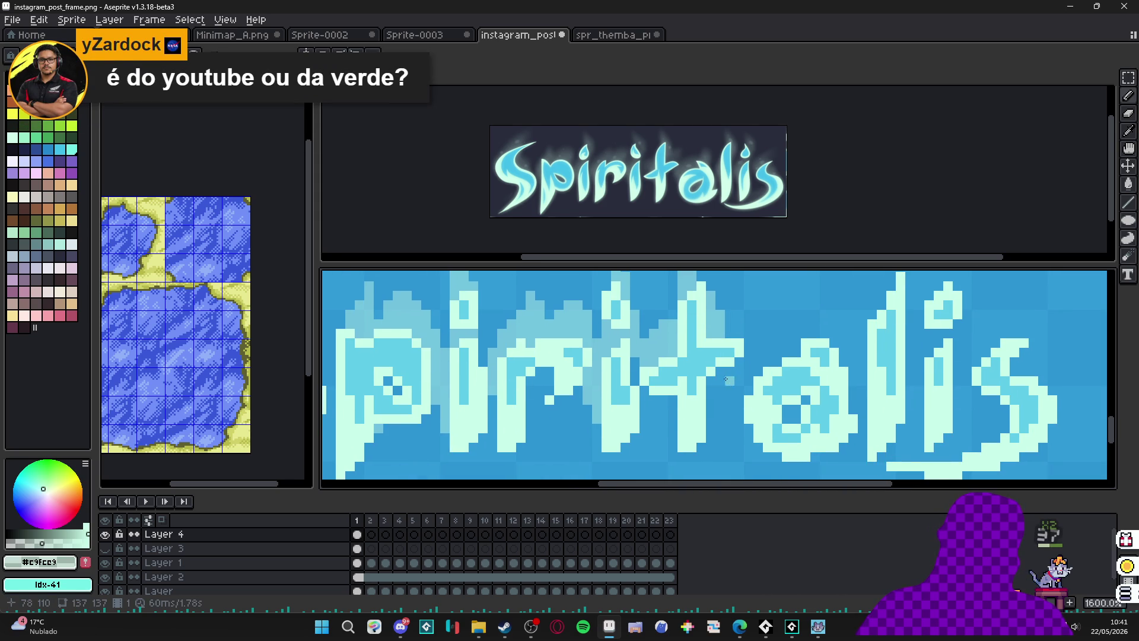
left_click(759, 355)
left_click(777, 361)
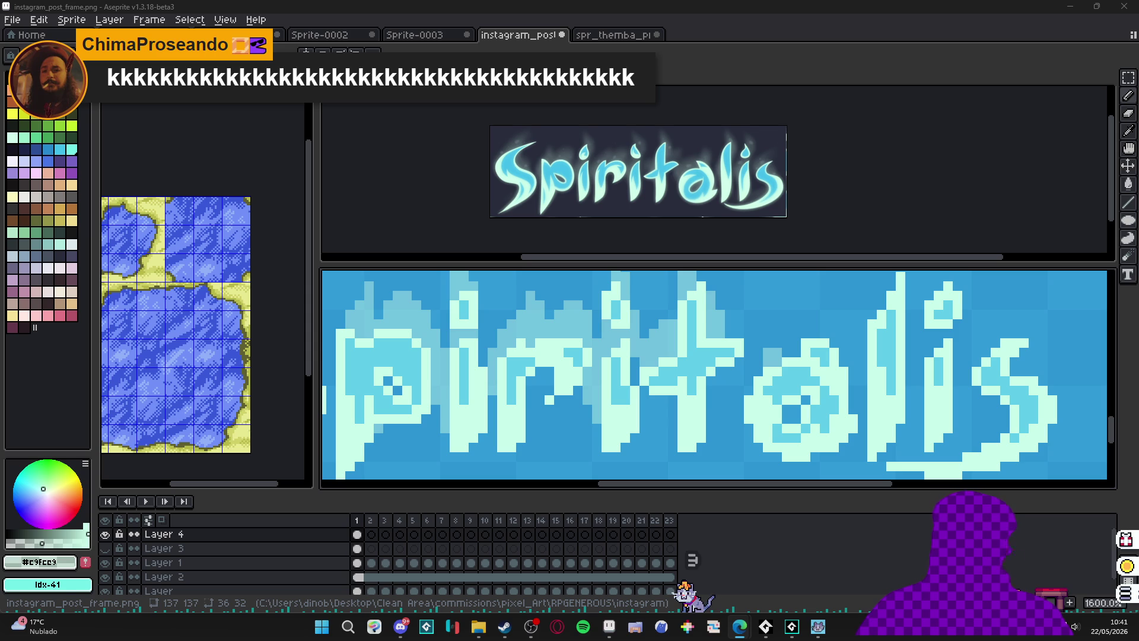
scroll(629, 347, "down", 3)
scroll(621, 354, "down", 1)
scroll(656, 343, "up", 1)
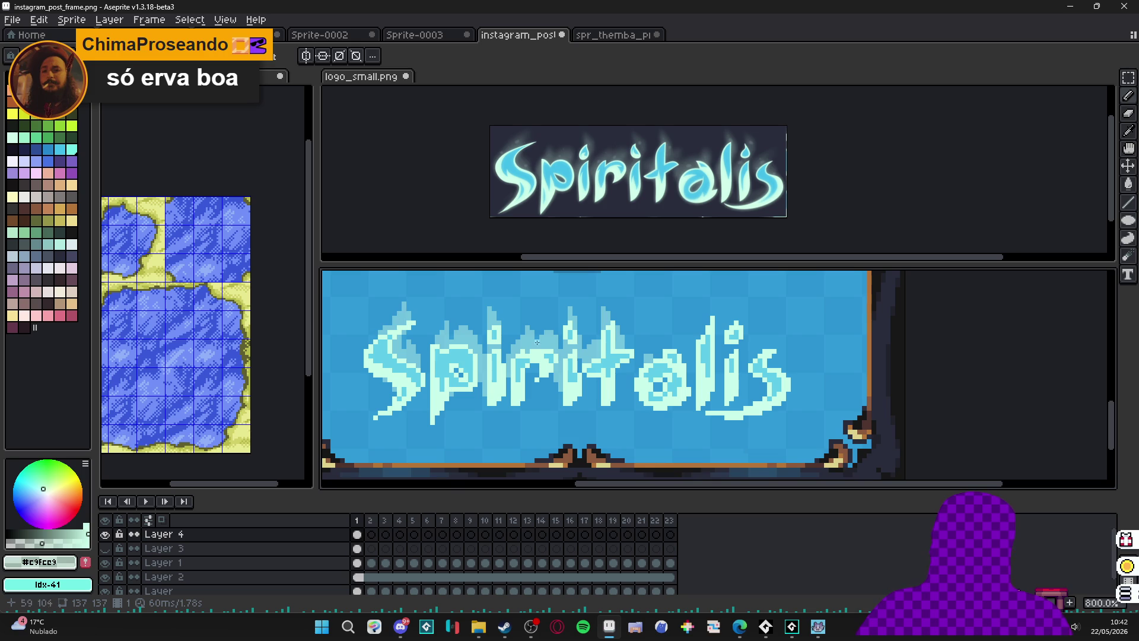
Paint light-blue glow pixels to the left of the a.
scroll(644, 350, "up", 3)
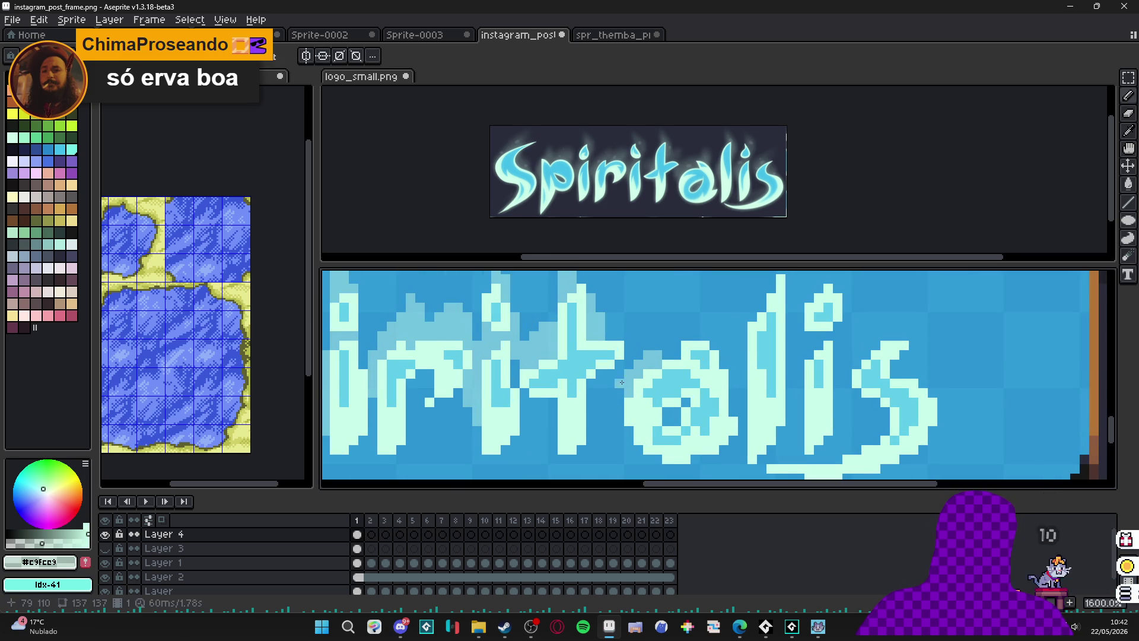
left_click_drag(621, 389, 613, 424)
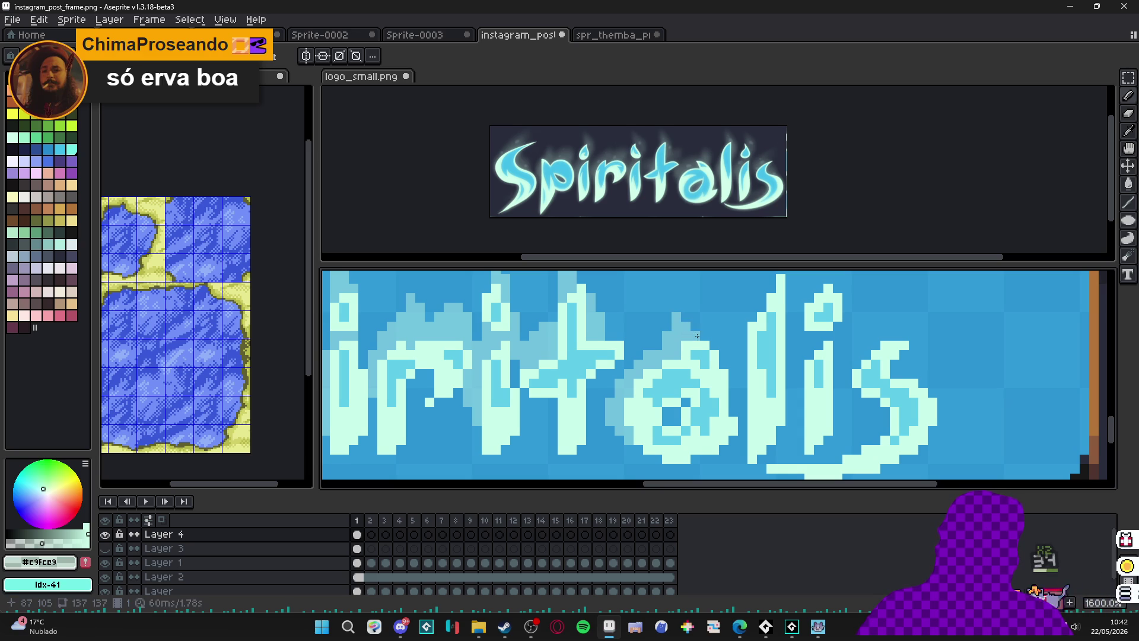
scroll(686, 322, "down", 1)
scroll(687, 322, "down", 3)
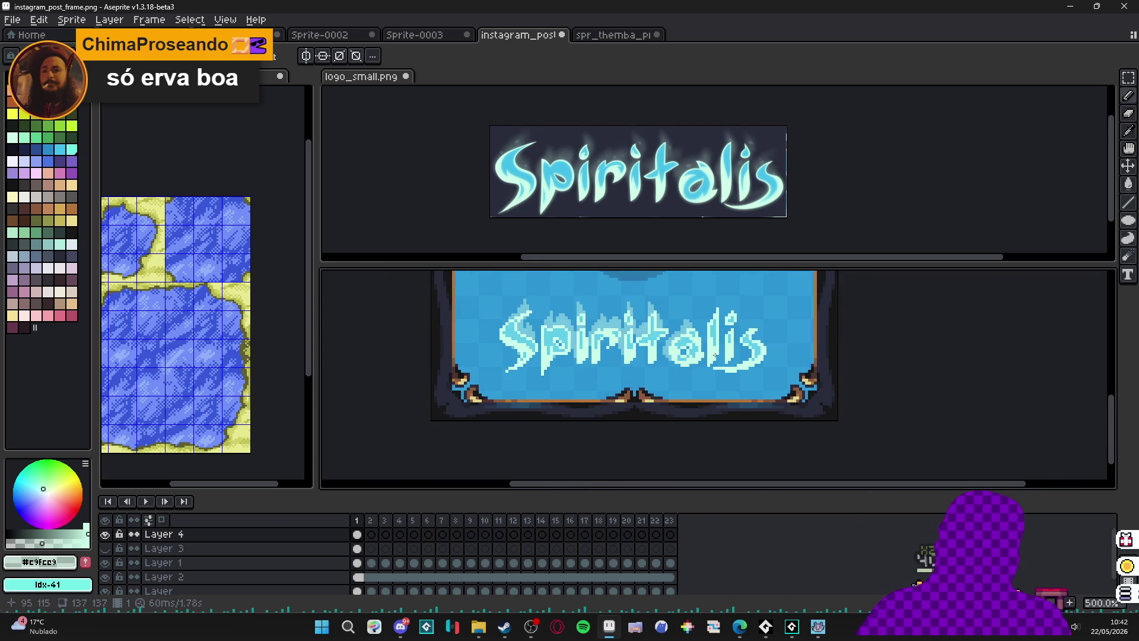
scroll(648, 394, "down", 2)
scroll(649, 397, "up", 4)
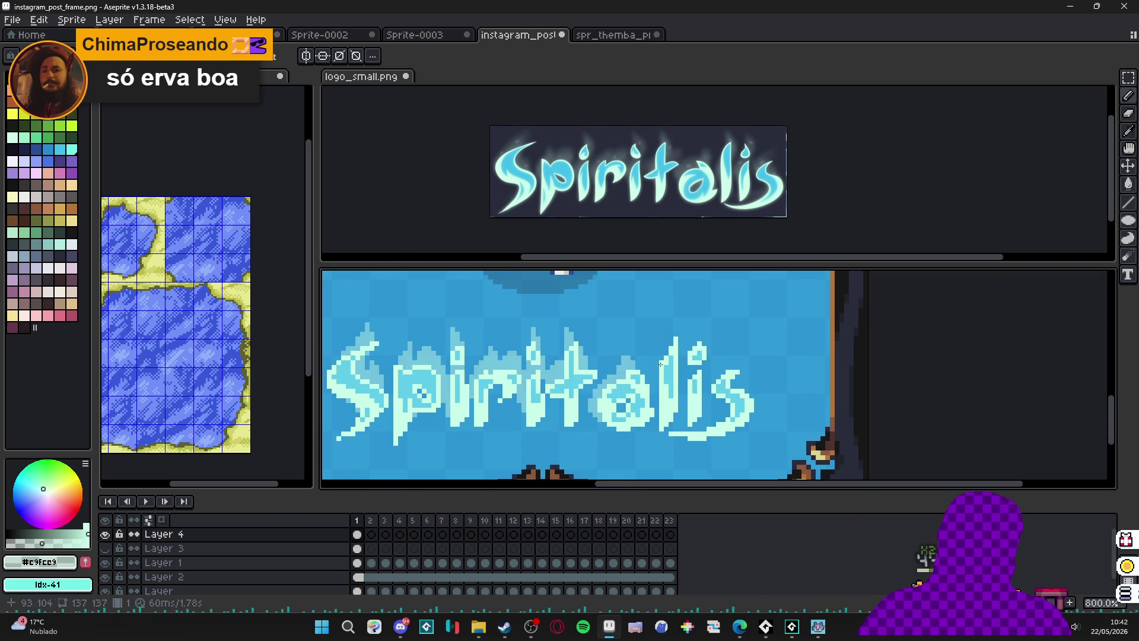
scroll(672, 317, "up", 1)
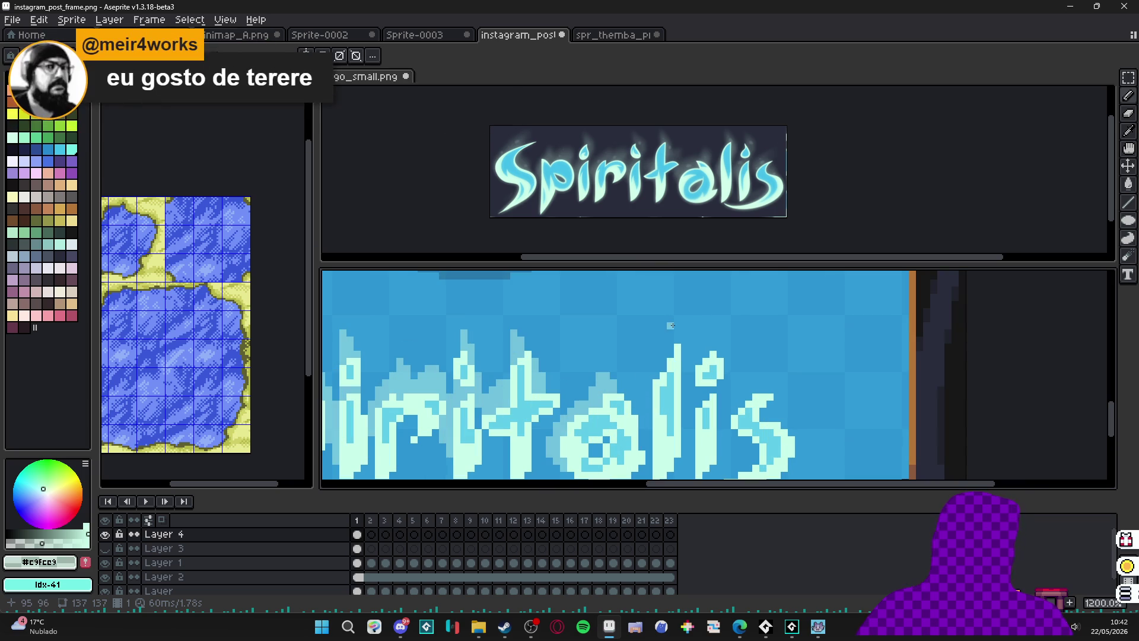
scroll(674, 330, "up", 1)
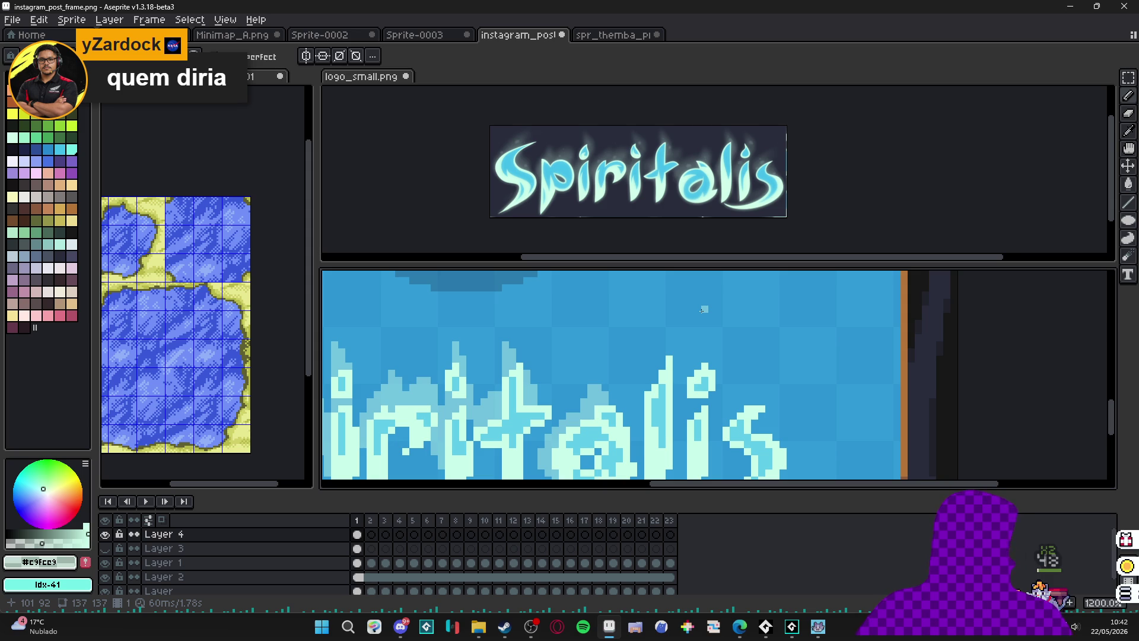
scroll(676, 323, "up", 1)
Draw a faint light streak above the l stem with medium-cyan pixels beside and below it.
left_click_drag(667, 309, 677, 363)
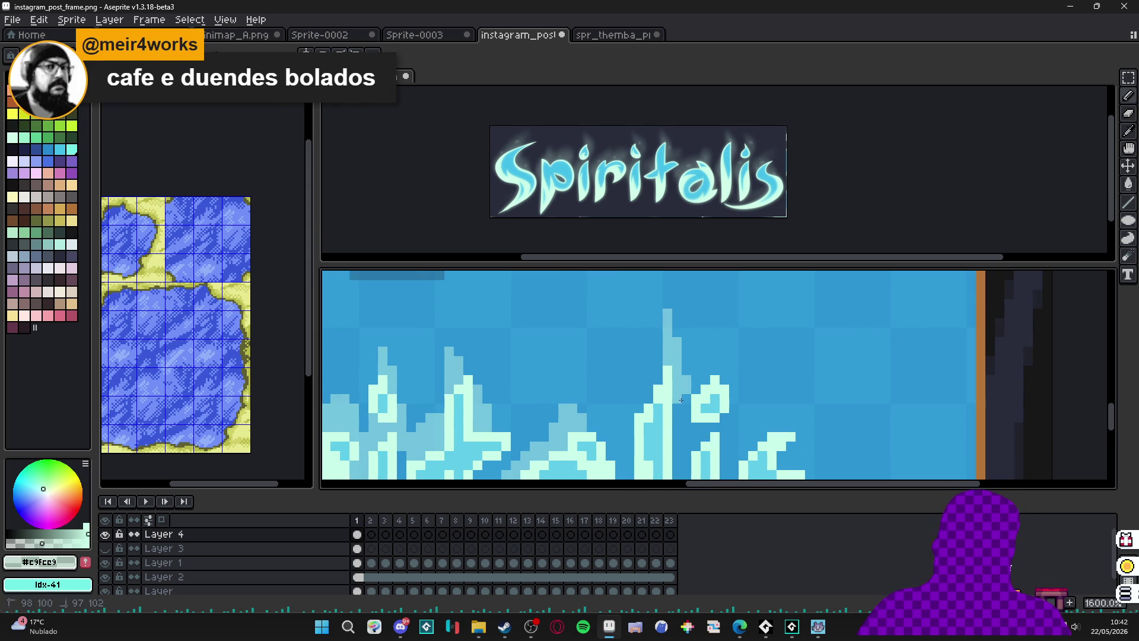
left_click(686, 379)
left_click_drag(686, 397, 677, 448)
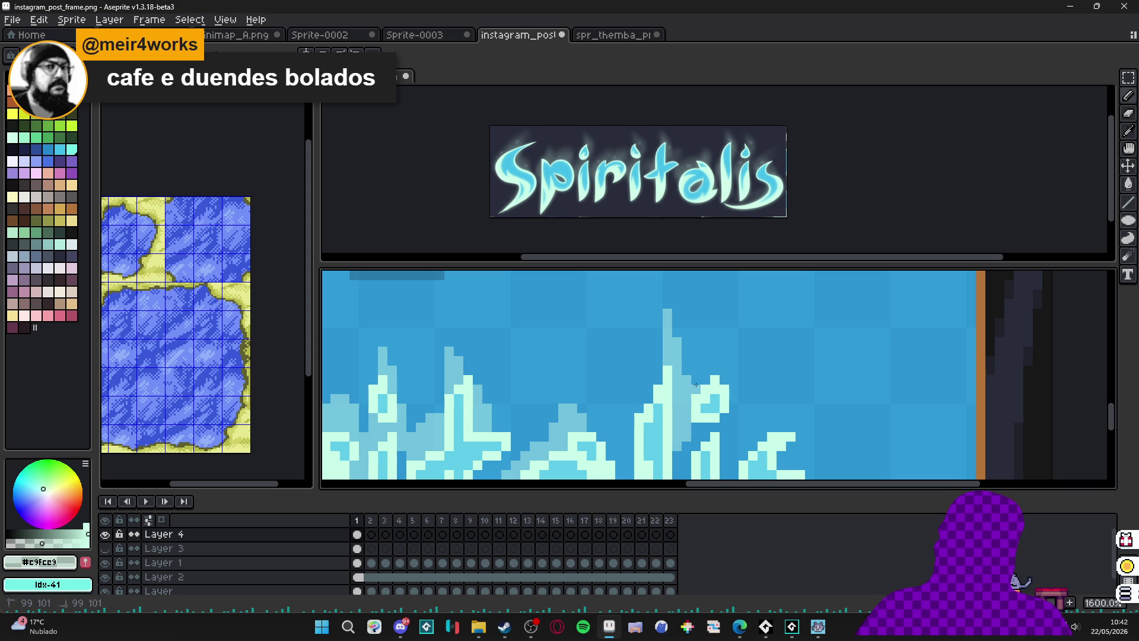
left_click_drag(673, 384, 671, 376)
scroll(667, 377, "down", 2)
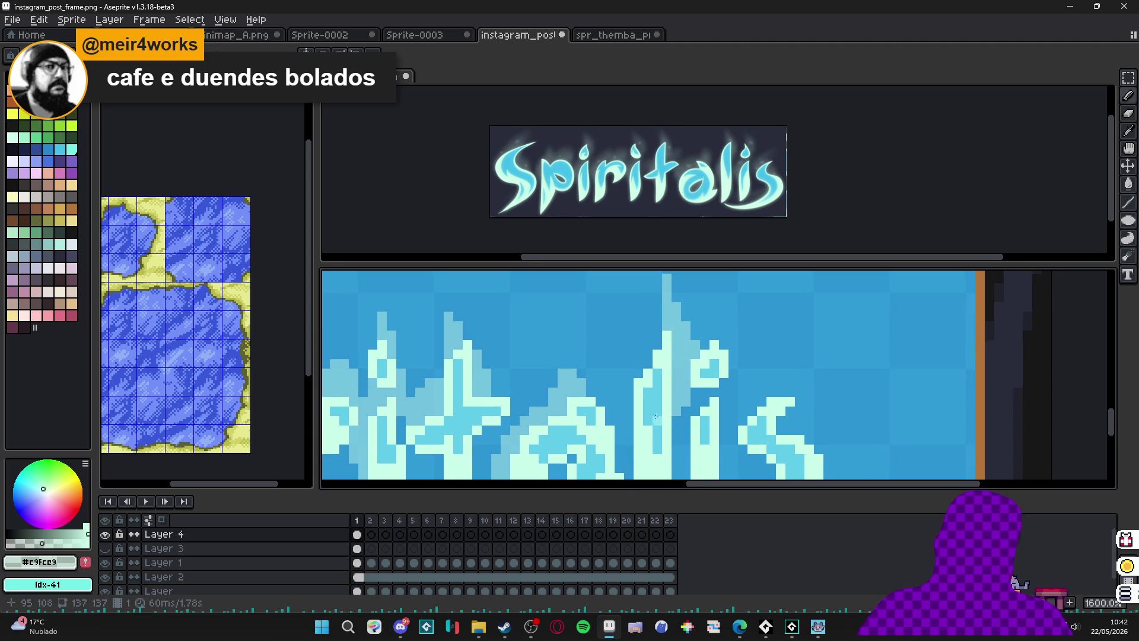
scroll(640, 436, "down", 3)
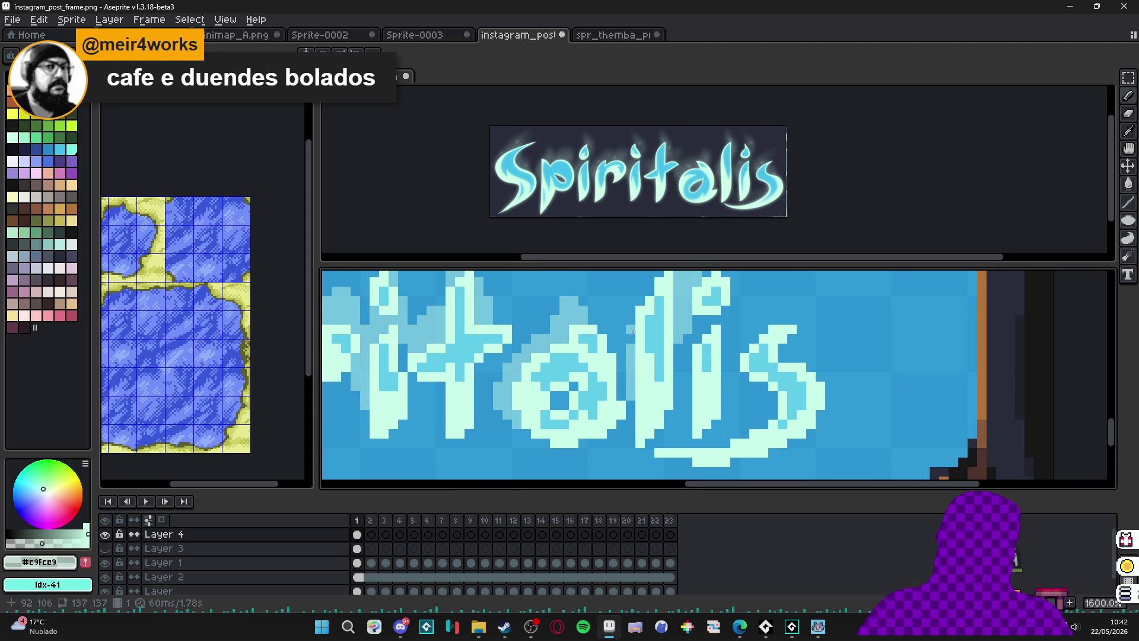
Draw a short stroke of light glow pixels near the 'talis' letters.
left_click(619, 372)
left_click_drag(622, 391, 621, 397)
left_click(630, 413)
left_click(650, 339)
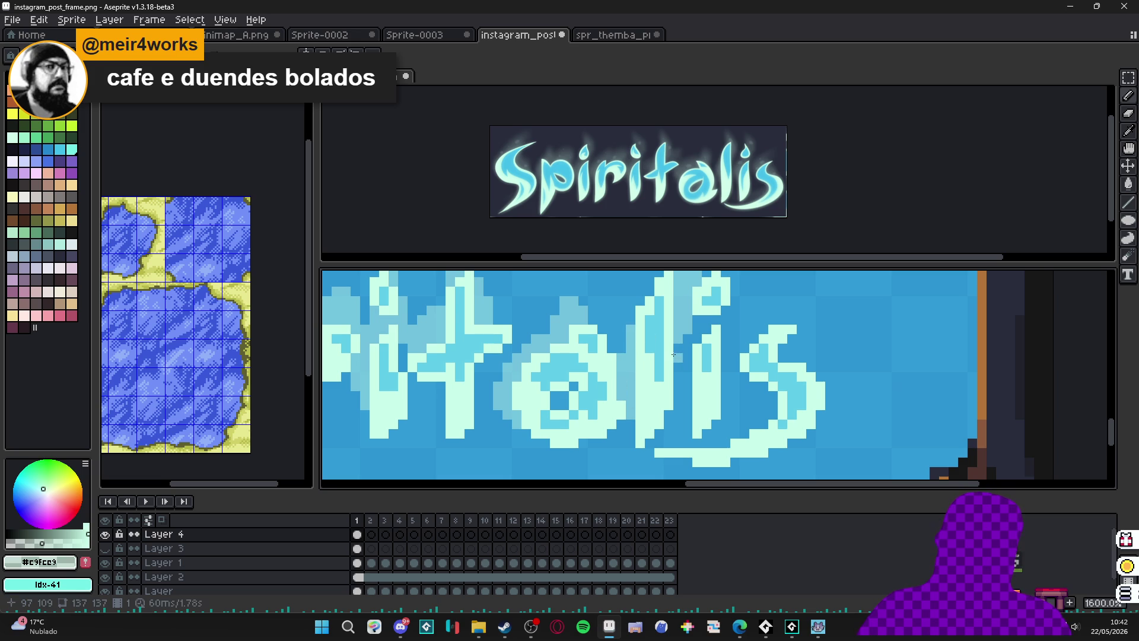
scroll(673, 354, "down", 3)
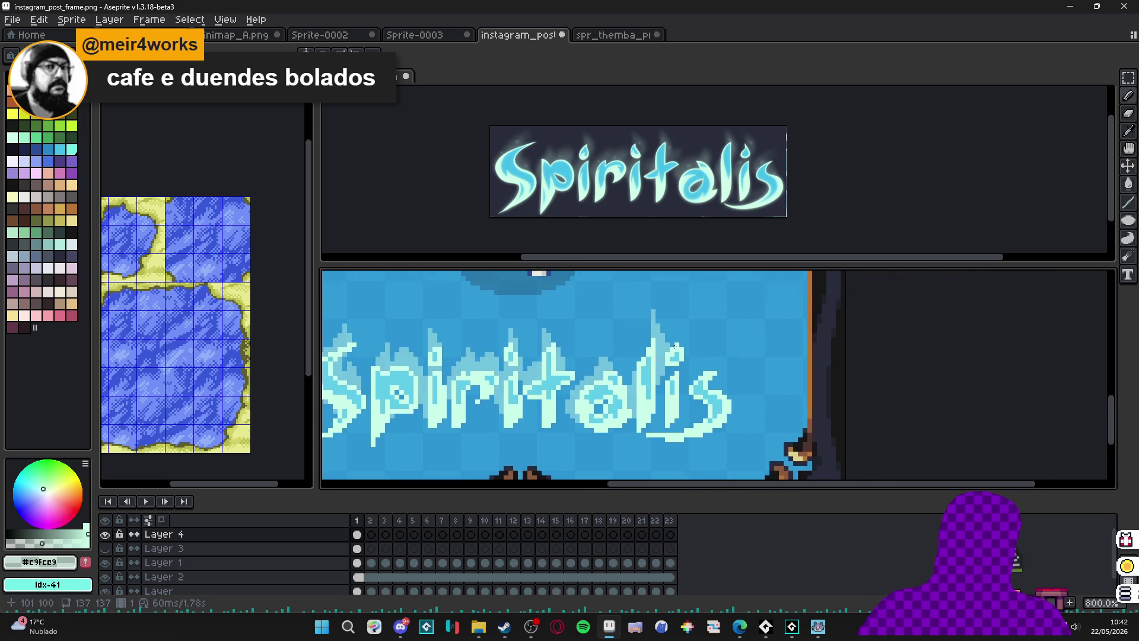
Dab a tiny stroke near the final s and add a light pixel at its top.
scroll(674, 346, "up", 2)
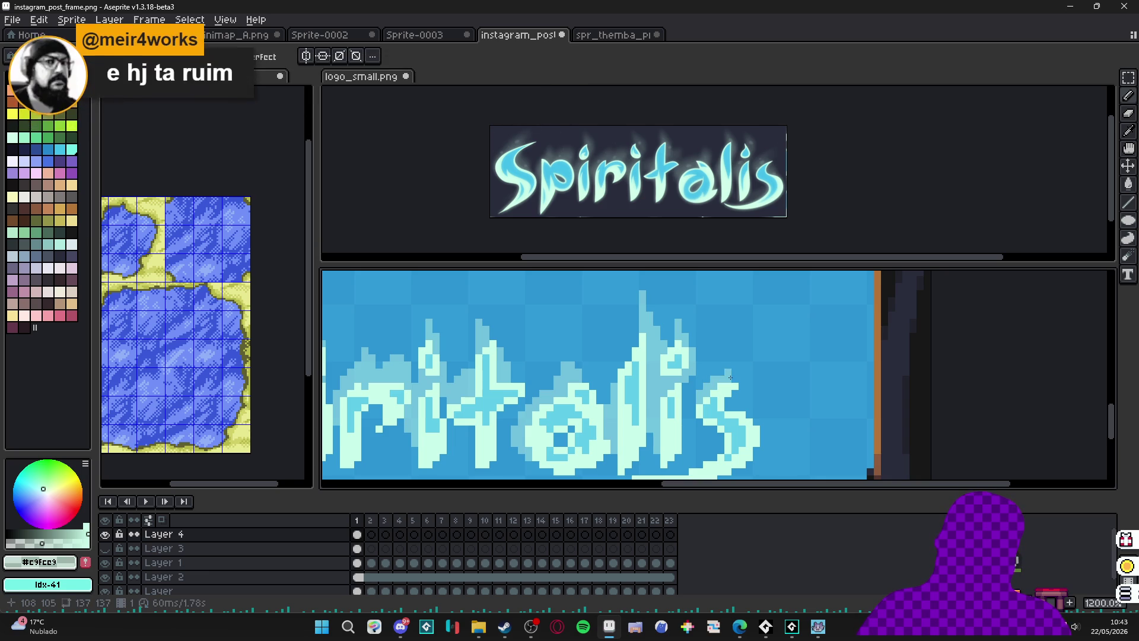
left_click_drag(728, 378, 709, 379)
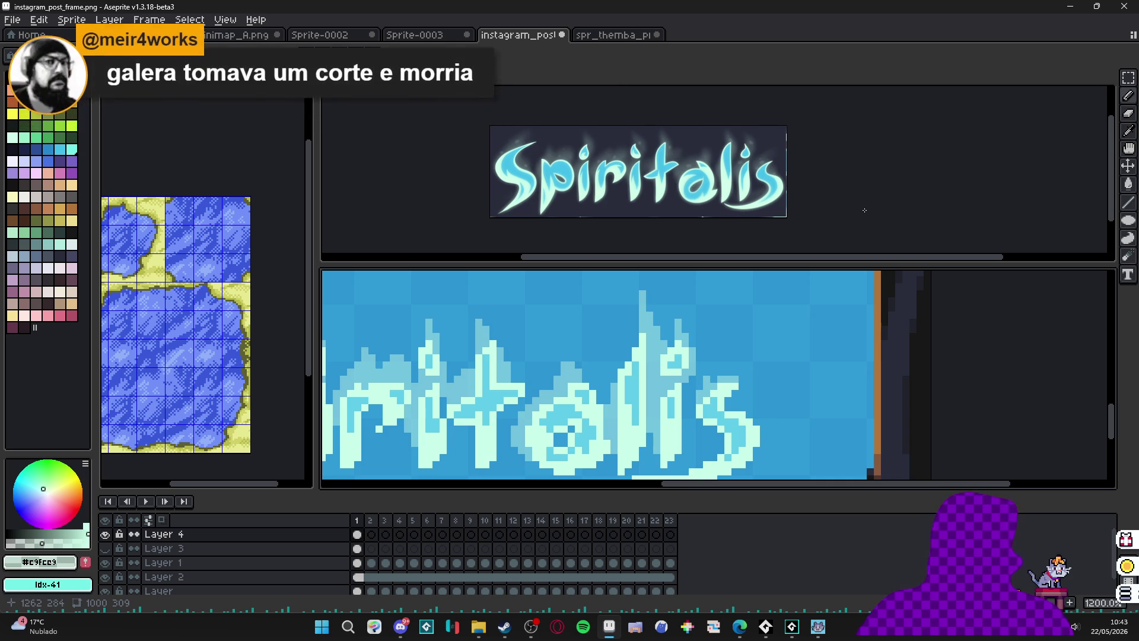
scroll(715, 367, "up", 1)
key("e")
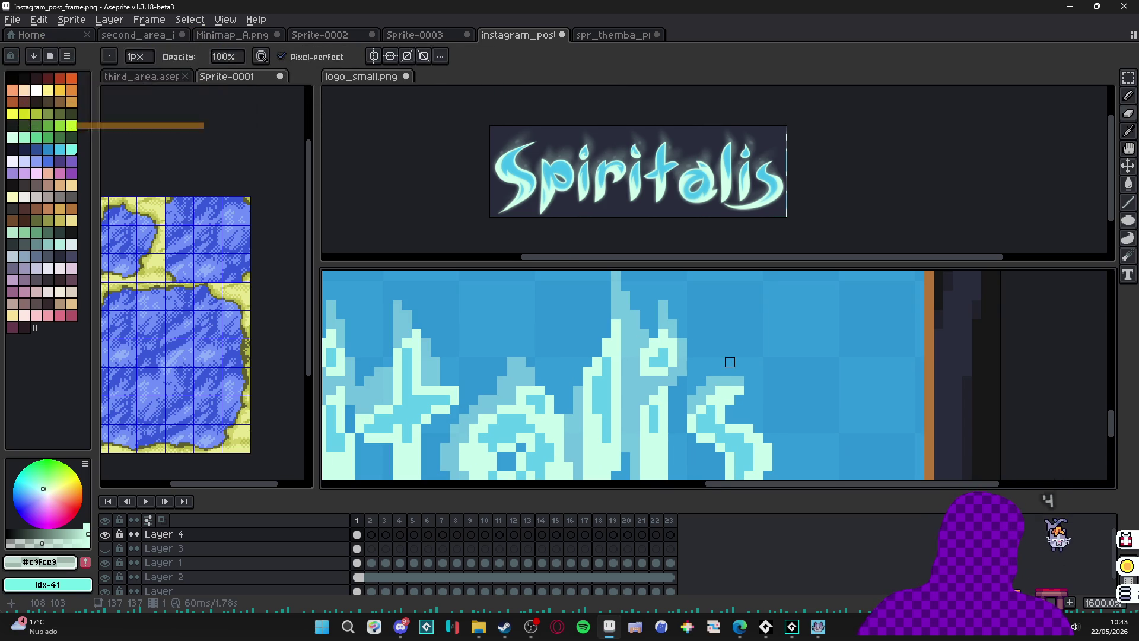
key("b")
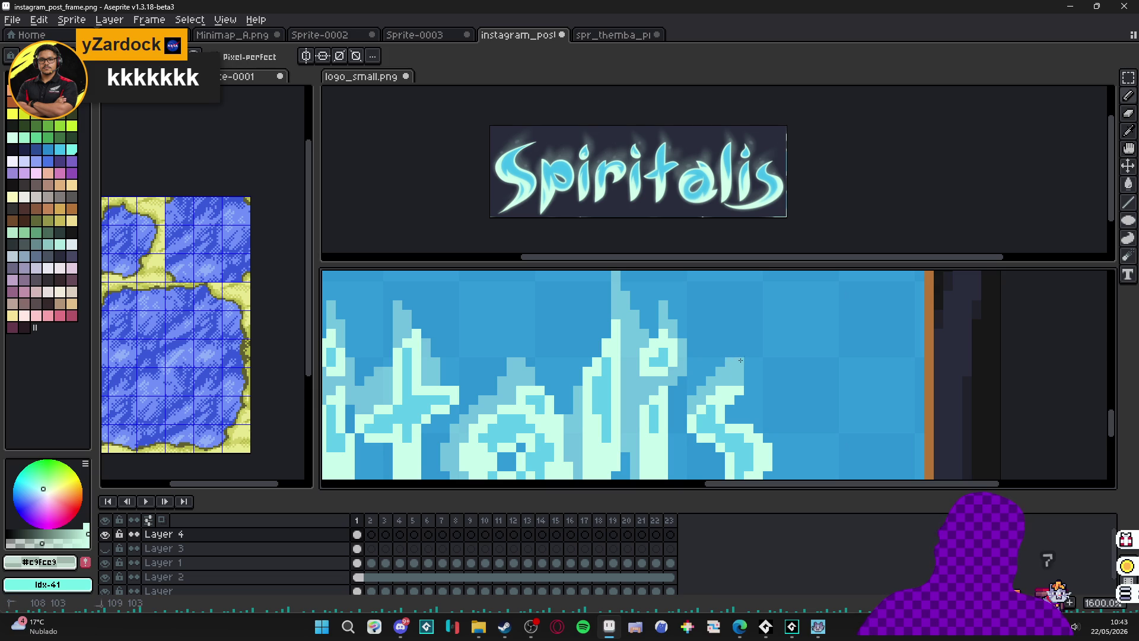
left_click(758, 351)
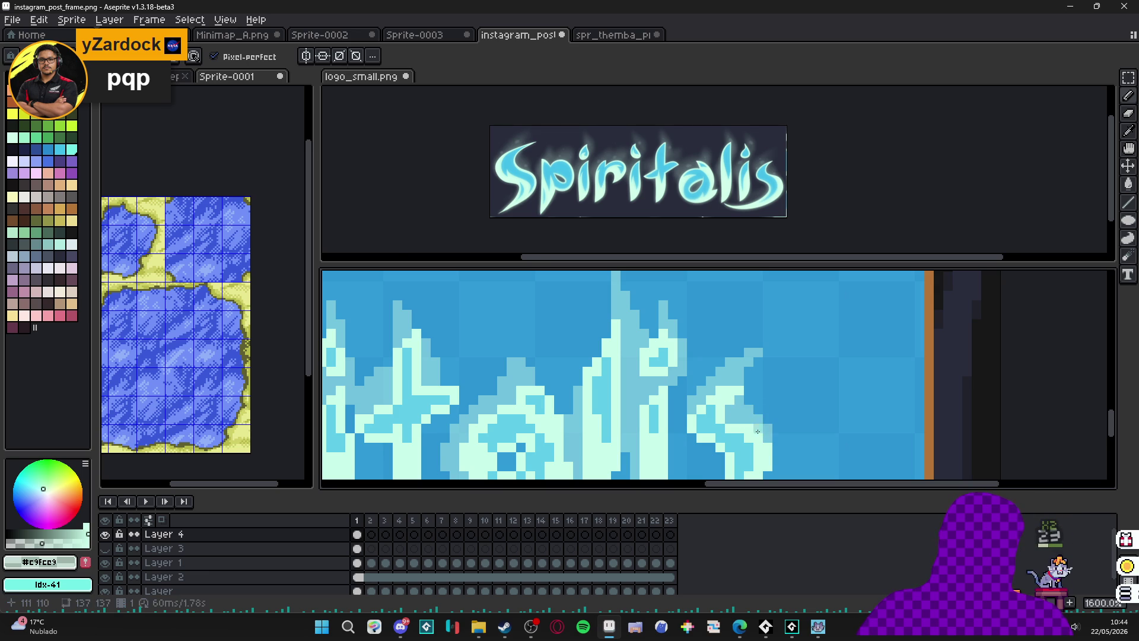
Brighten the pixels along the lower edge of the final s.
scroll(729, 376, "down", 2)
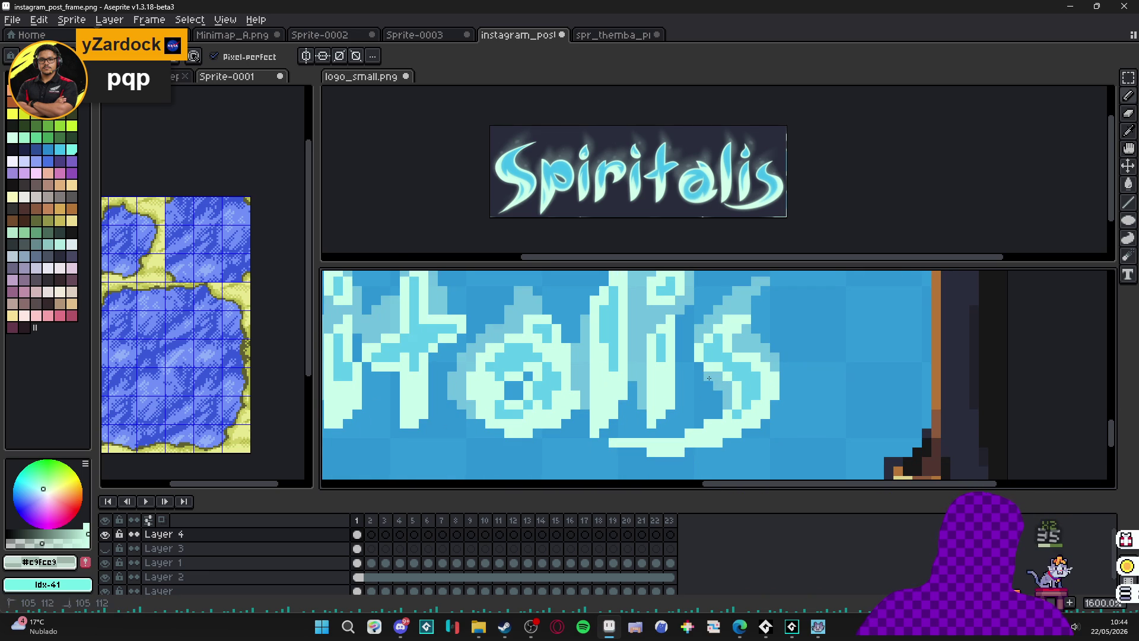
scroll(706, 407, "down", 2)
scroll(700, 412, "up", 2)
left_click(671, 432)
left_click(689, 423)
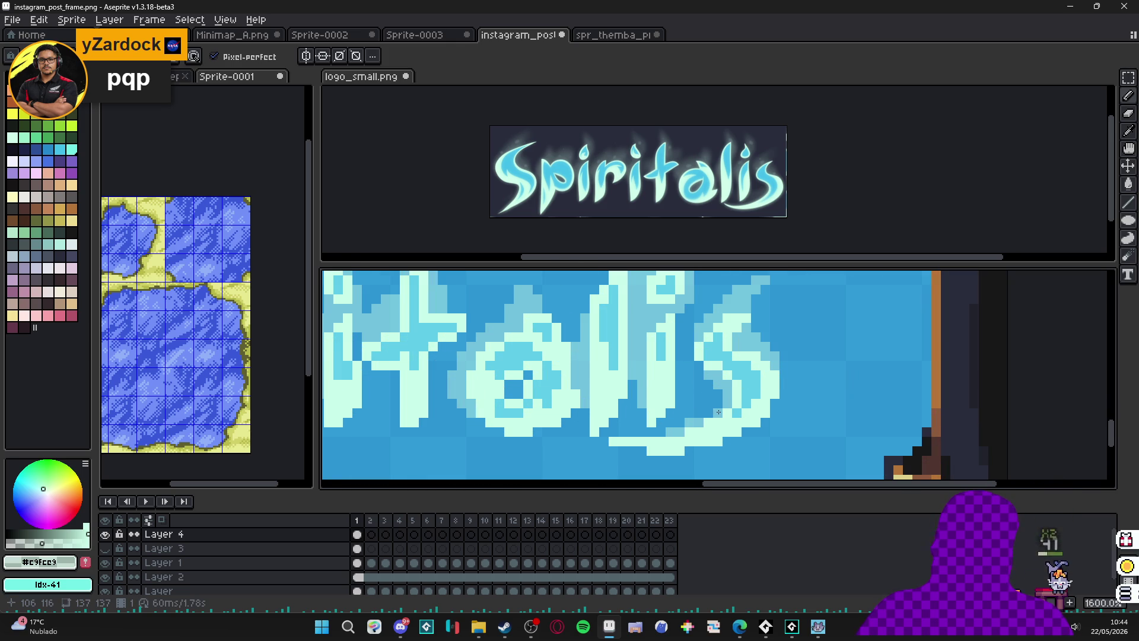
scroll(725, 435, "down", 3)
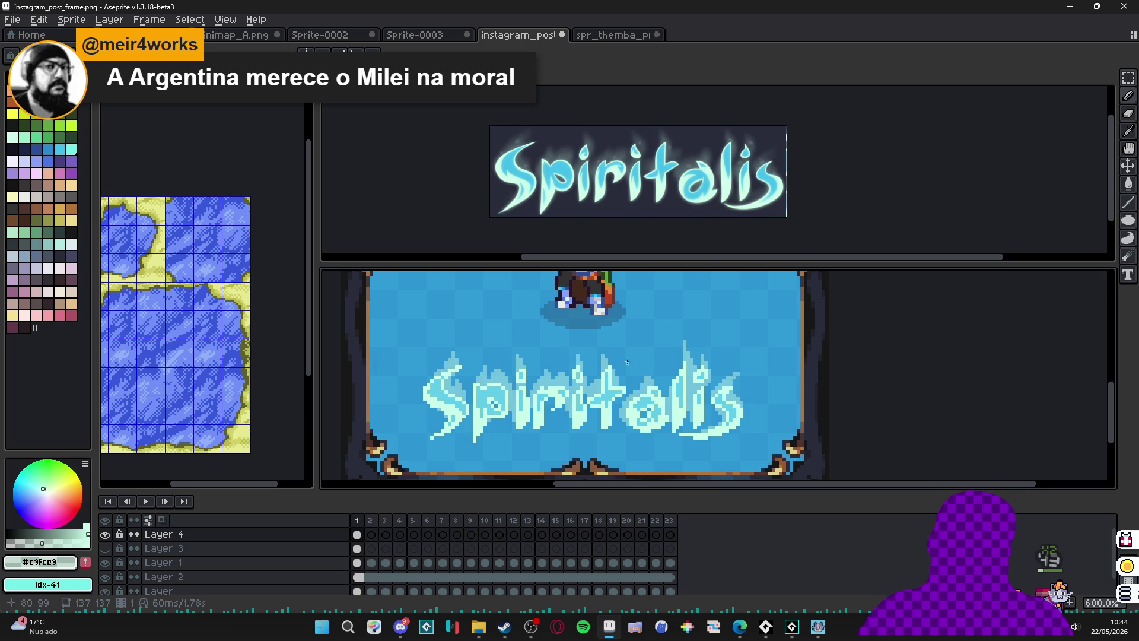
scroll(631, 363, "up", 4)
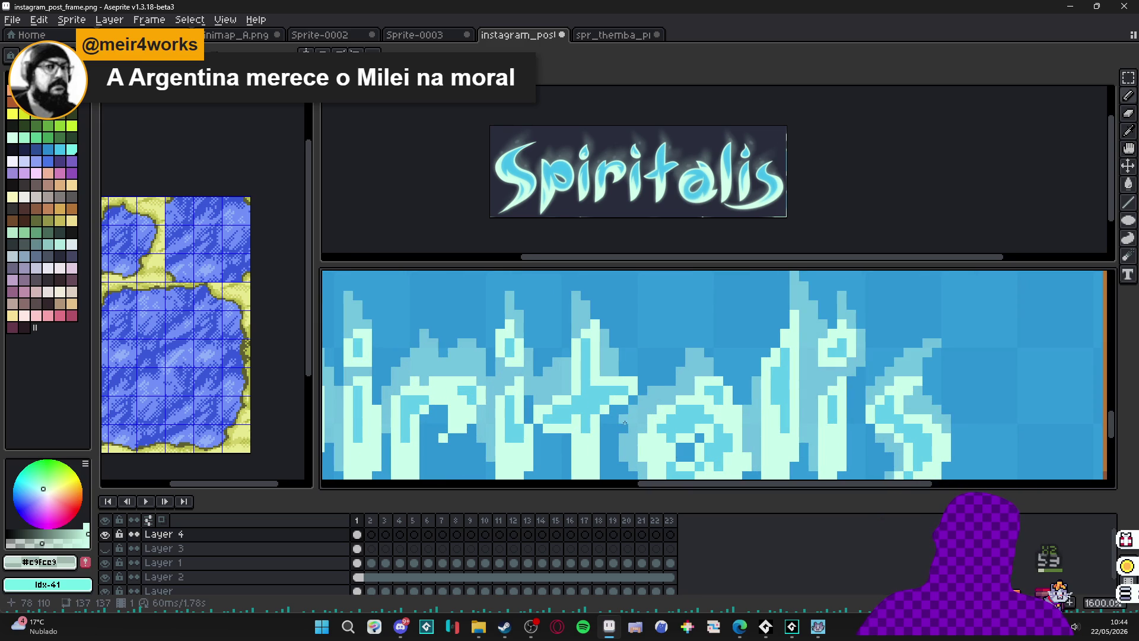
scroll(624, 422, "down", 4)
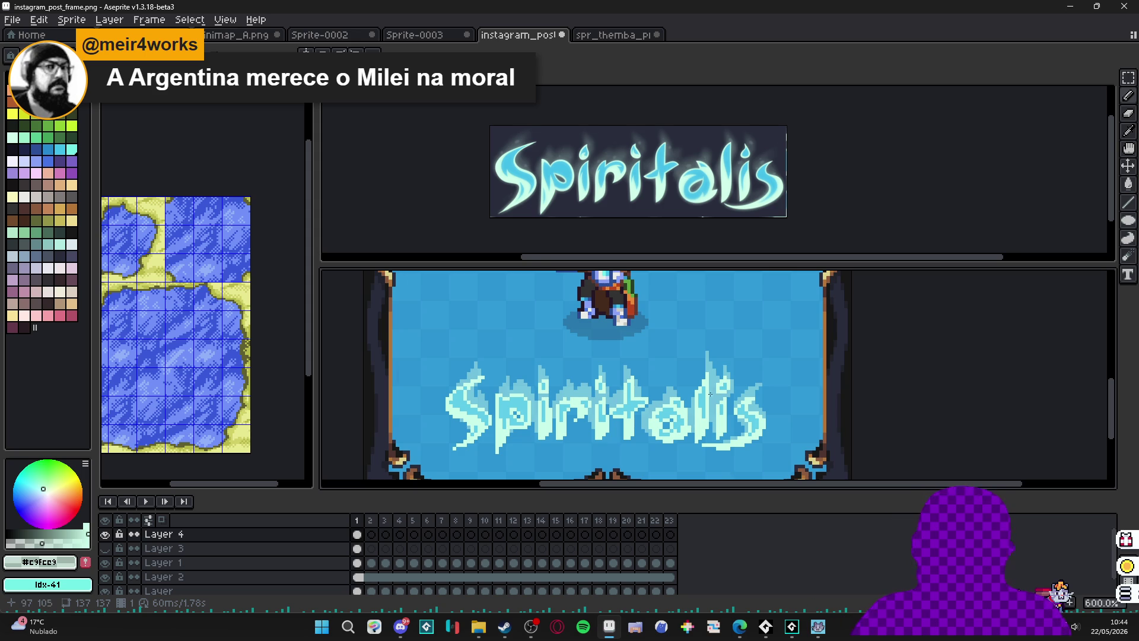
scroll(616, 383, "down", 1)
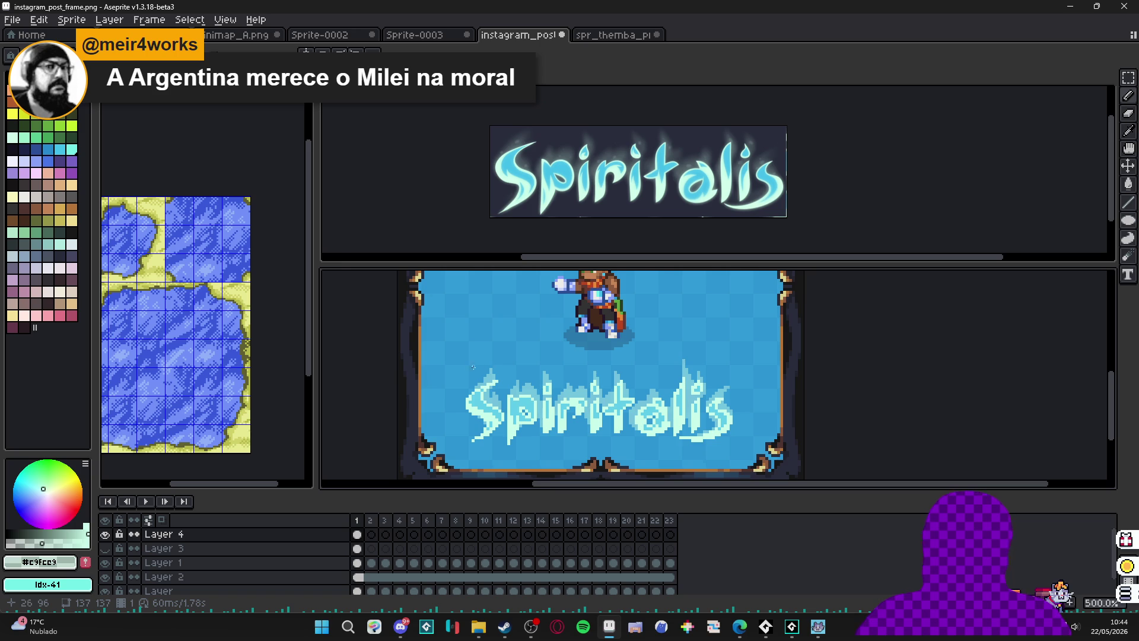
scroll(478, 368, "up", 4)
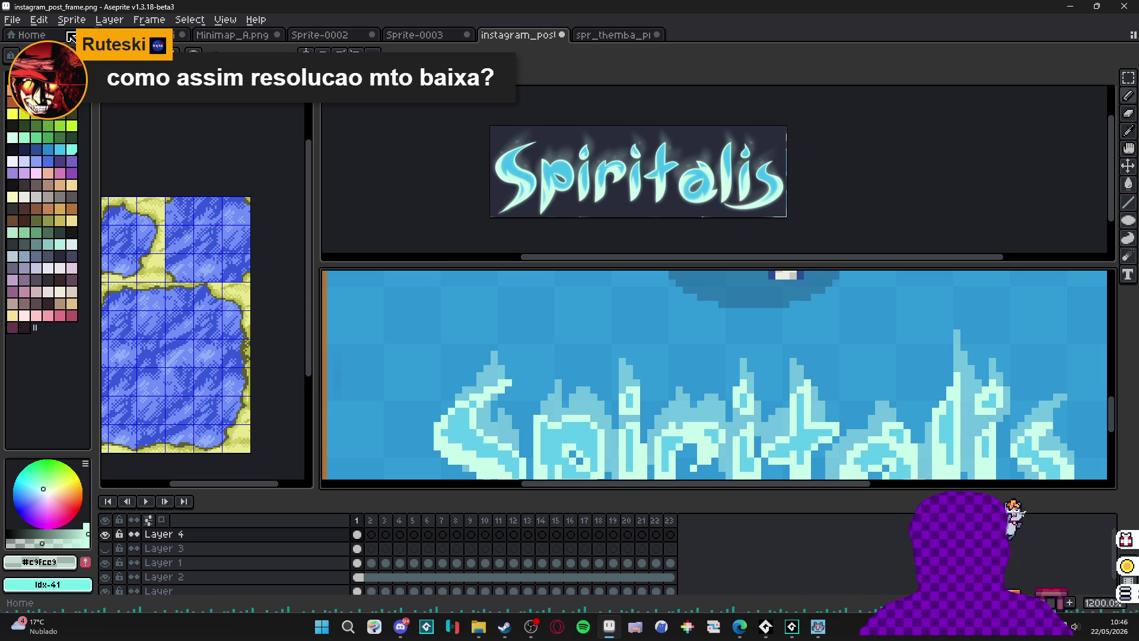
left_click(13, 19)
left_click(25, 37)
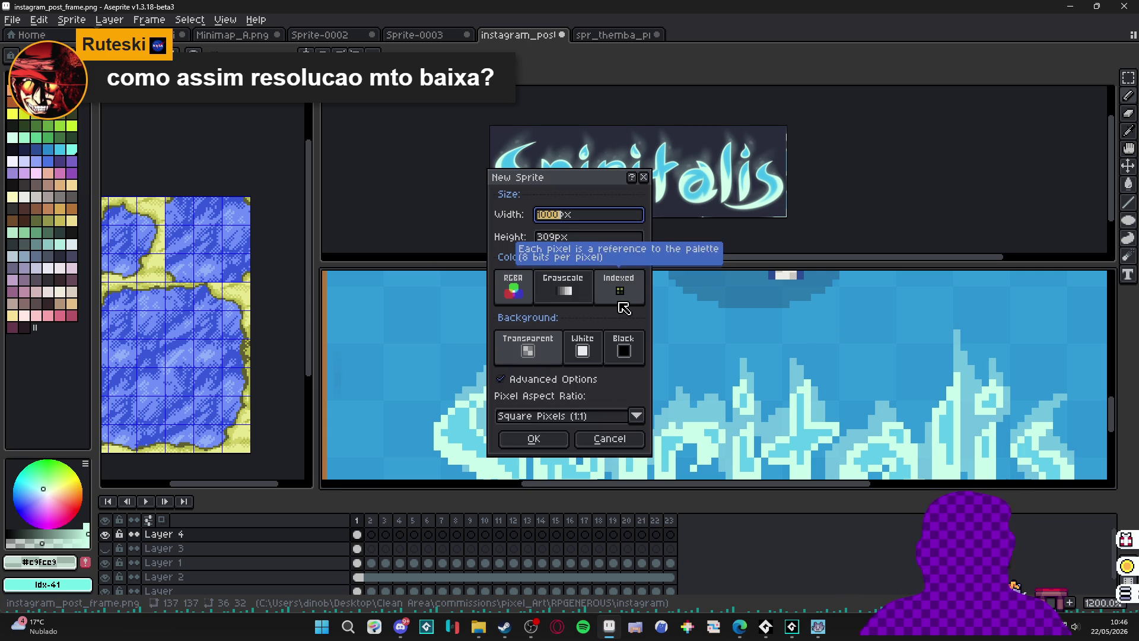
Create a new 320×180 sprite.
type("320")
key("Tab")
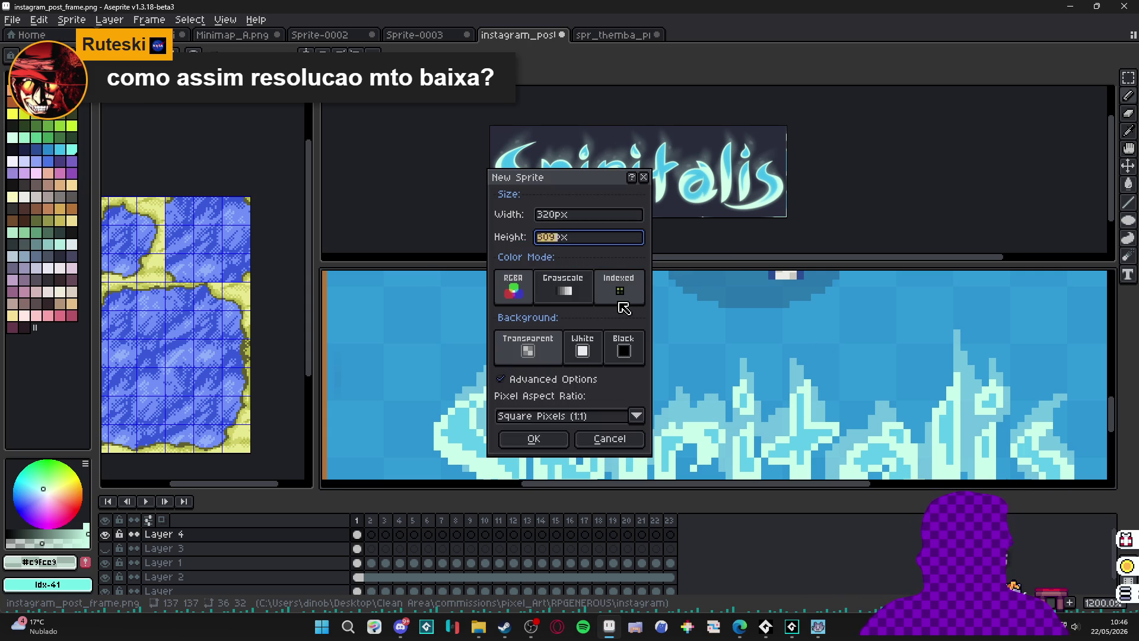
type("180")
key("Return")
Fill the empty canvas with pale cyan from the palette and select Layer 1.
scroll(735, 352, "up", 2)
scroll(570, 352, "down", 1)
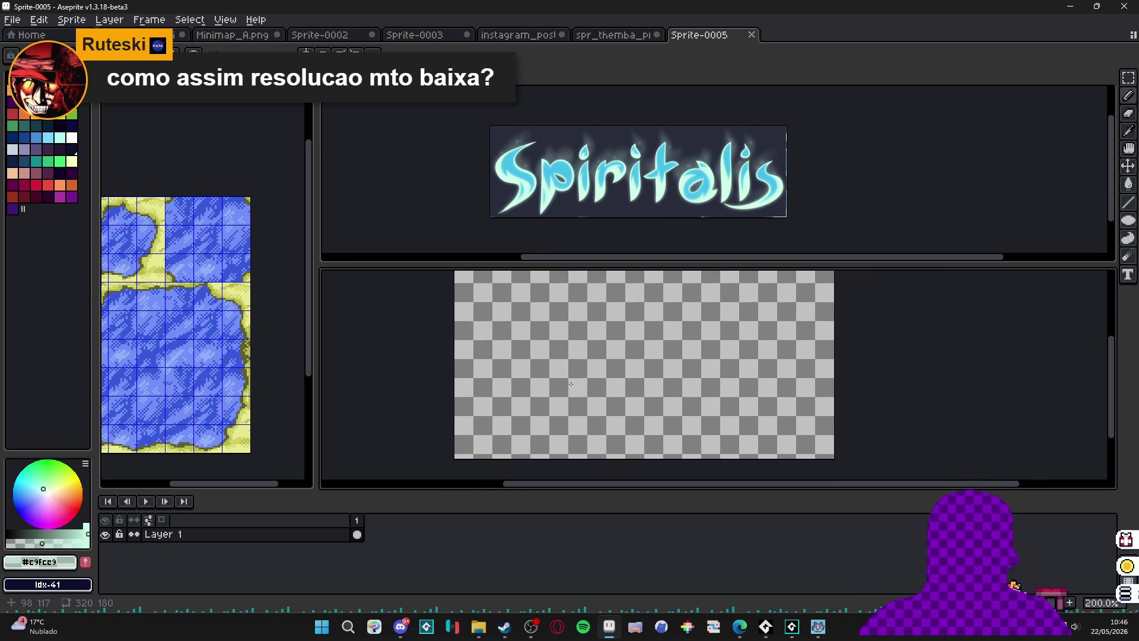
left_click(59, 137)
left_click(520, 418)
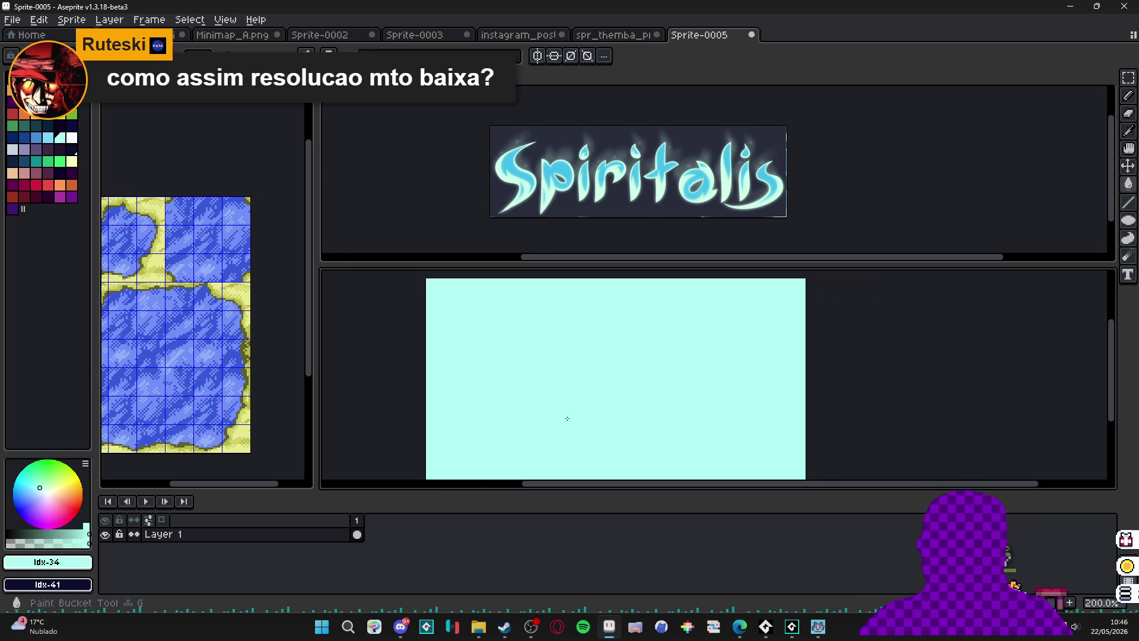
left_click(339, 538)
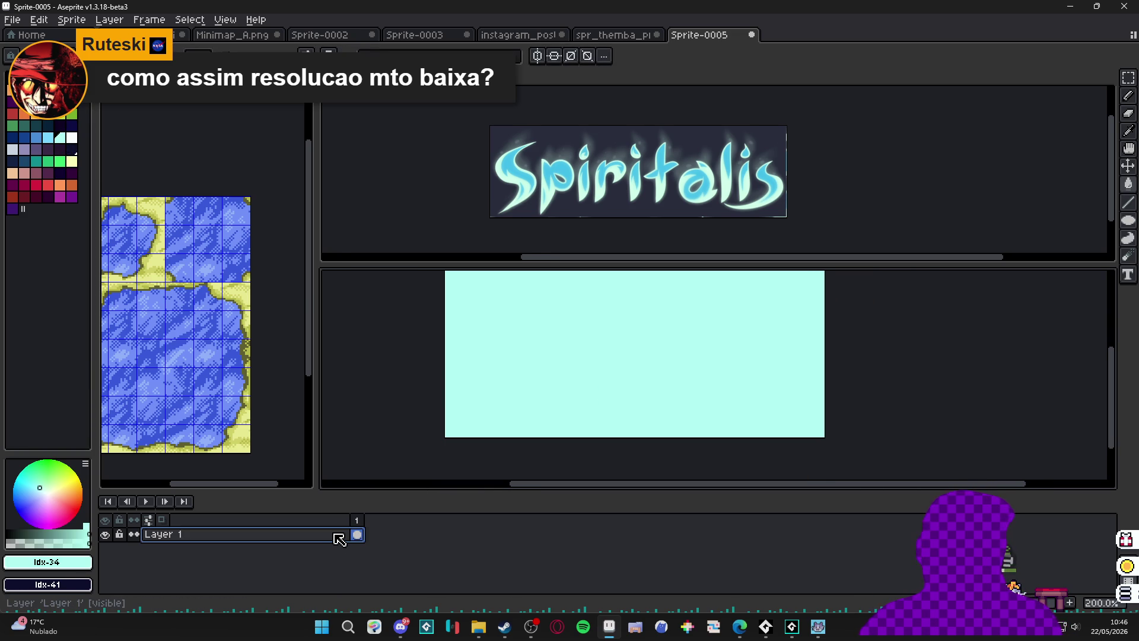
Add a new layer and stamp a dark purple dot with an enlarged brush.
key("shift+n")
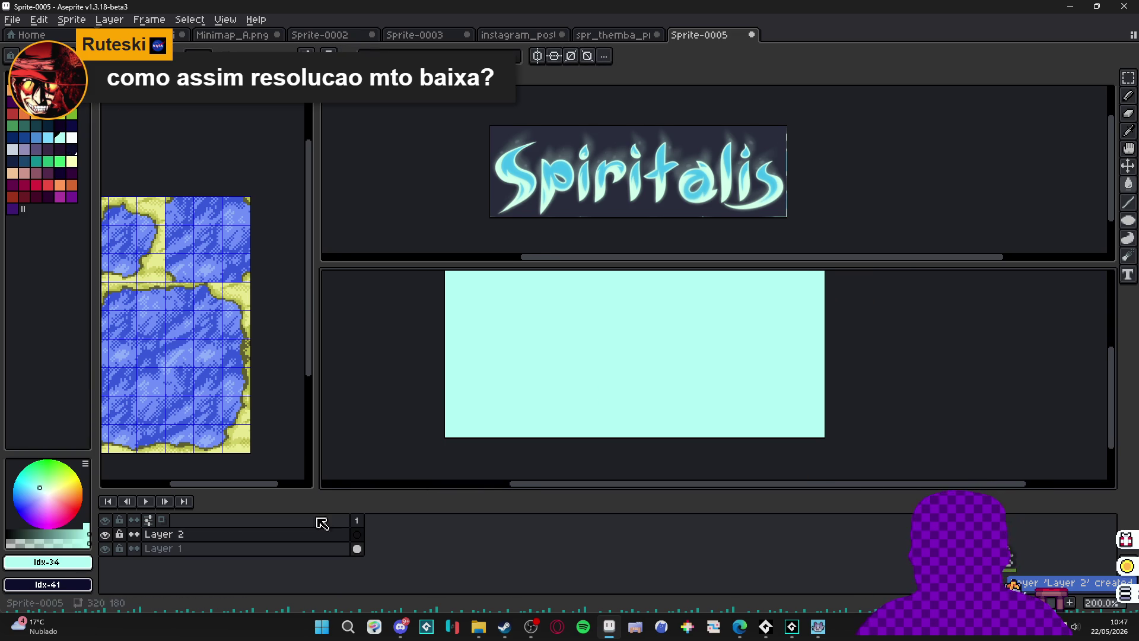
left_click(71, 113)
left_click(60, 101)
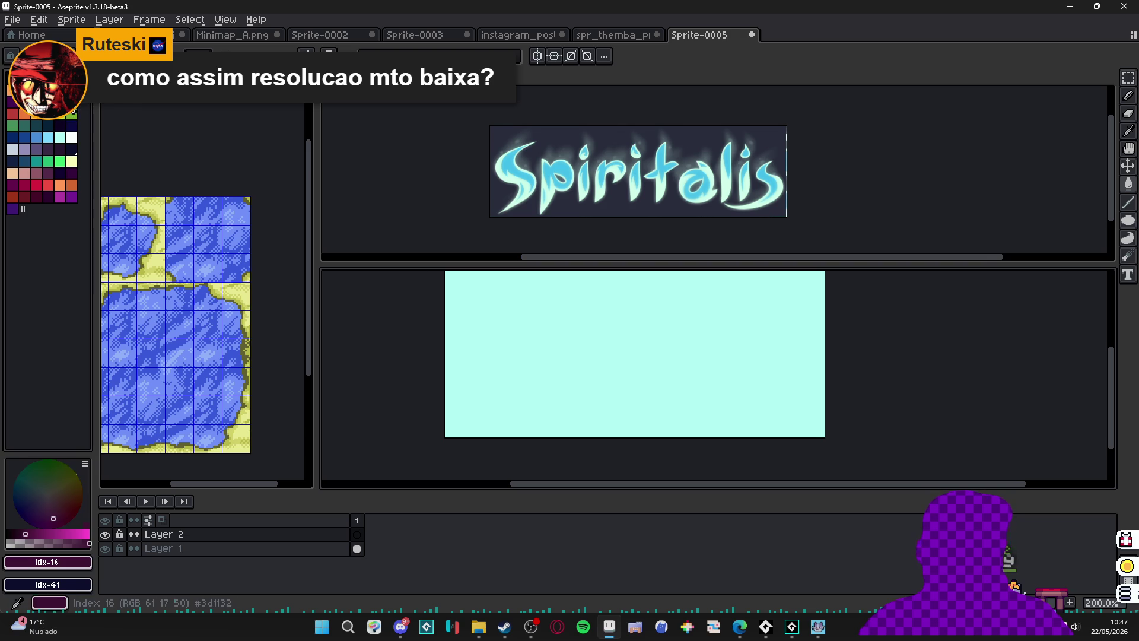
key("plus")
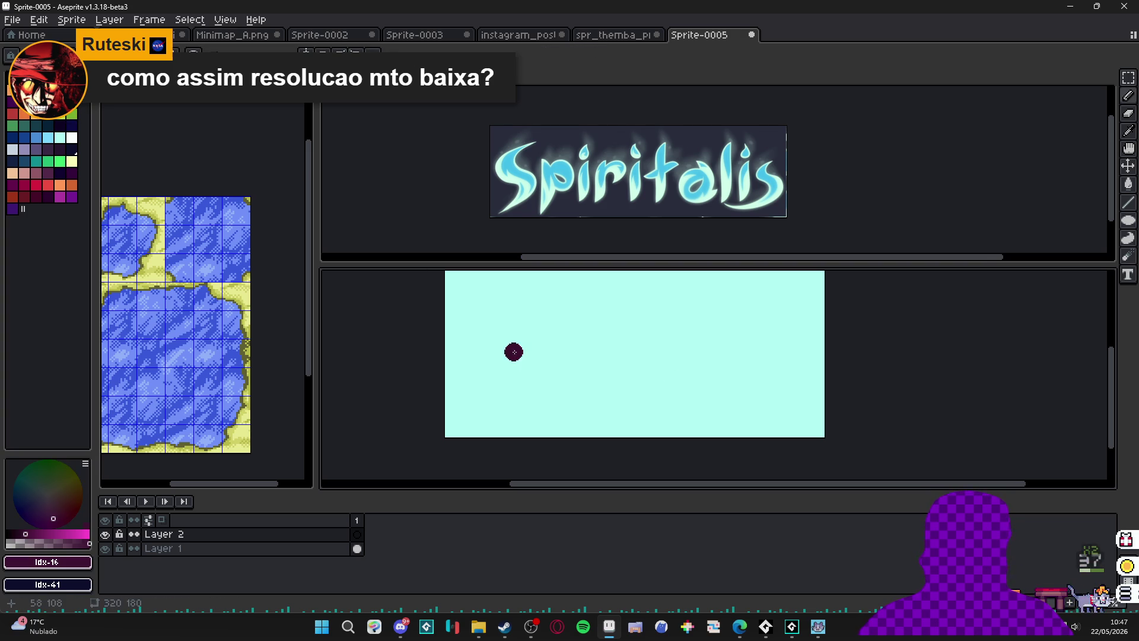
left_click(534, 351)
scroll(481, 344, "up", 2)
key("ctrl+z")
left_click(542, 410)
Shift the dark dot slightly with the Move tool.
key("v")
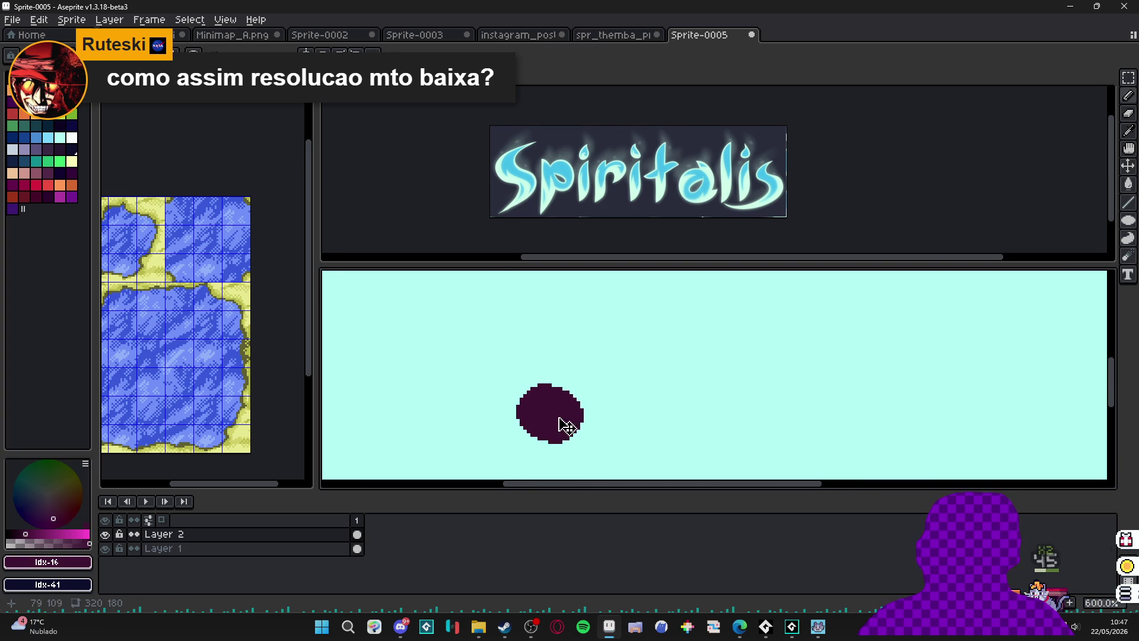
scroll(567, 439, "up", 1)
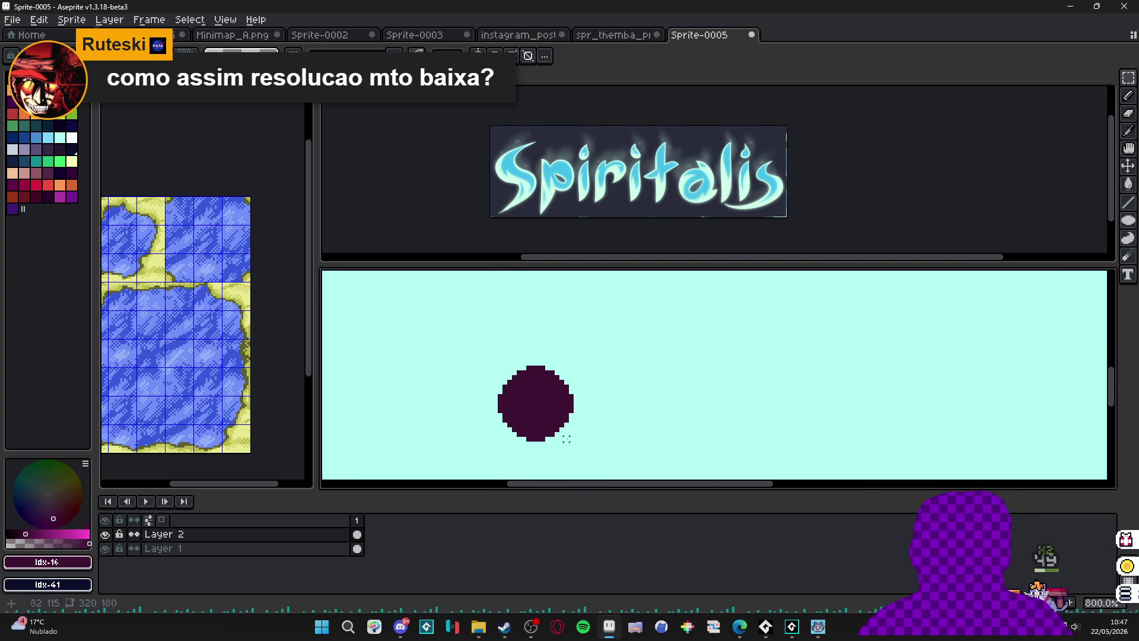
key("v")
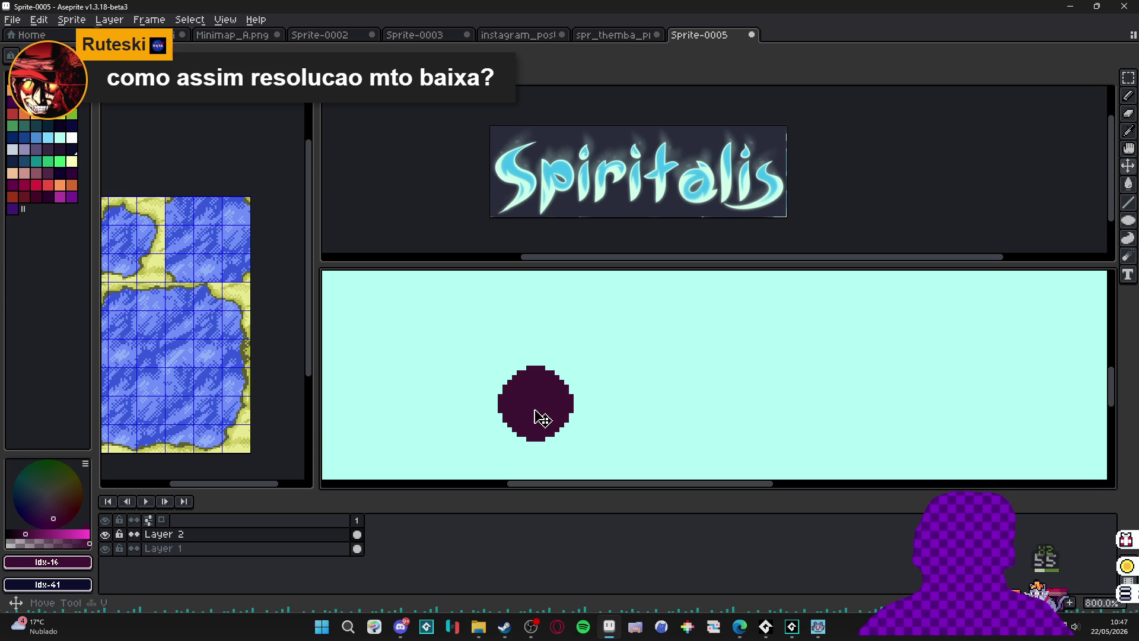
mouse_move(536, 417)
left_mouse_down()
mouse_move(557, 415)
mouse_move(561, 404)
mouse_move(544, 402)
mouse_move(553, 391)
mouse_move(572, 411)
mouse_move(594, 393)
mouse_move(650, 405)
mouse_move(682, 390)
mouse_move(695, 414)
mouse_move(639, 391)
mouse_move(582, 410)
mouse_move(546, 379)
mouse_move(524, 399)
mouse_move(695, 400)
mouse_move(671, 409)
mouse_move(486, 394)
mouse_move(627, 394)
mouse_move(541, 395)
left_mouse_up()
scroll(549, 404, "down", 5)
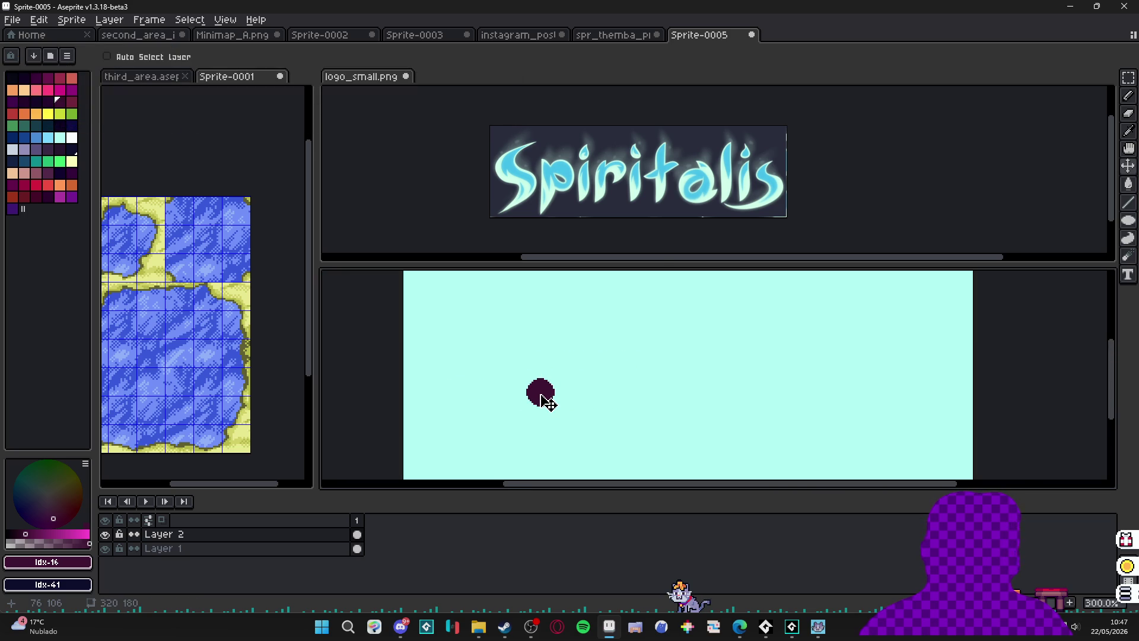
scroll(514, 381, "up", 1)
scroll(503, 371, "down", 2)
scroll(506, 371, "up", 1)
Nudge the dot 10 px right and back a little, then switch to spr_themba_provoke_vfx.png.
mouse_move(507, 371)
left_mouse_down()
mouse_move(541, 374)
mouse_move(526, 374)
left_mouse_up()
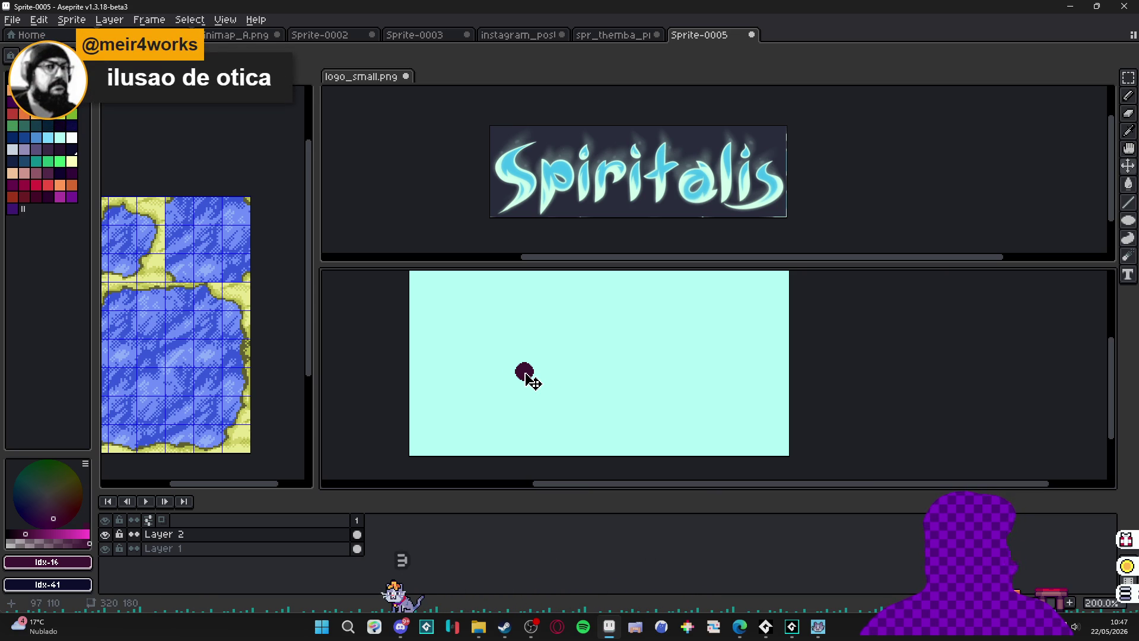
left_click_drag(526, 373, 522, 377)
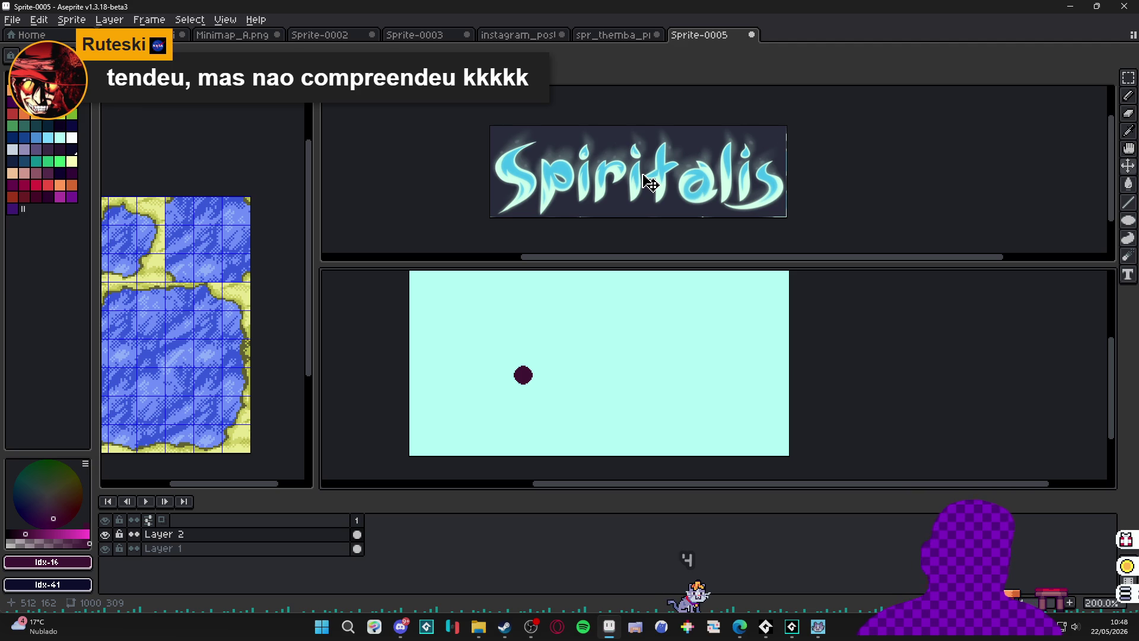
scroll(651, 182, "up", 1)
scroll(649, 183, "down", 1)
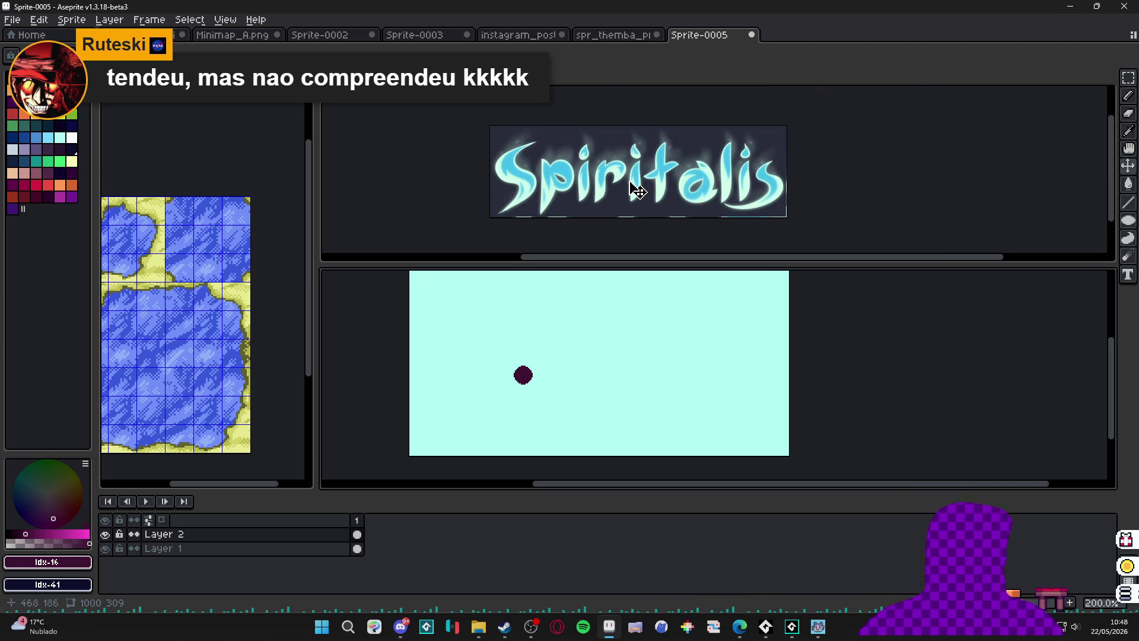
scroll(518, 379, "up", 1)
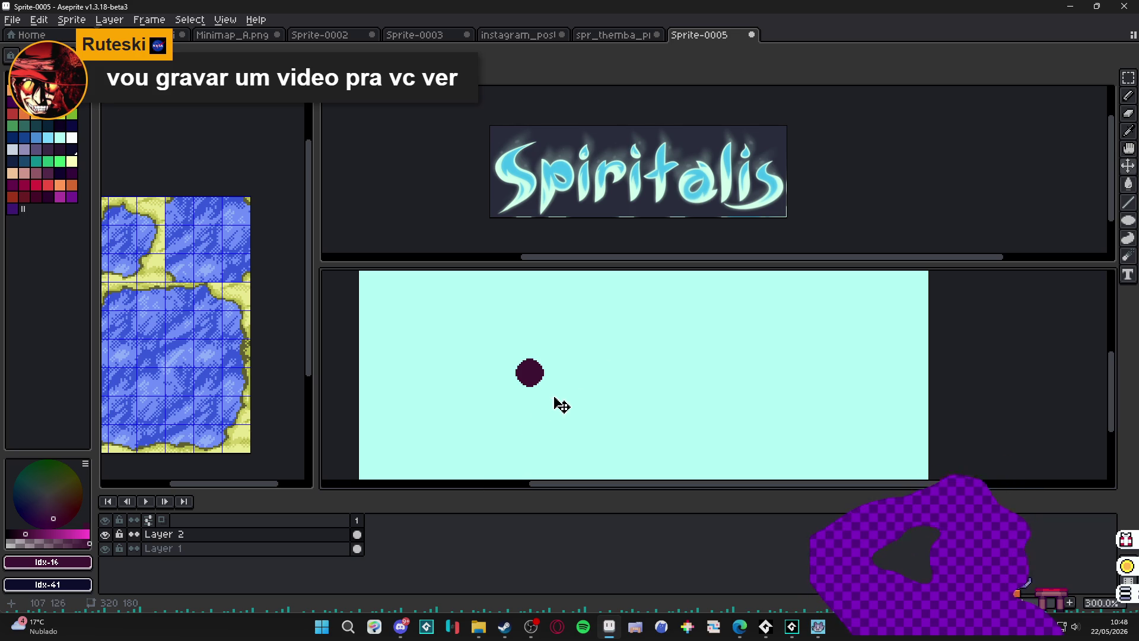
left_click(620, 33)
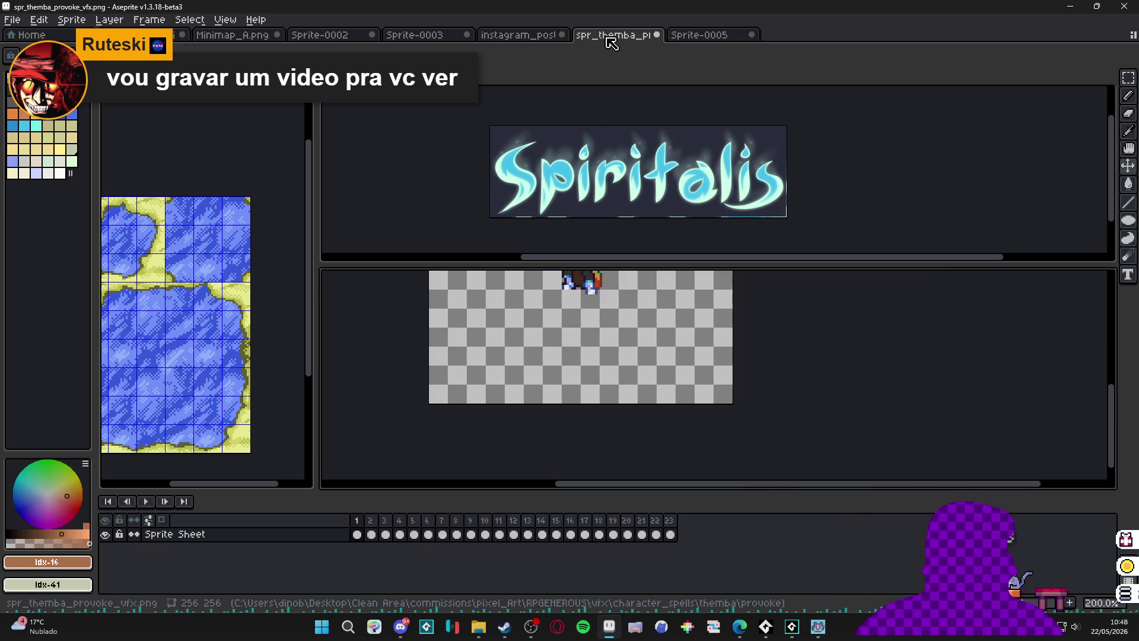
Return to the Instagram post and sample the pale cyan from the lettering.
left_click(522, 36)
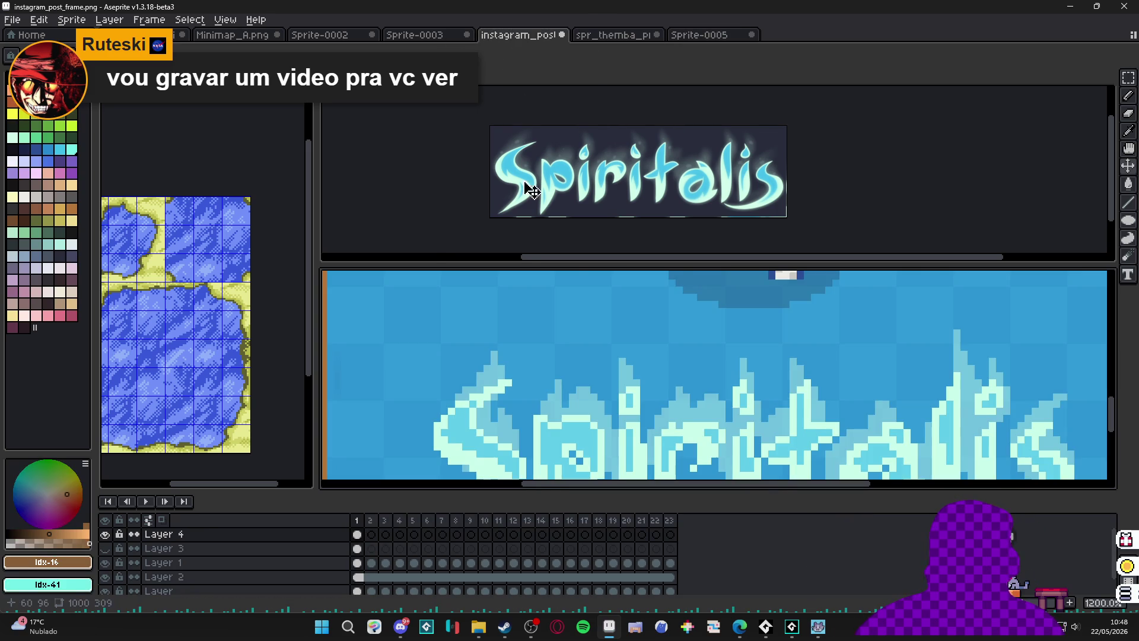
scroll(648, 322, "down", 5)
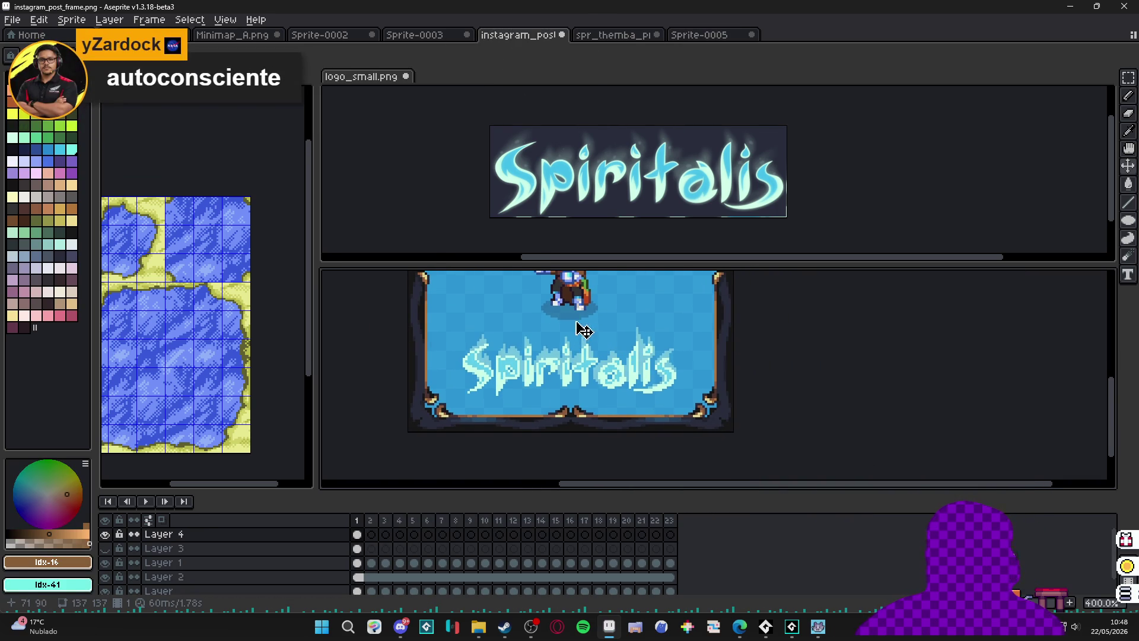
left_click_drag(577, 329, 625, 340)
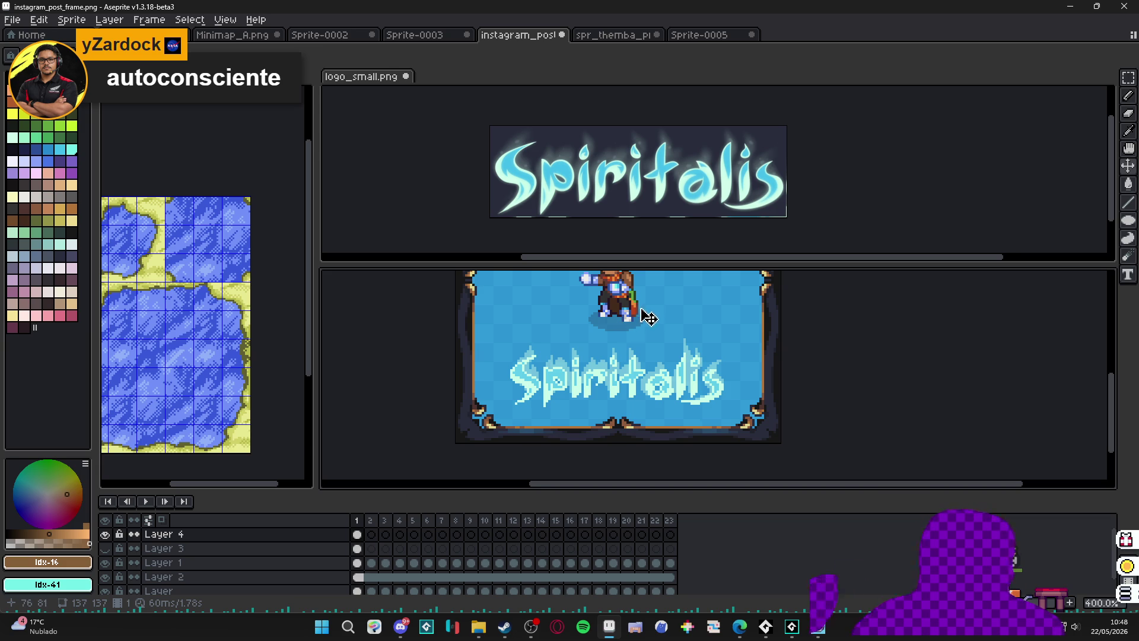
scroll(517, 362, "up", 8)
scroll(536, 352, "down", 10)
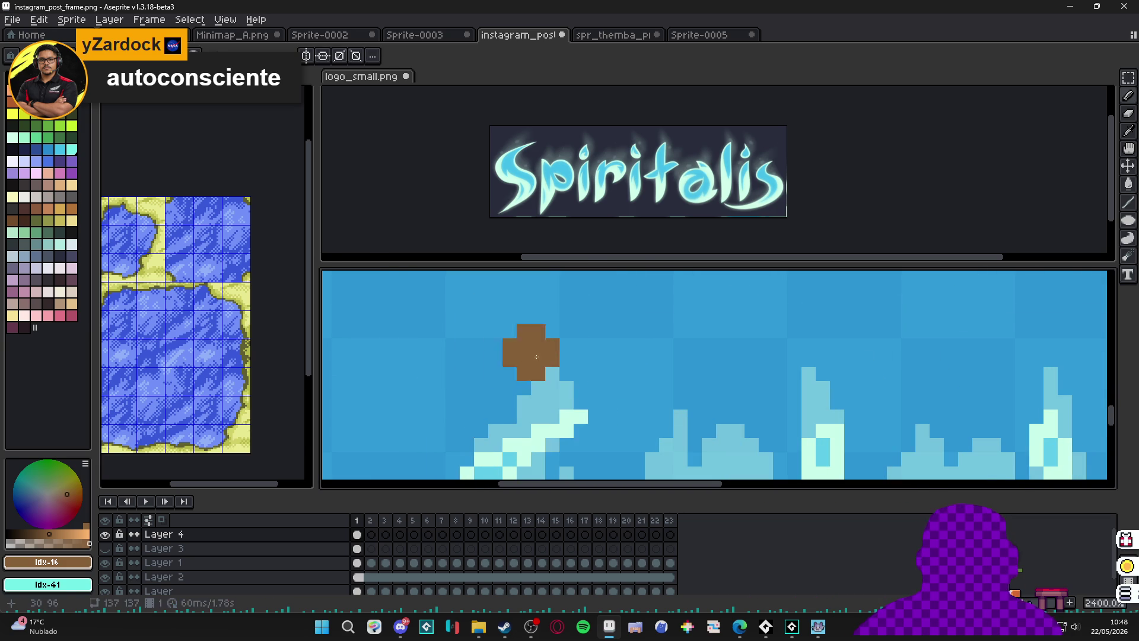
left_click(531, 403, "alt")
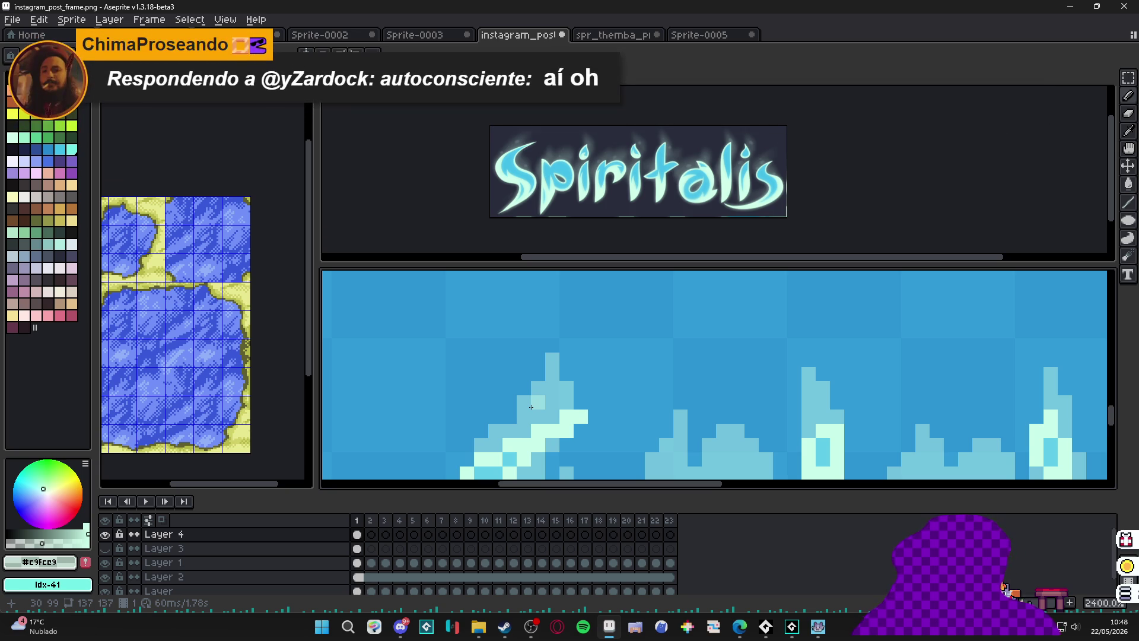
Extend the left peak upward with light pixels and shade along its slope.
scroll(552, 373, "up", 1)
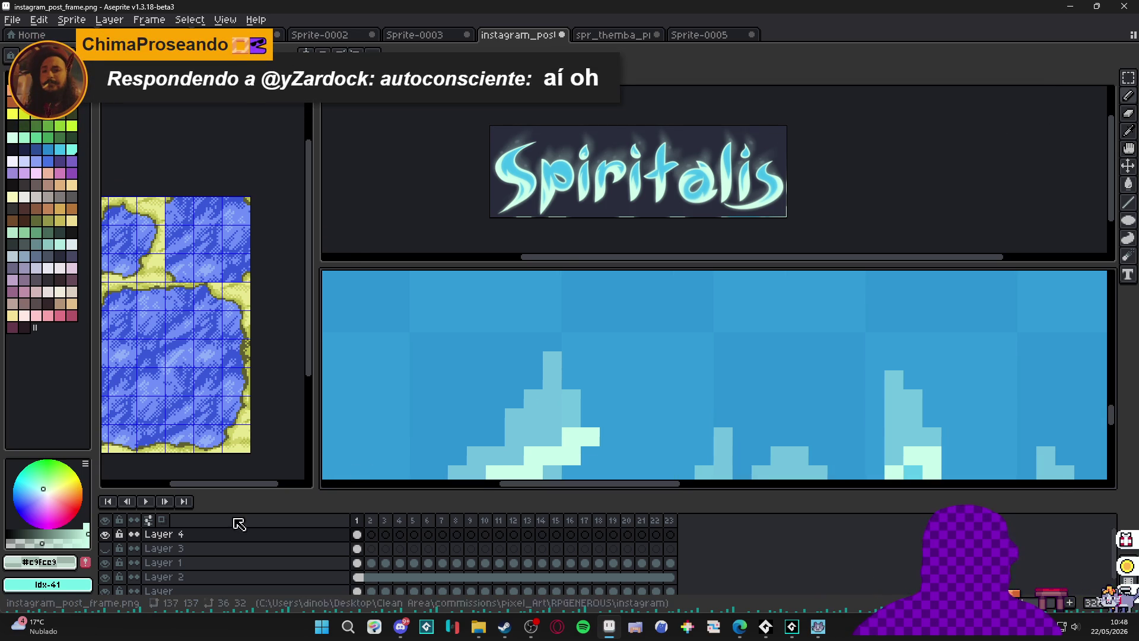
left_click_drag(553, 342, 552, 326)
left_click(533, 361)
left_click(514, 399)
left_click(496, 437)
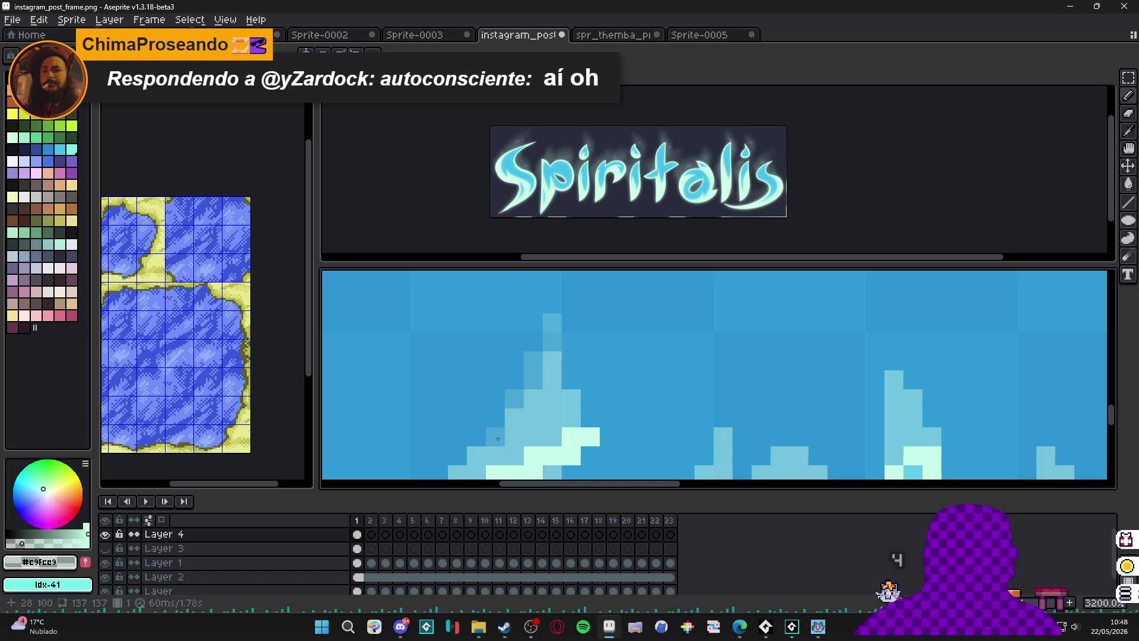
scroll(534, 409, "down", 3)
scroll(525, 413, "up", 1)
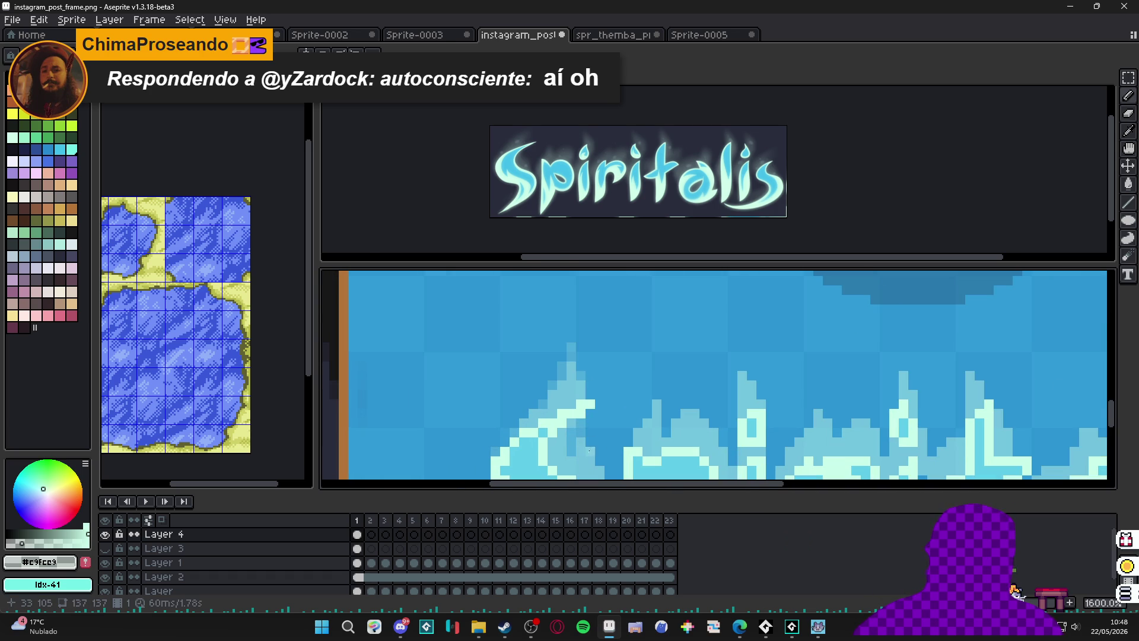
Darken a small two-pixel block inside the lettering to blue with the Pencil.
key("e")
left_click_drag(591, 463, 577, 386)
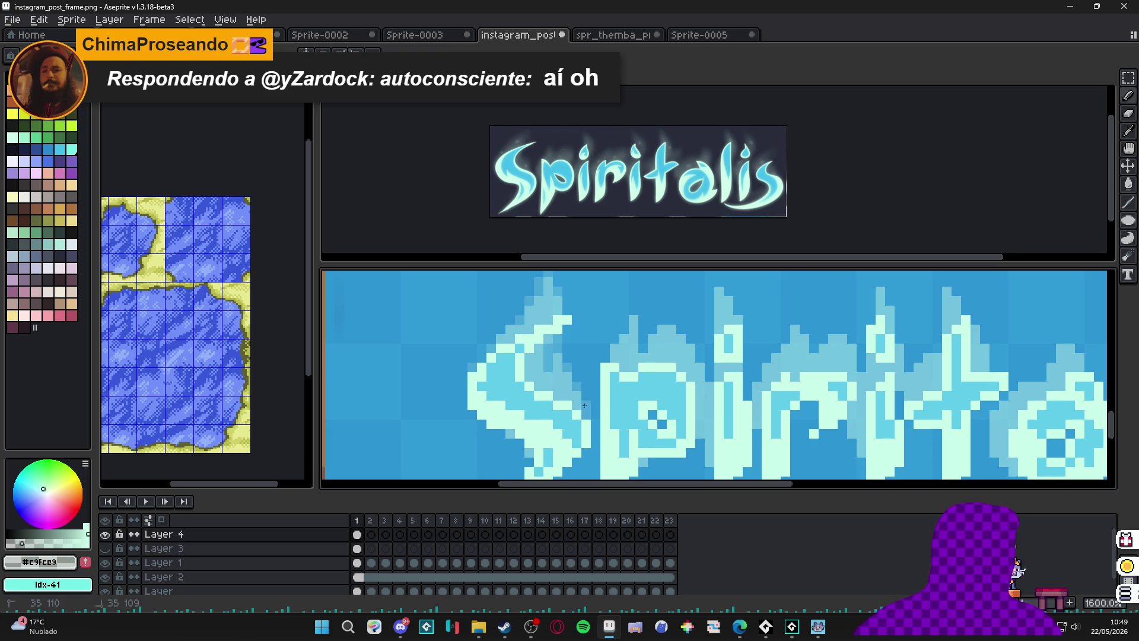
scroll(584, 405, "down", 3)
scroll(563, 343, "up", 2)
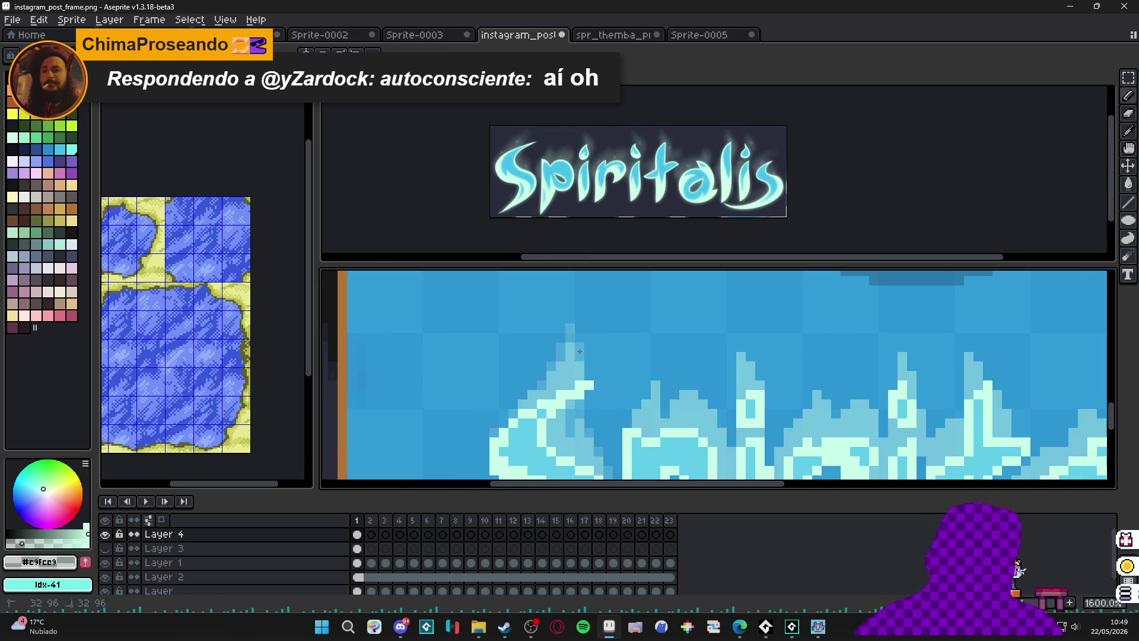
scroll(590, 364, "down", 3)
scroll(642, 376, "up", 4)
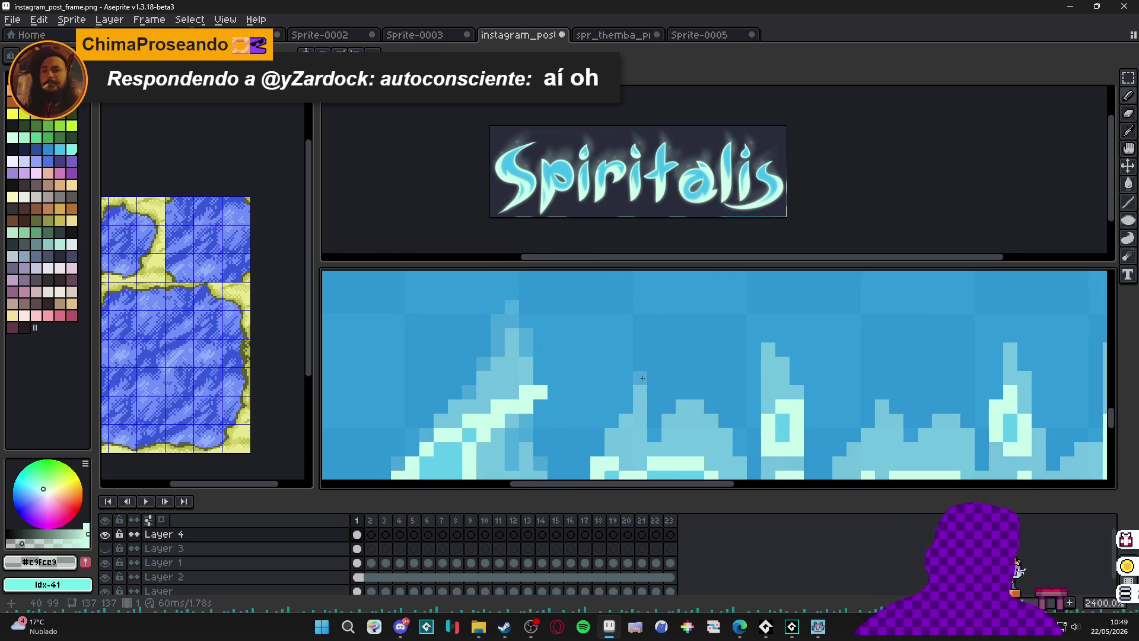
key("b")
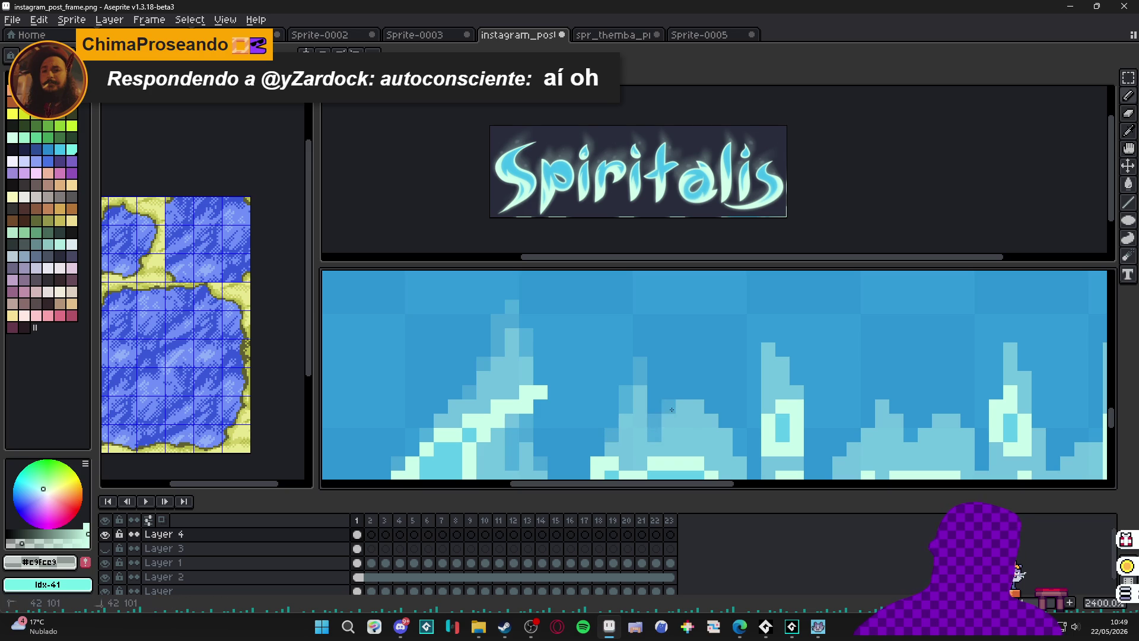
key("e")
scroll(729, 442, "down", 3)
key("b")
left_click_drag(700, 383, 708, 394)
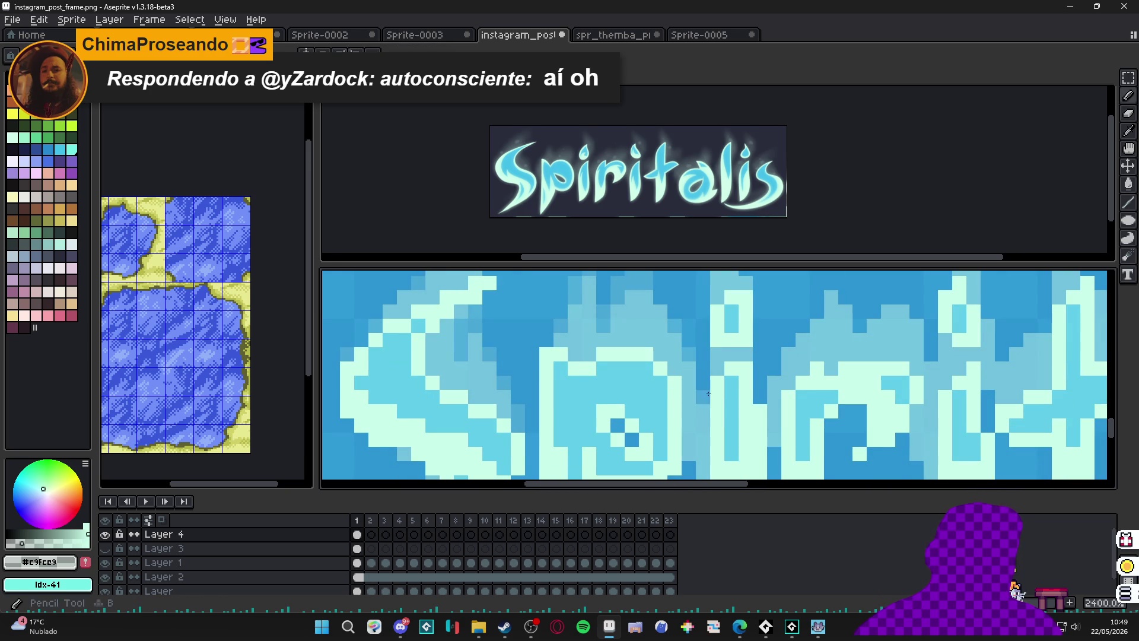
scroll(704, 384, "down", 6)
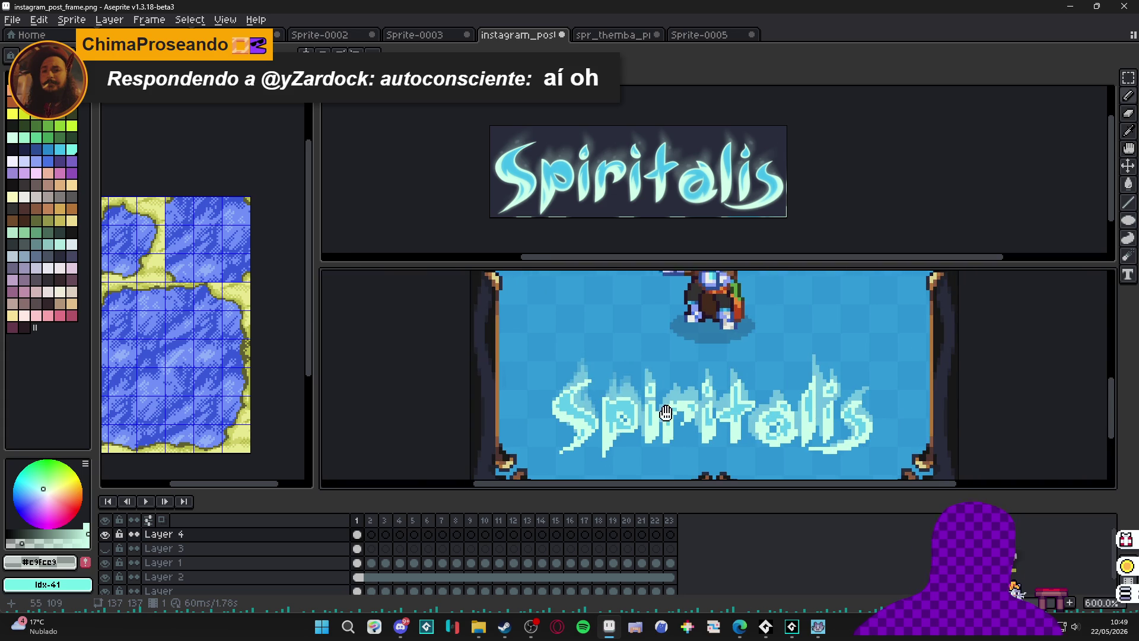
Zoom and pan across the Spiritalis lettering, ending at 600%, then bring Discord forward.
scroll(648, 392, "down", 1)
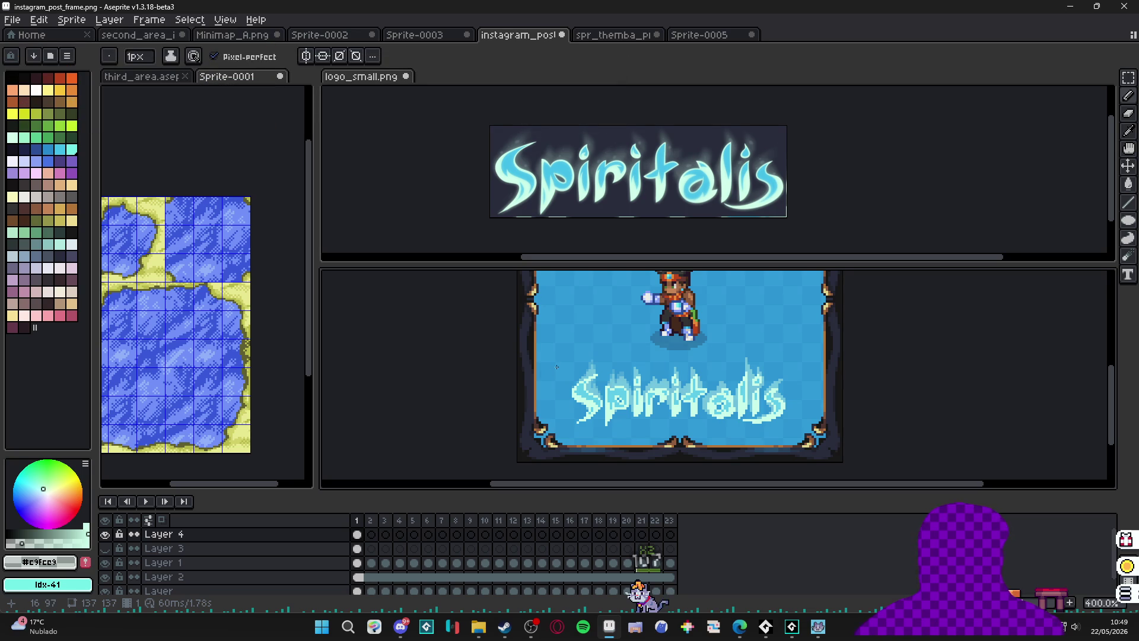
scroll(632, 368, "up", 8)
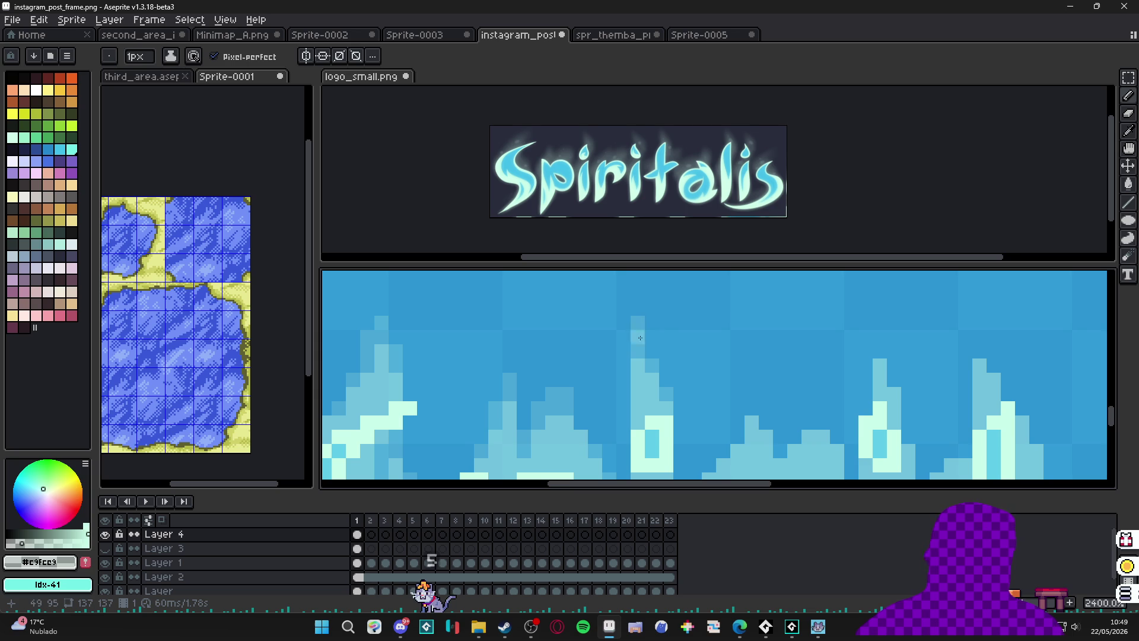
scroll(656, 343, "down", 3)
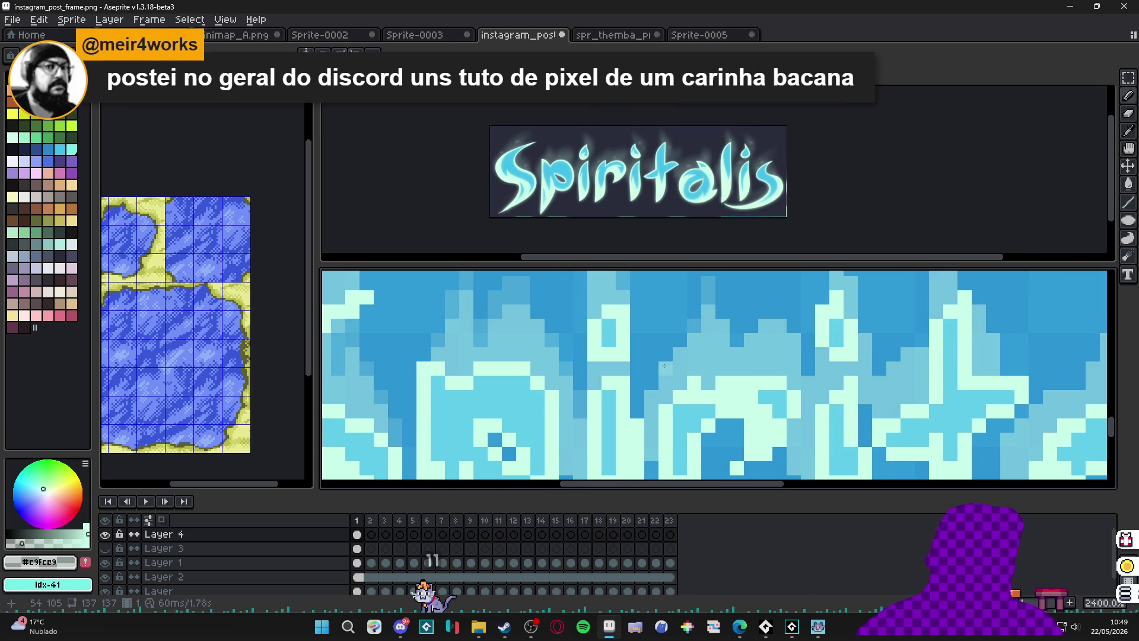
scroll(658, 404, "up", 2)
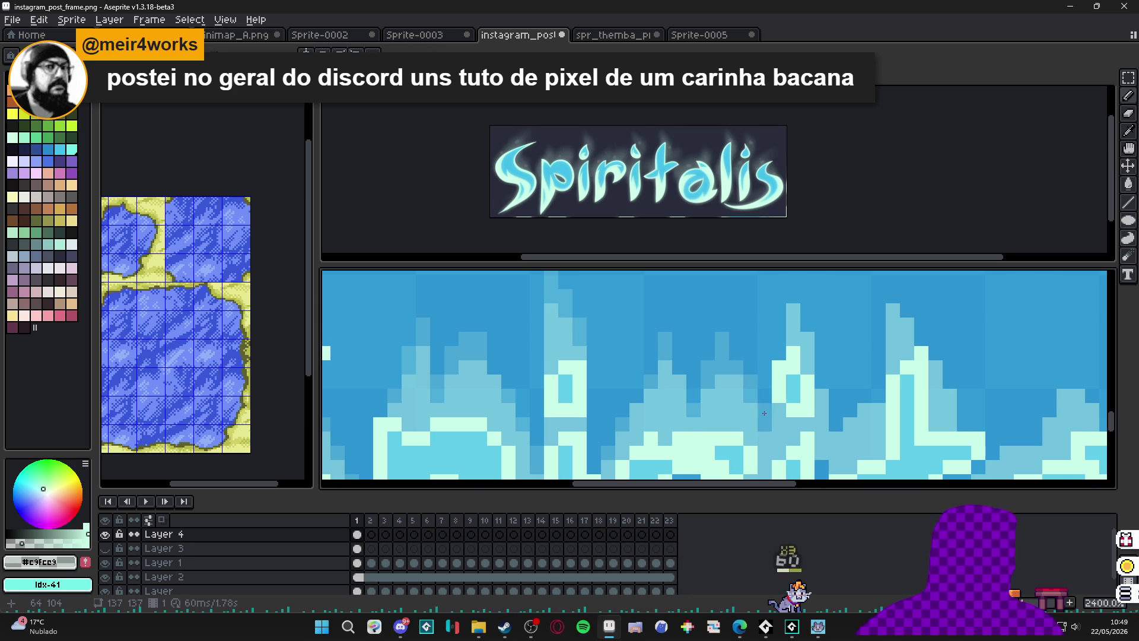
scroll(766, 407, "down", 3)
left_click_drag(766, 408, 681, 362)
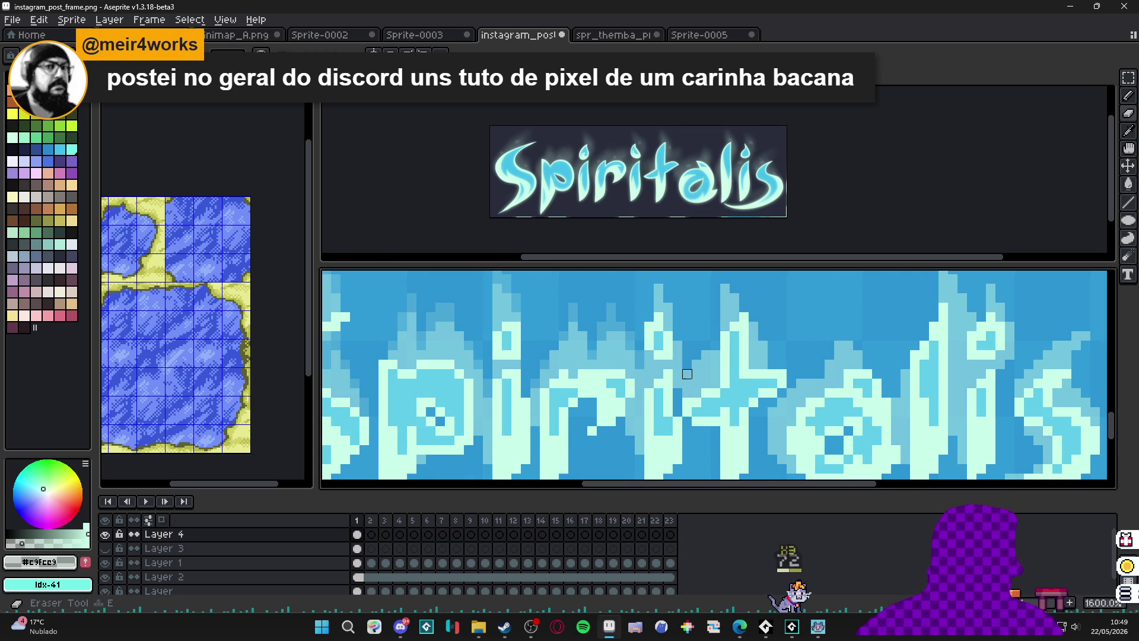
left_click_drag(676, 350, 673, 353)
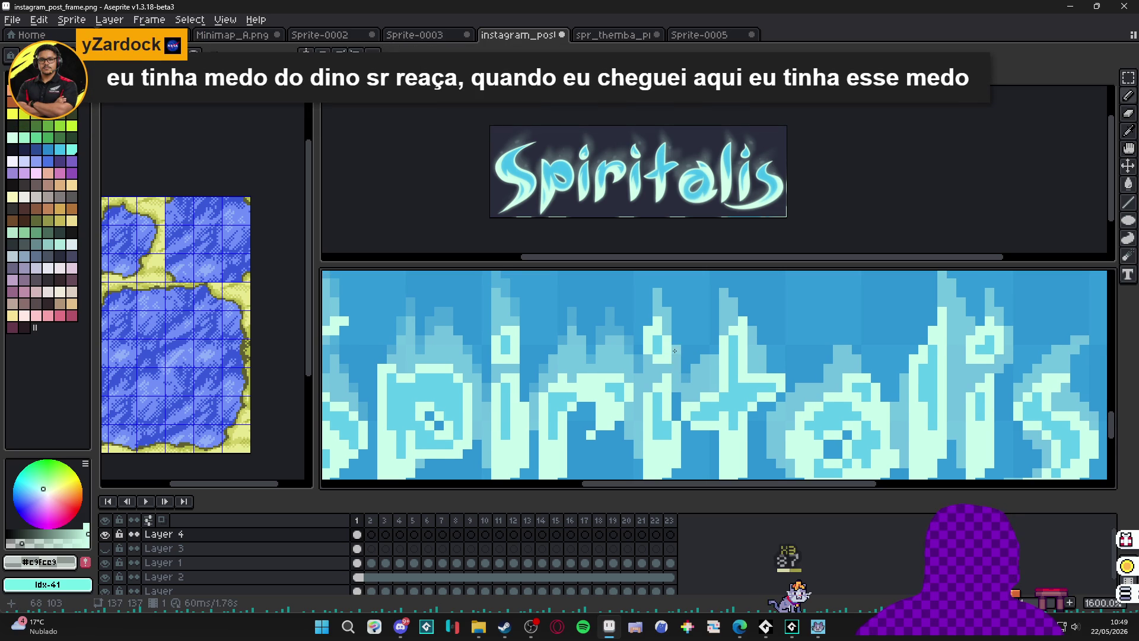
scroll(675, 351, "up", 2)
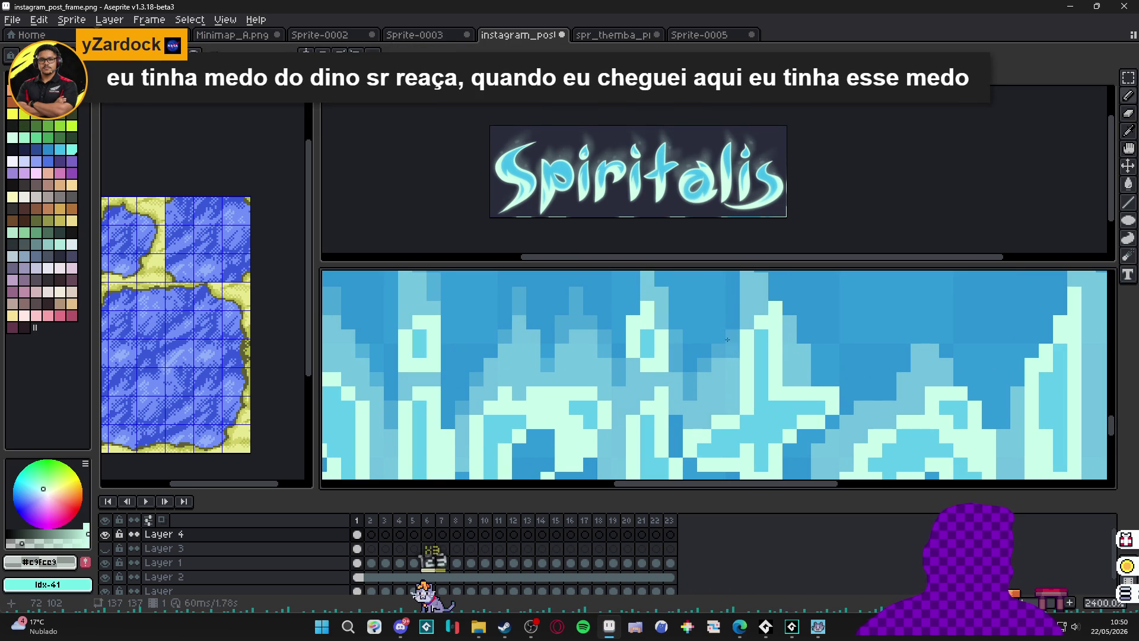
scroll(723, 319, "down", 6)
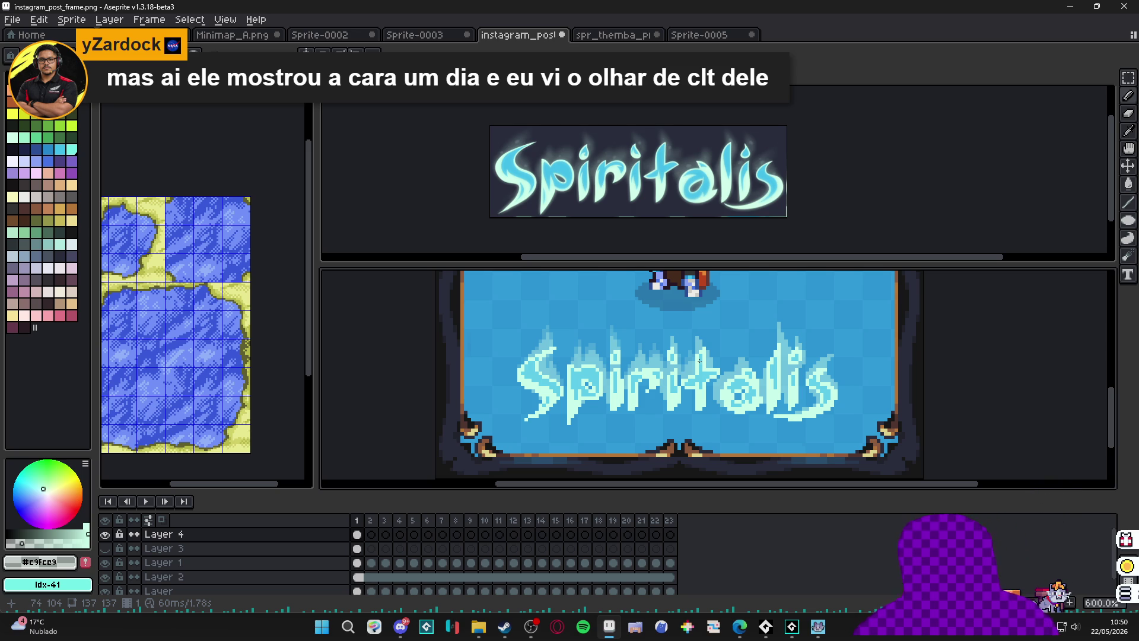
left_click(402, 635)
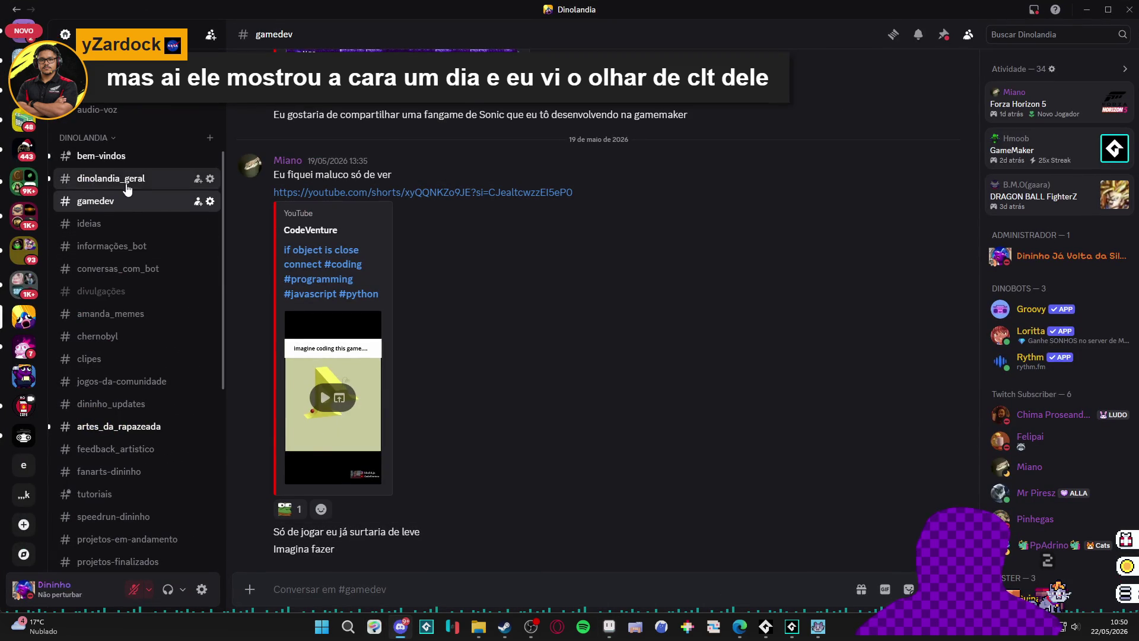
Check the newest messages in #dinolandia_geral, then minimize Discord to return to Aseprite.
left_click(126, 181)
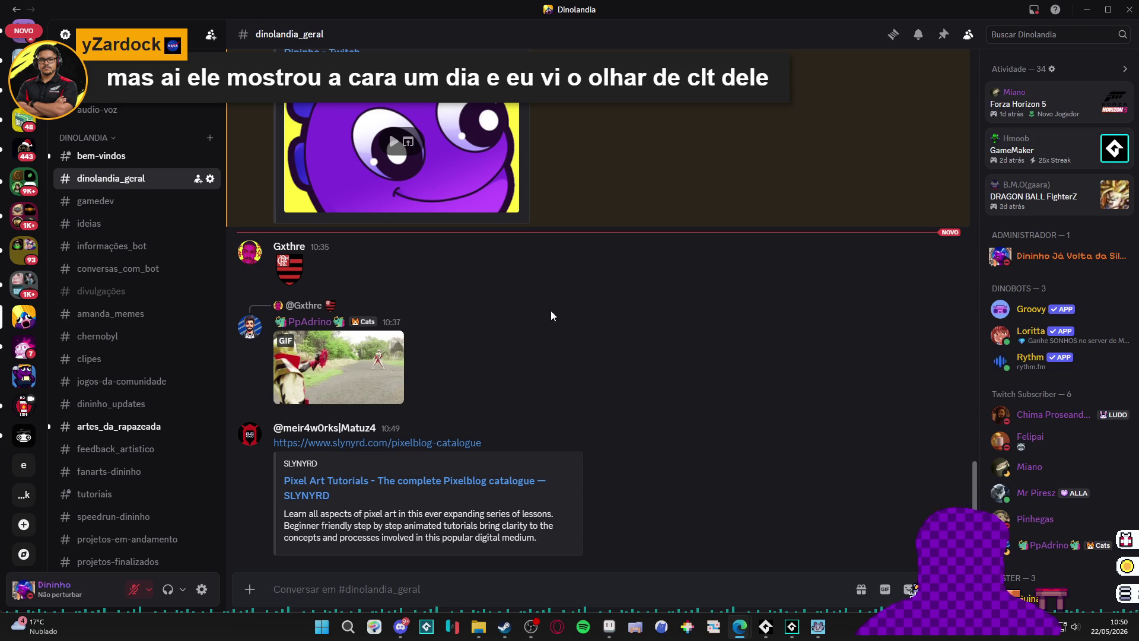
left_click(1085, 9)
scroll(556, 290, "up", 4)
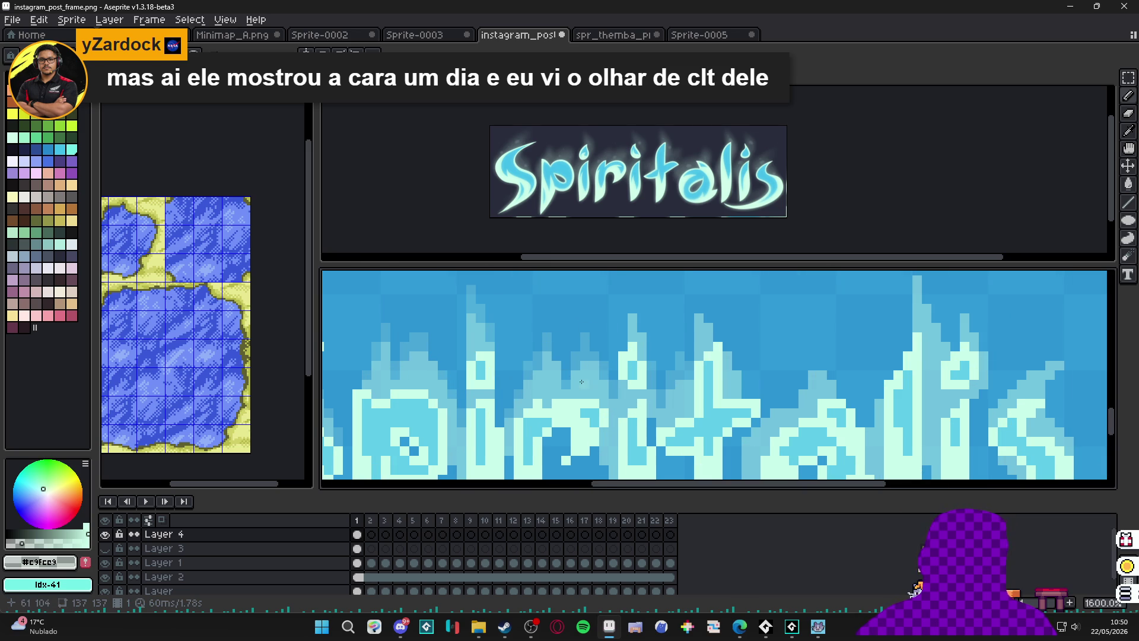
Retouch a few pixels of the glowing Spiritalis lettering.
scroll(582, 381, "down", 3)
scroll(539, 376, "up", 3)
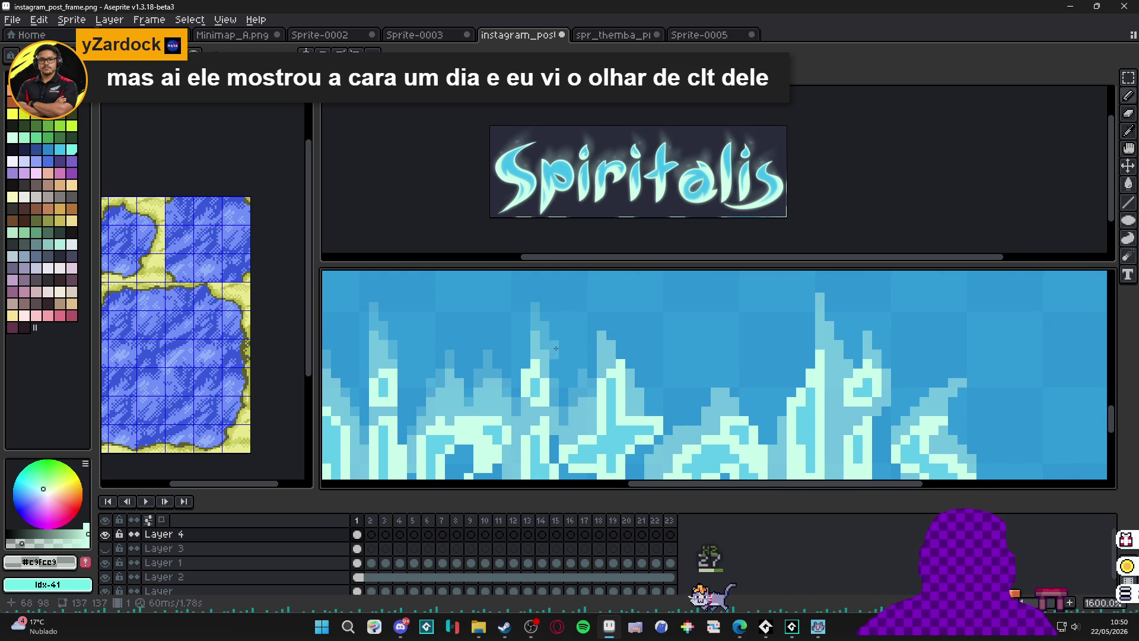
left_click_drag(556, 359, 559, 376)
left_click(558, 376)
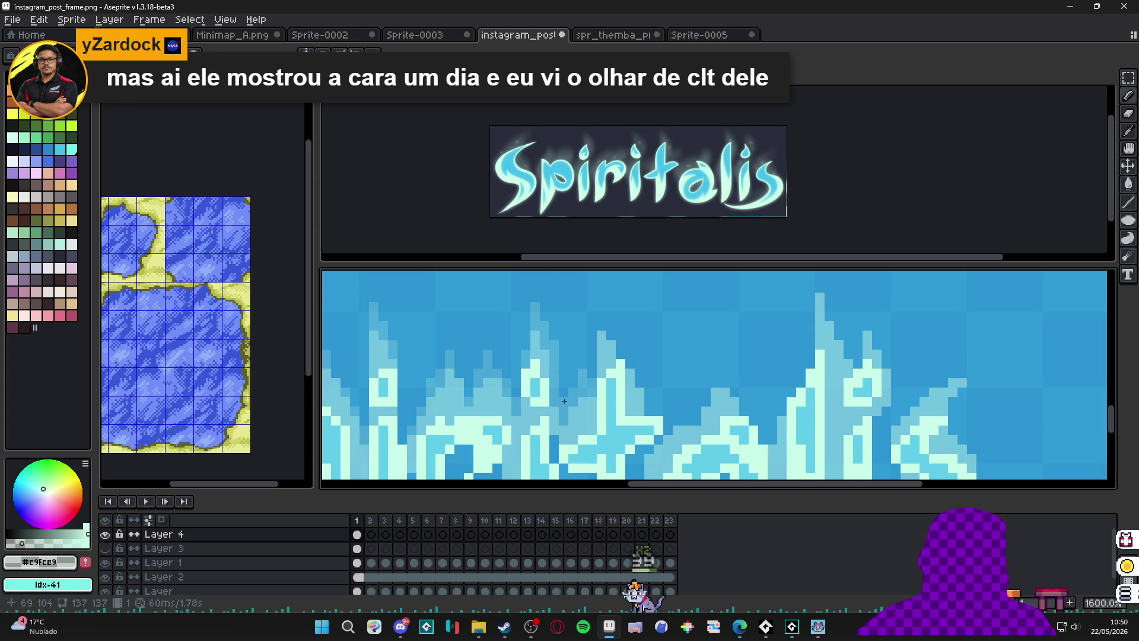
left_click_drag(599, 327, 600, 324)
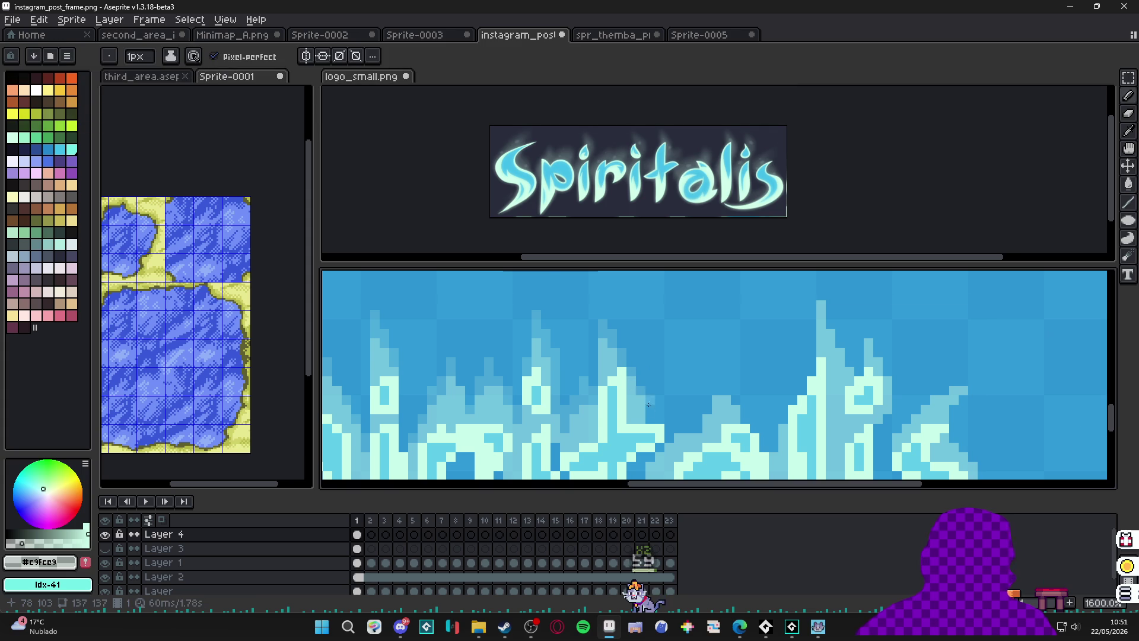
left_click_drag(651, 419, 652, 409)
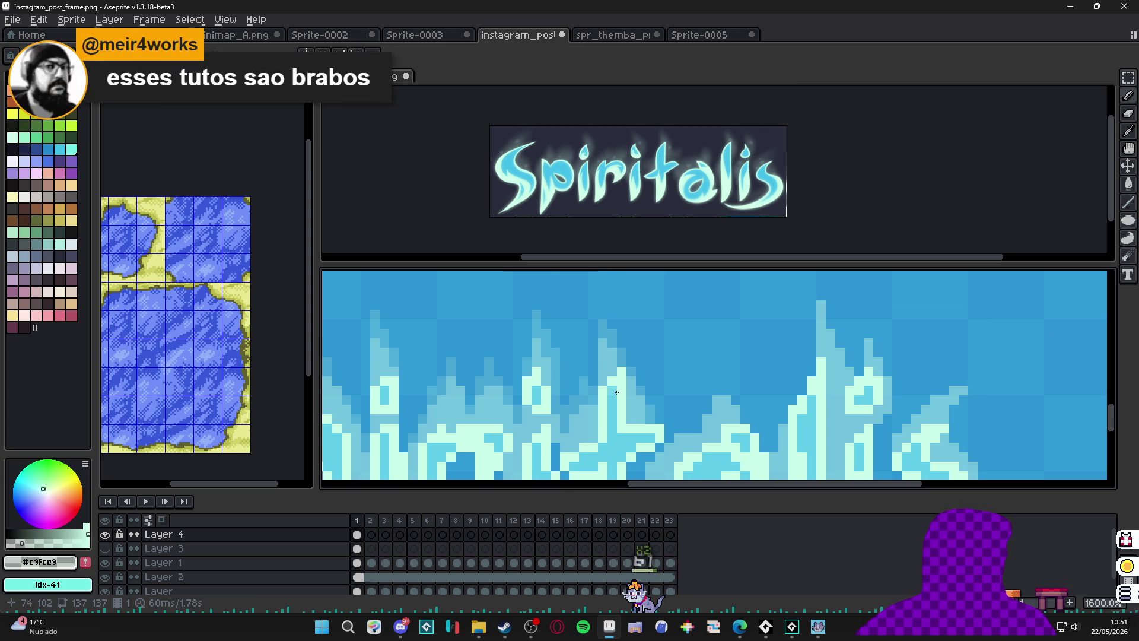
Extend a light glow column one pixel upward and lighten two edge pixels on a letter.
scroll(652, 410, "right", 3)
scroll(585, 373, "down", 1)
scroll(584, 374, "up", 3)
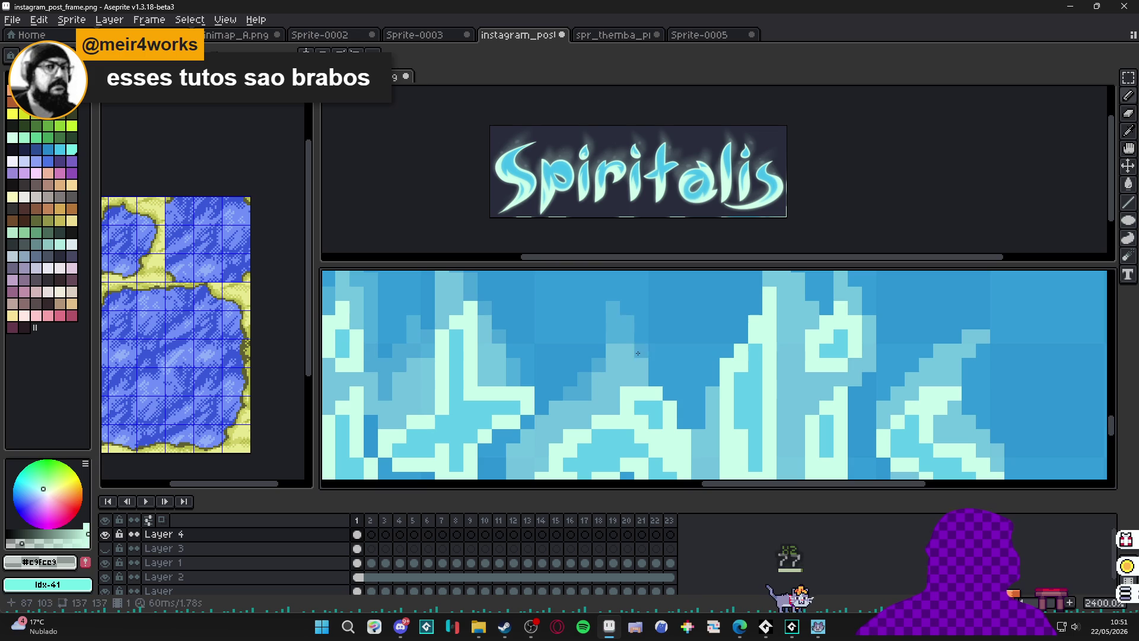
scroll(675, 394, "down", 5)
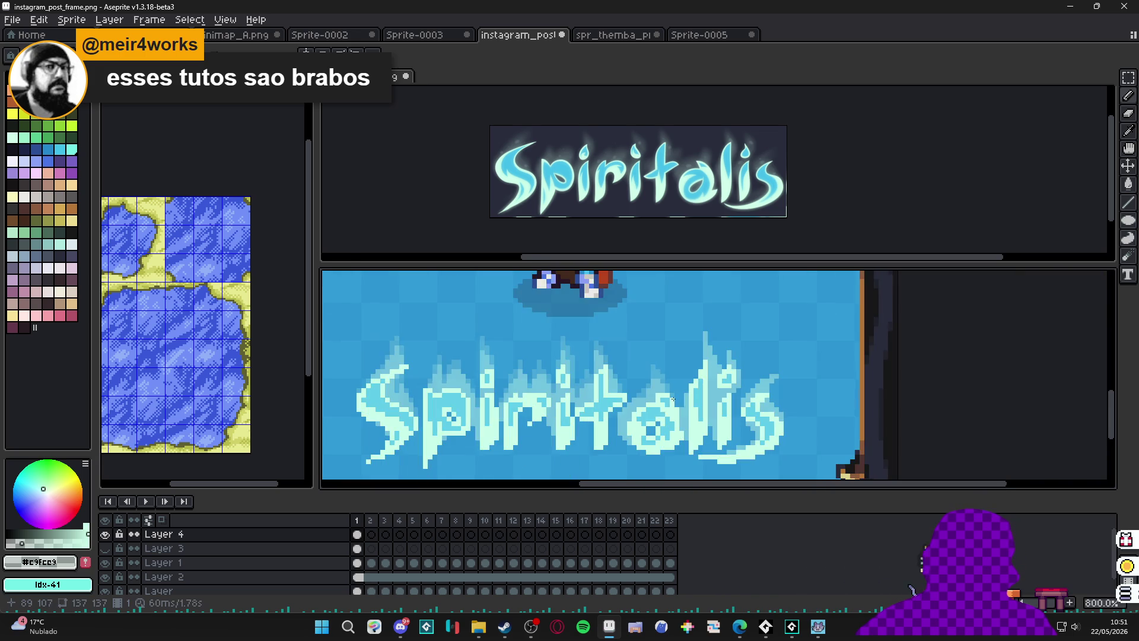
scroll(629, 412, "up", 3)
scroll(656, 438, "down", 3)
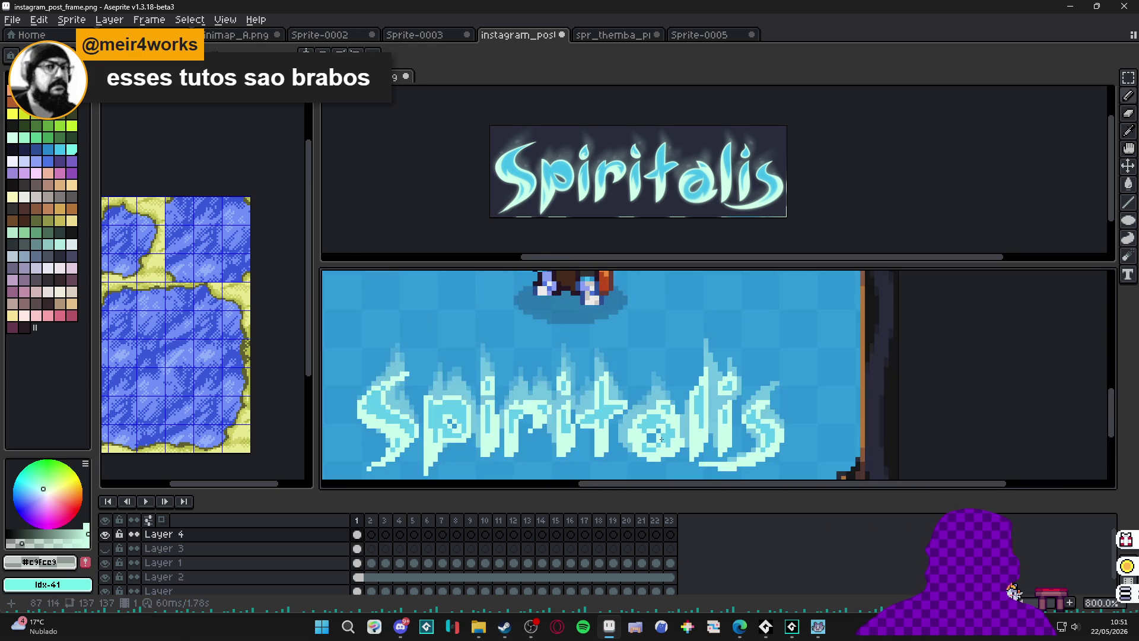
scroll(682, 419, "up", 5)
scroll(686, 408, "down", 8)
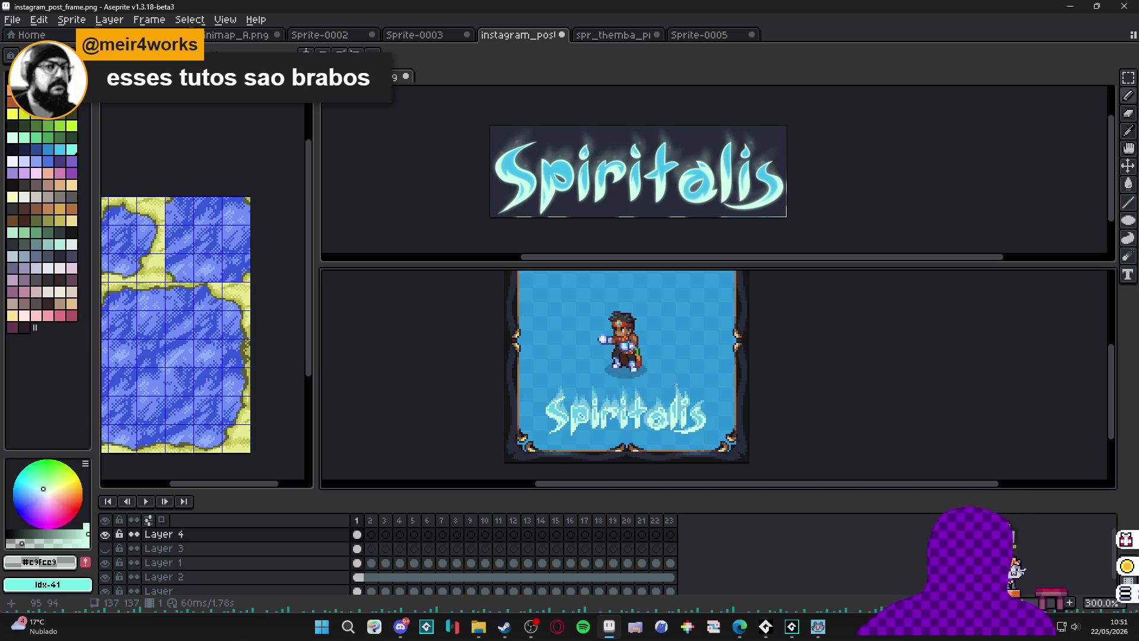
scroll(664, 412, "up", 8)
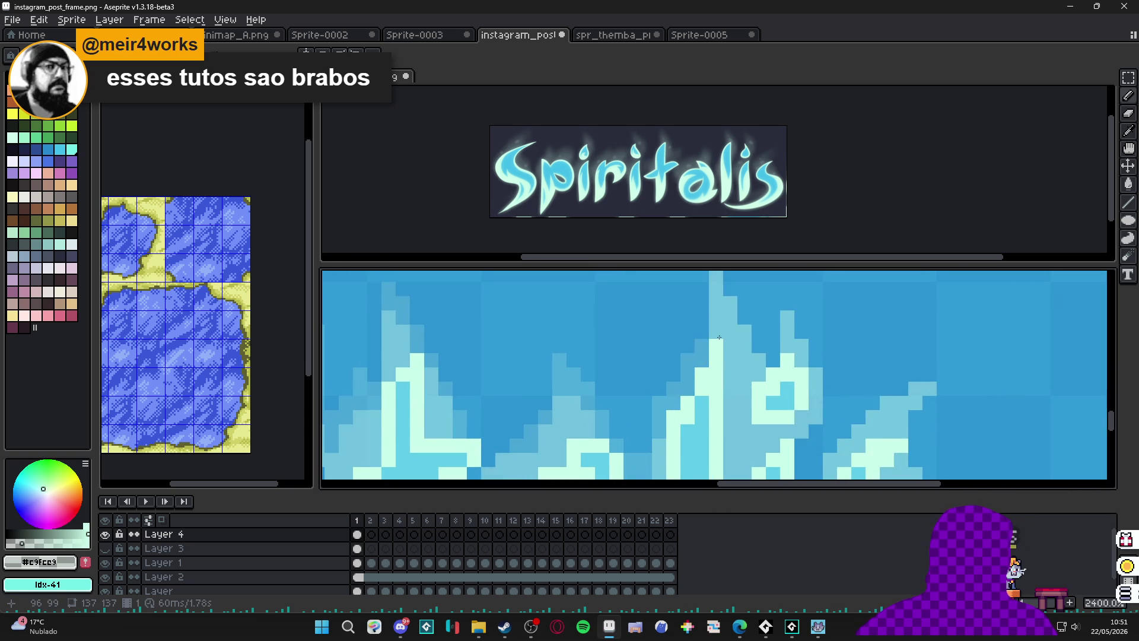
left_click_drag(711, 344, 686, 368)
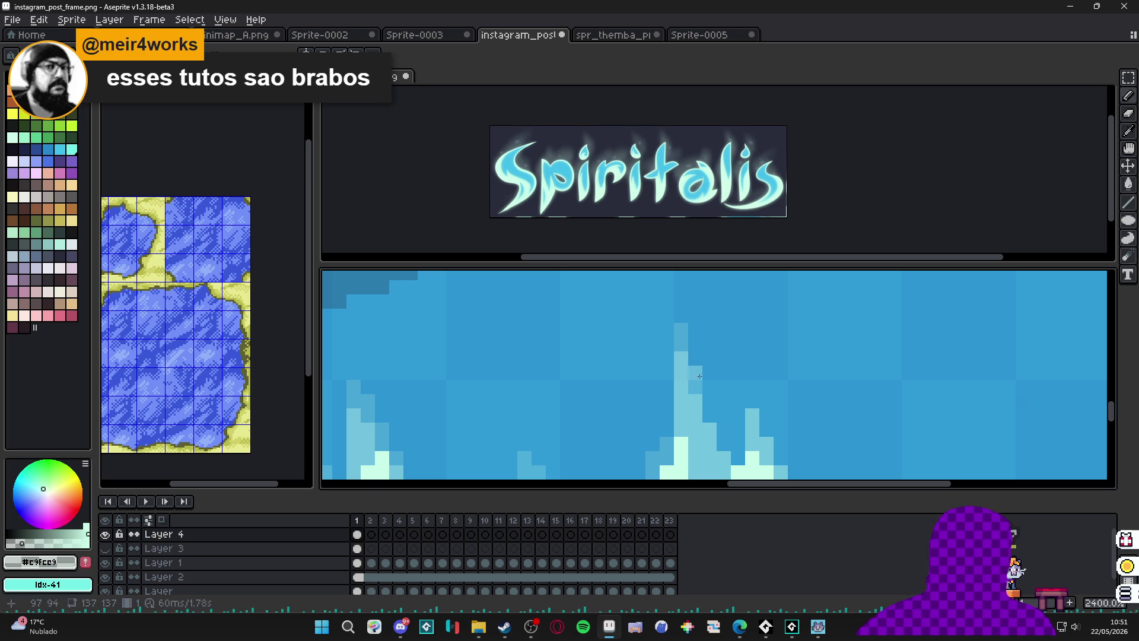
left_click_drag(722, 449, 692, 375)
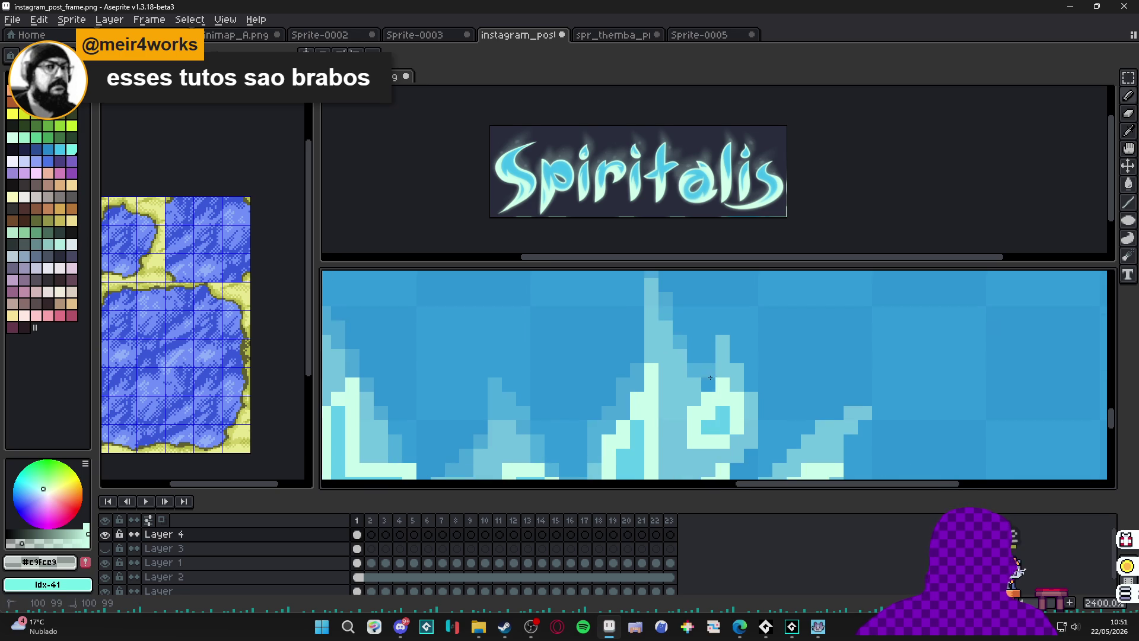
left_click(723, 314)
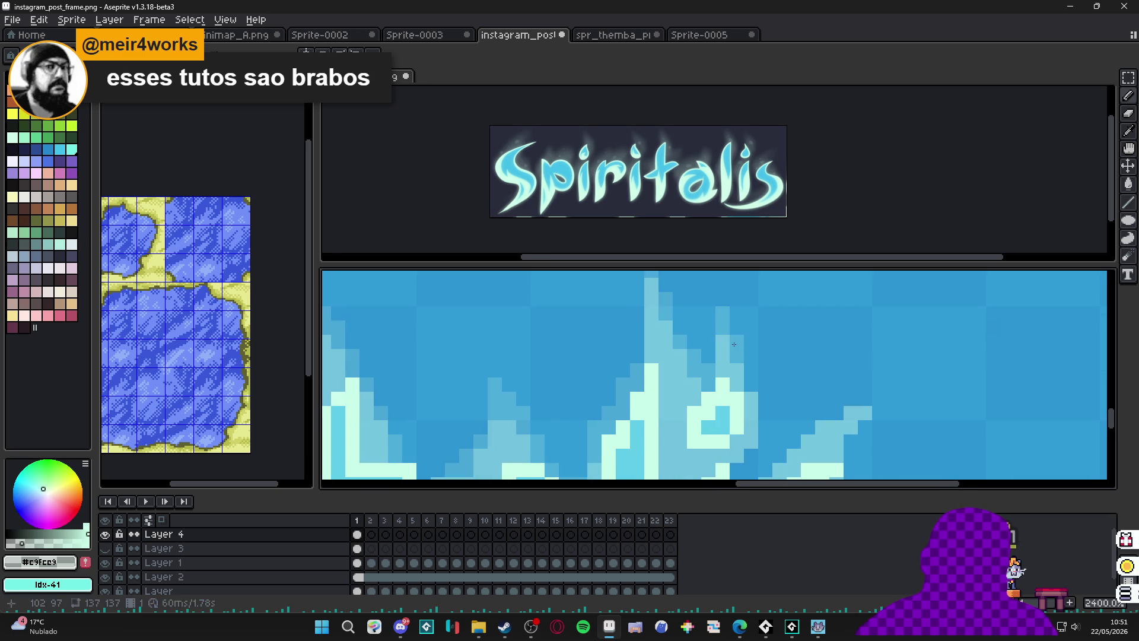
left_click_drag(749, 398, 725, 369)
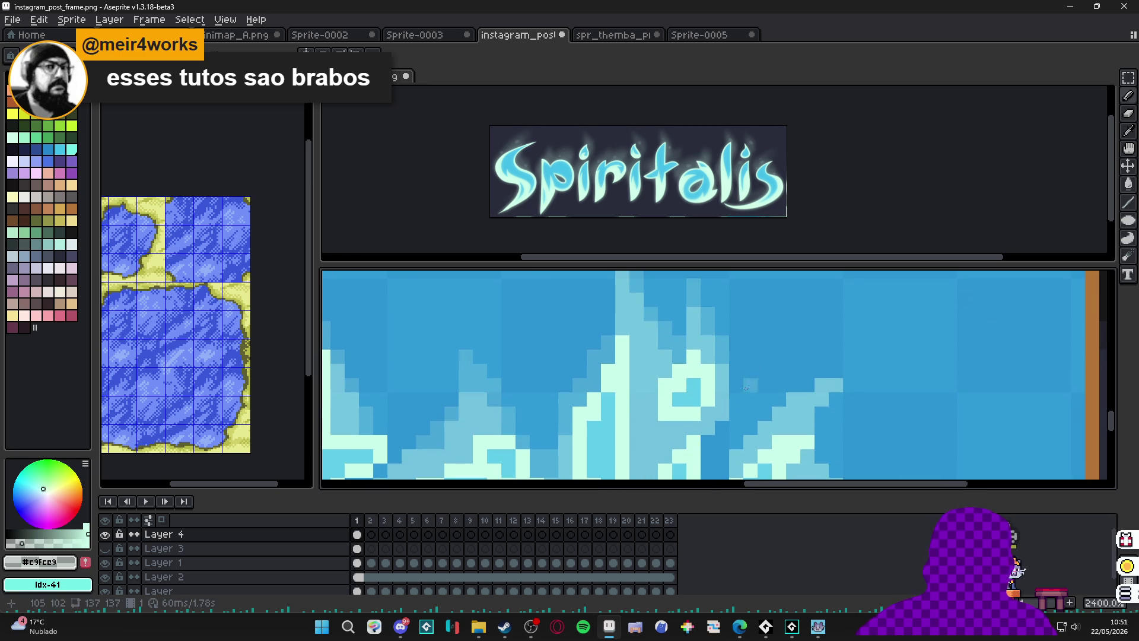
left_click(823, 370)
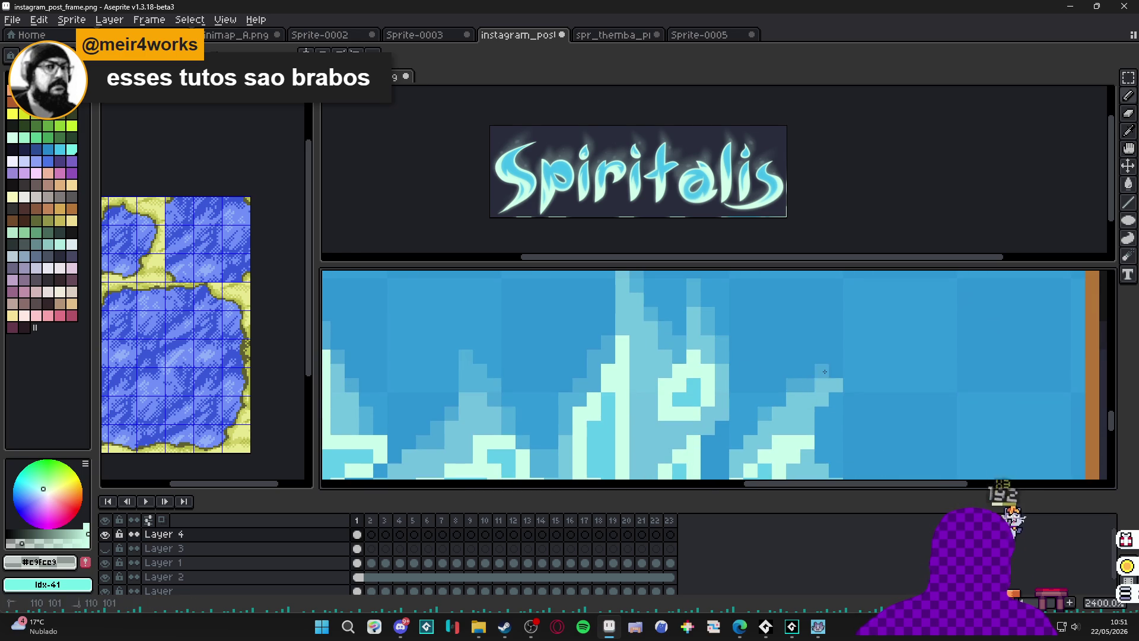
left_click(824, 356)
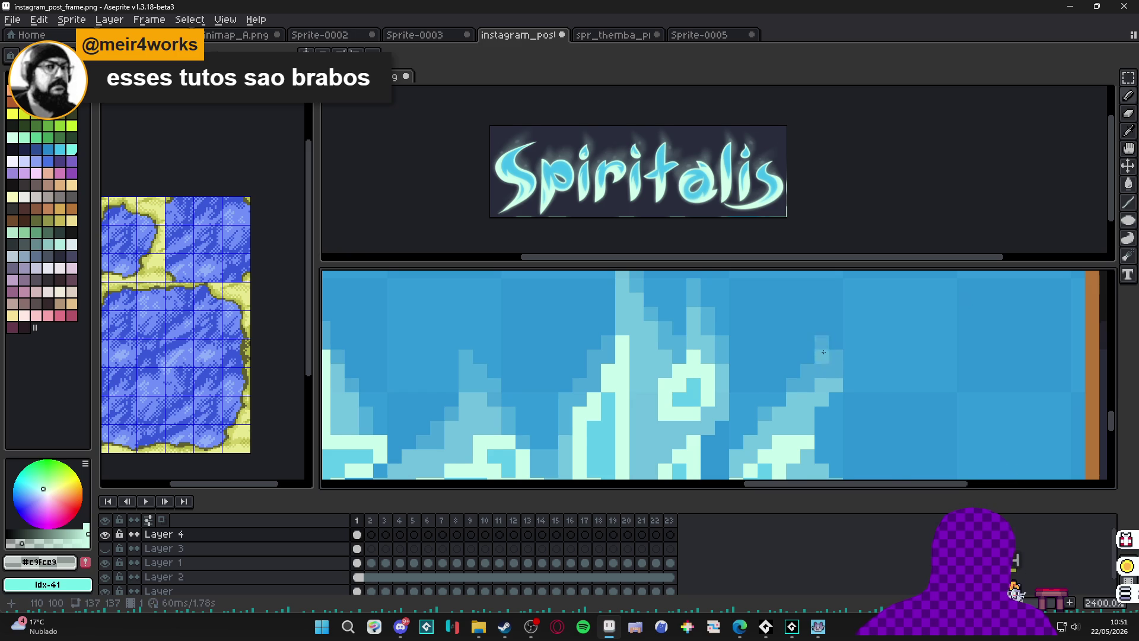
Pan over the last letter, then zoom out to see the whole framed title.
scroll(825, 347, "up", 1)
left_click_drag(837, 439, 788, 334)
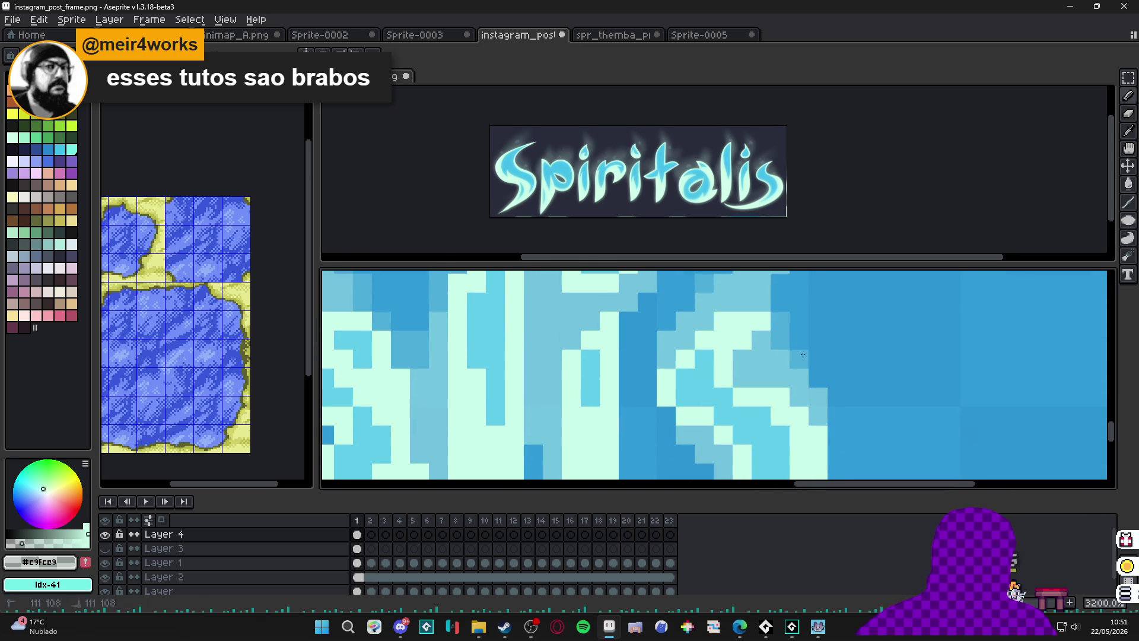
left_click_drag(789, 409, 787, 399)
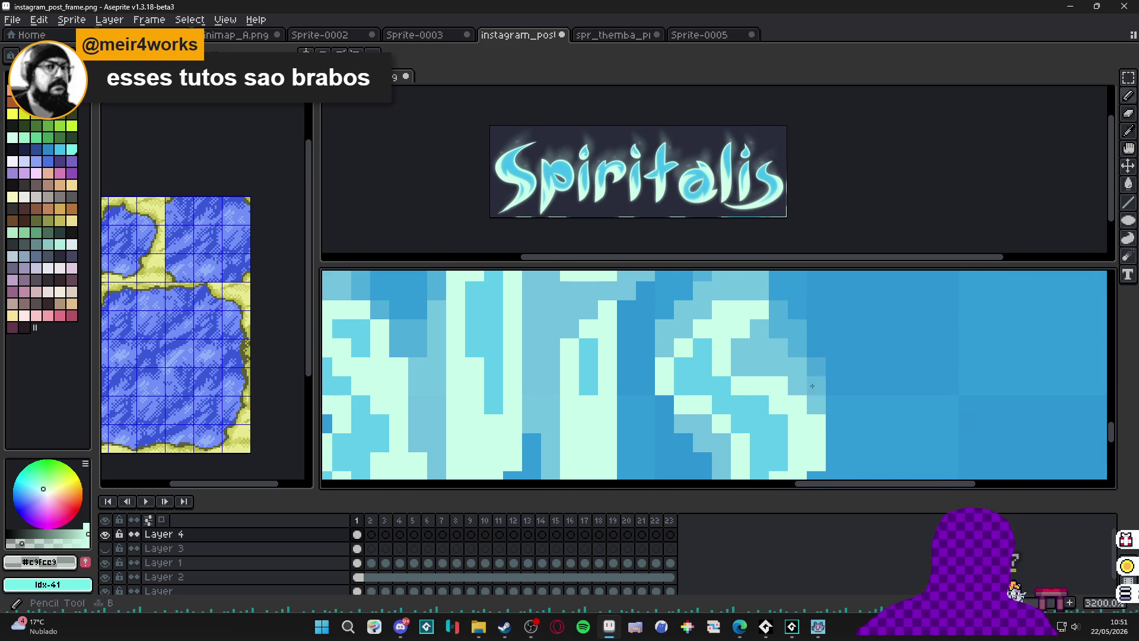
left_click_drag(666, 415, 669, 385)
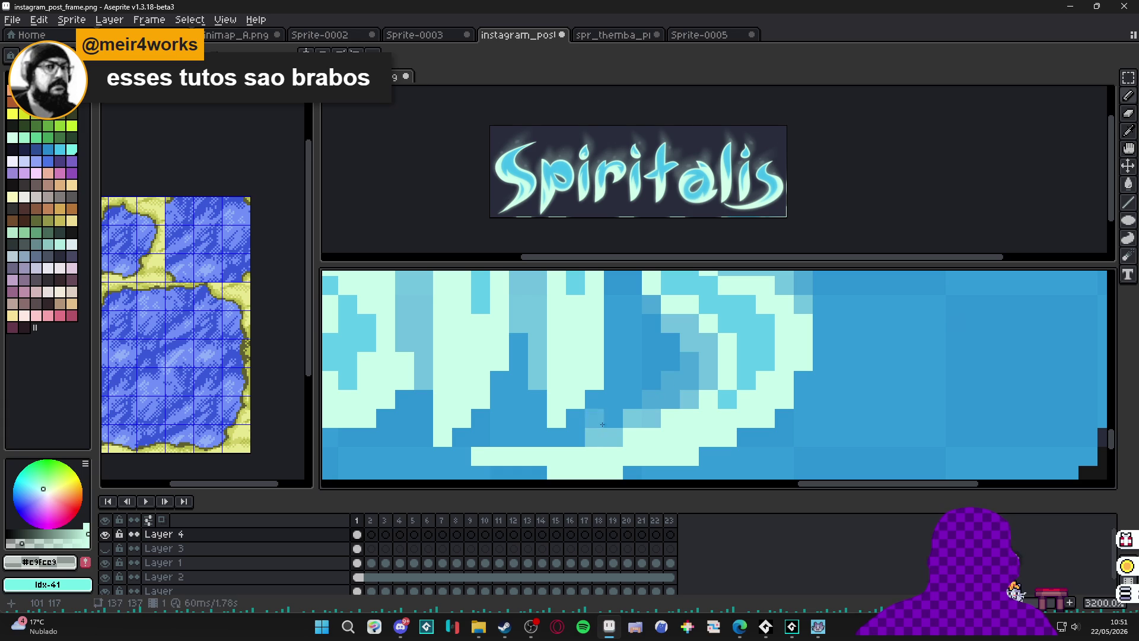
scroll(593, 415, "down", 3)
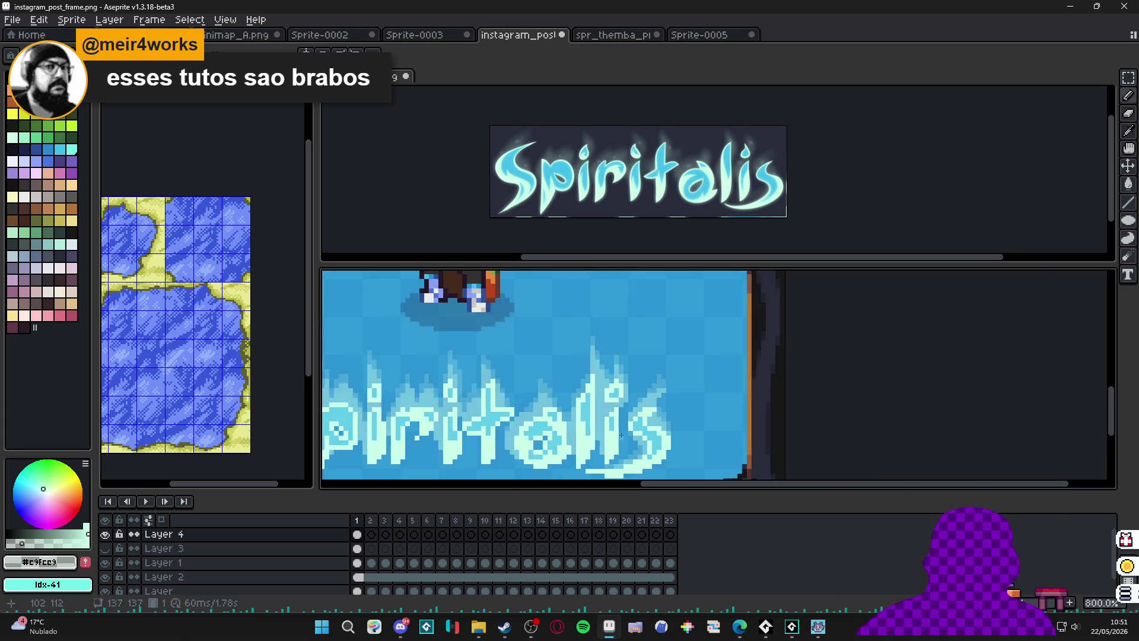
scroll(651, 387, "up", 2)
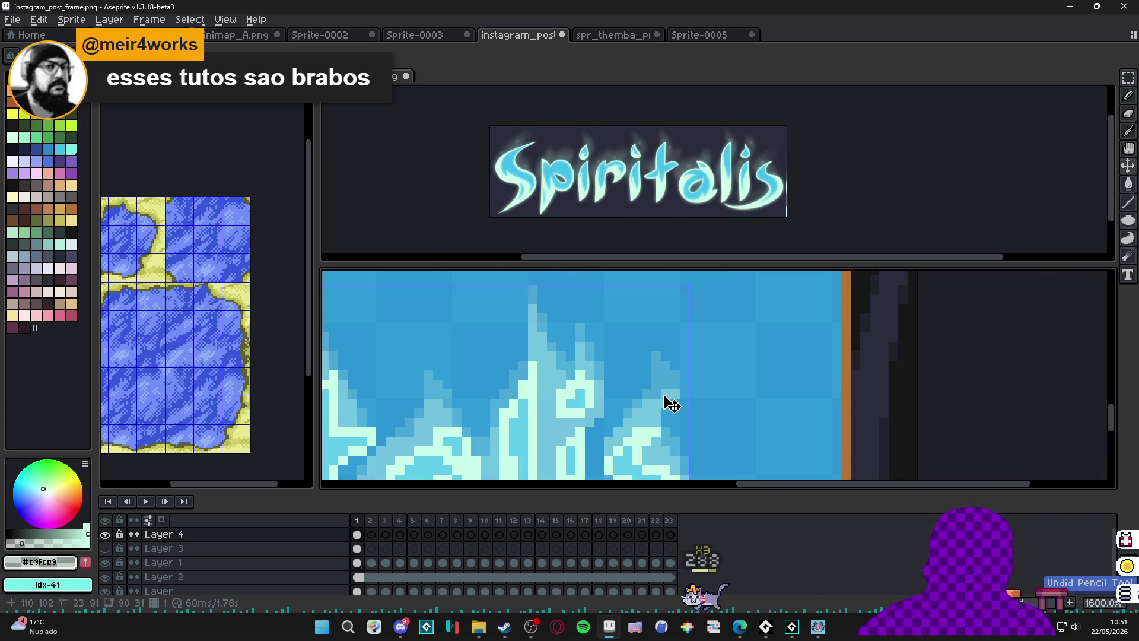
scroll(665, 369, "down", 2)
scroll(660, 375, "up", 2)
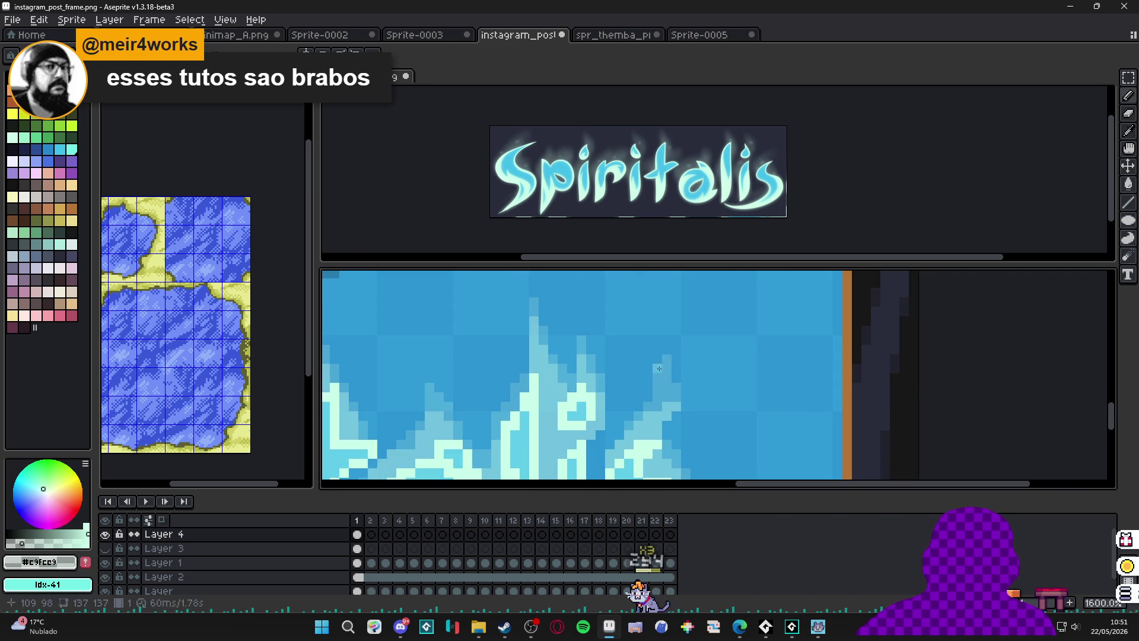
scroll(657, 378, "down", 3)
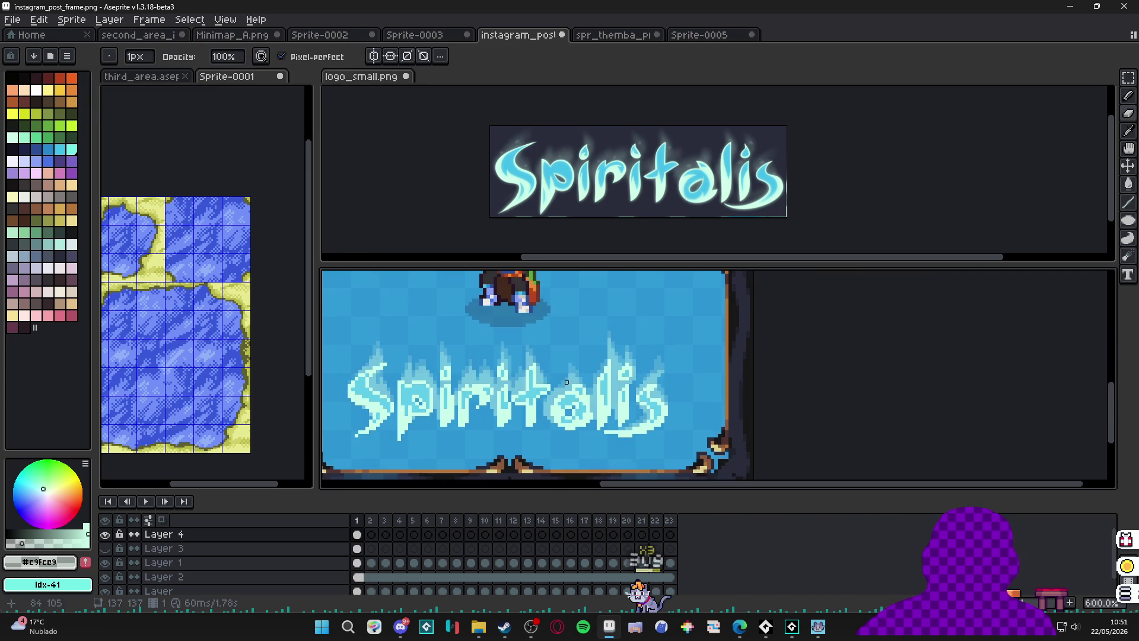
scroll(446, 393, "down", 1)
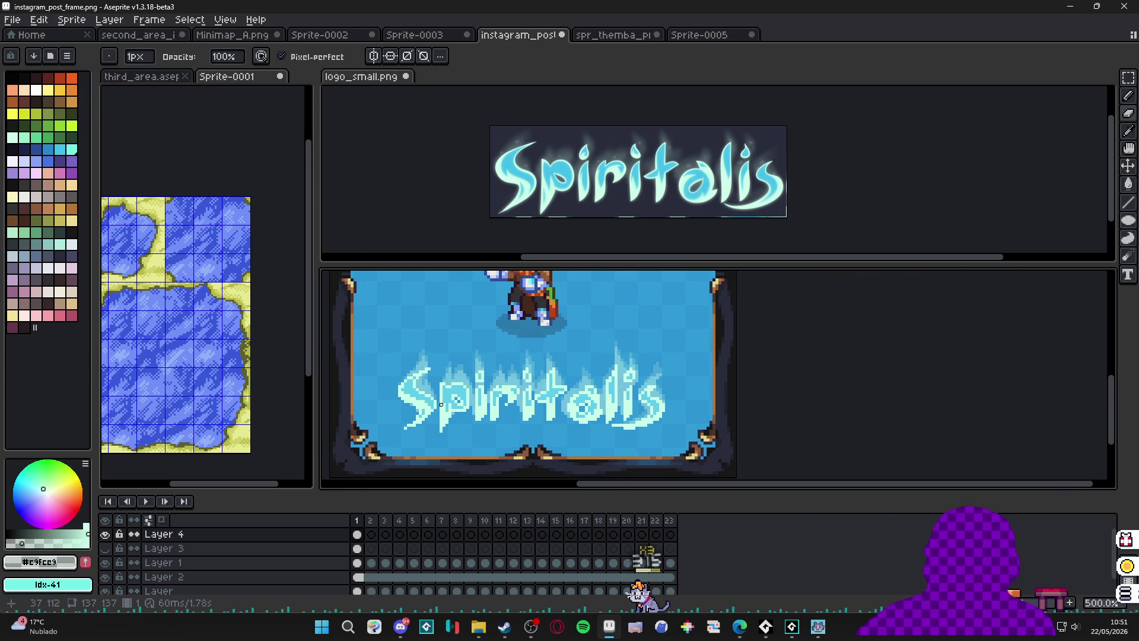
scroll(441, 404, "up", 3)
Magic-wand the pale glow around the letters and move it onto a new layer.
key("w")
left_click(423, 391)
scroll(421, 391, "up", 4)
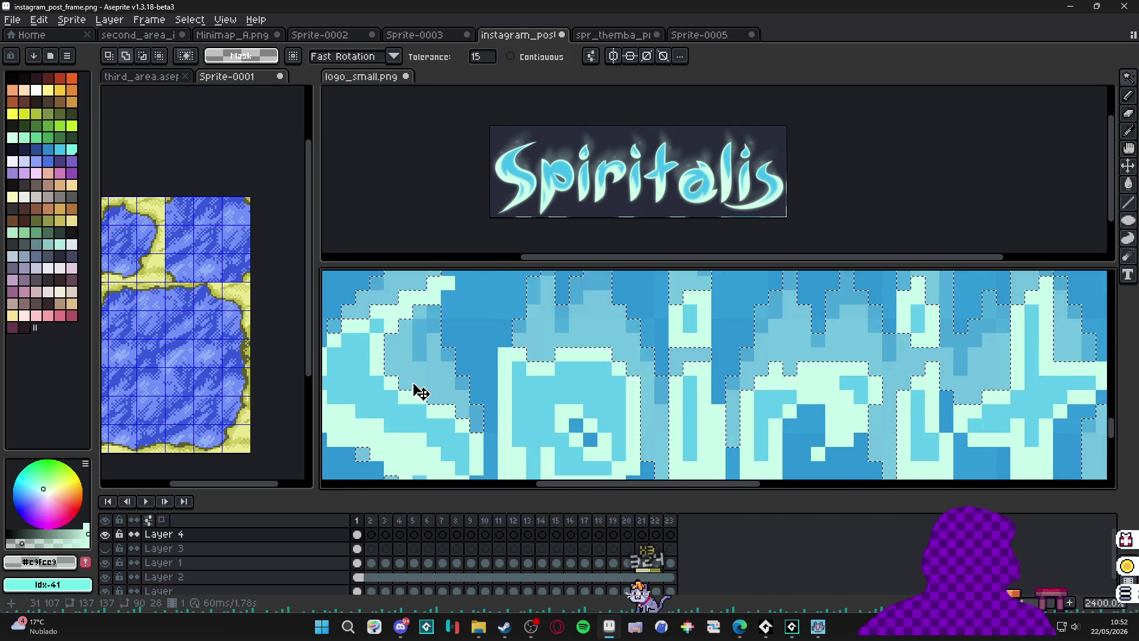
scroll(420, 392, "down", 5)
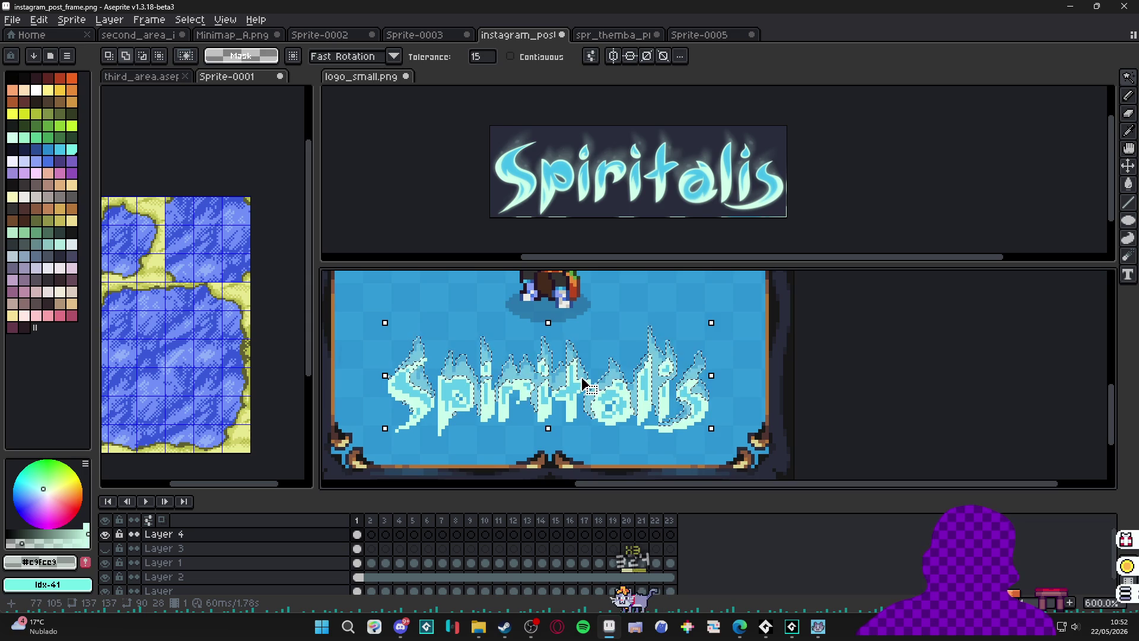
key("Delete")
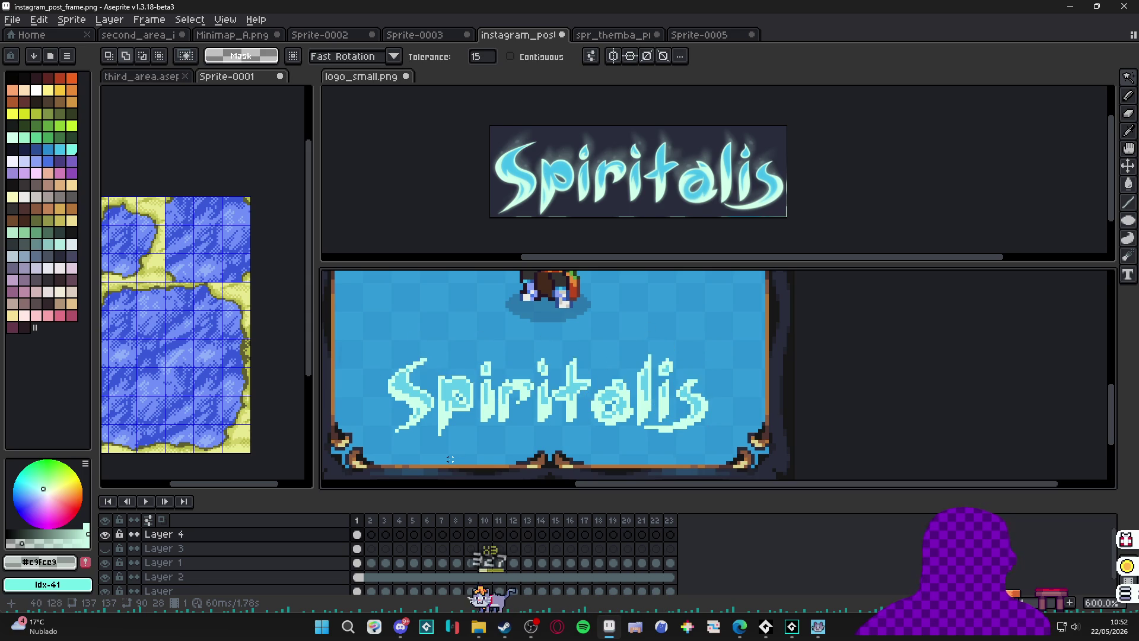
key("ctrl+z")
key("ctrl+shift+j")
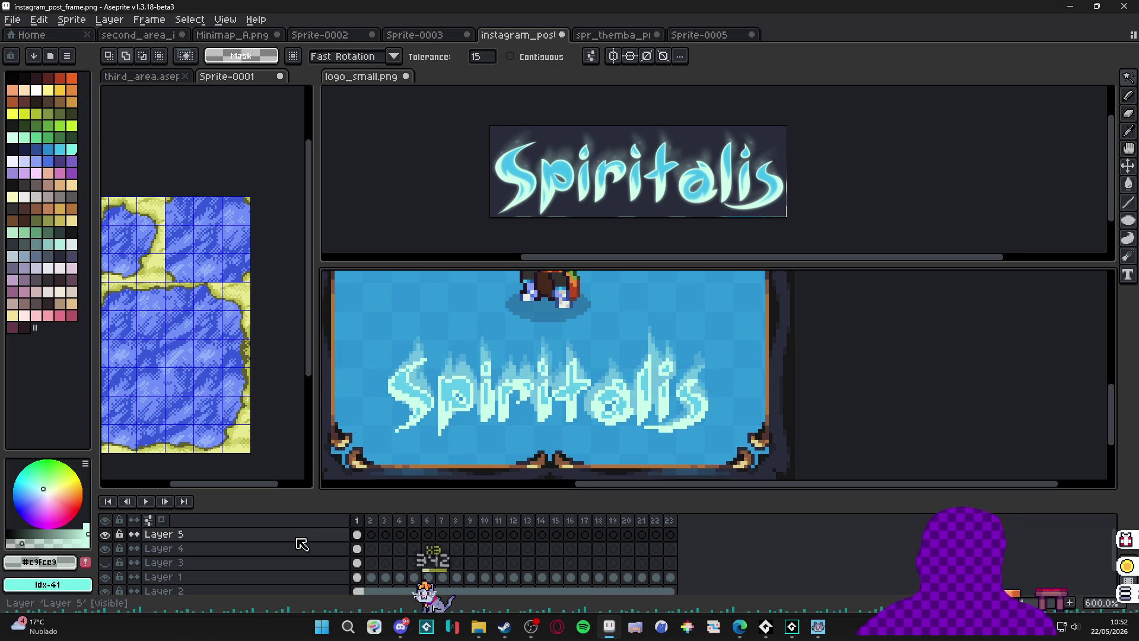
Set the glow's Layer 5 to Lighten blend mode at about 54% opacity.
double_click(300, 537)
left_click(901, 391)
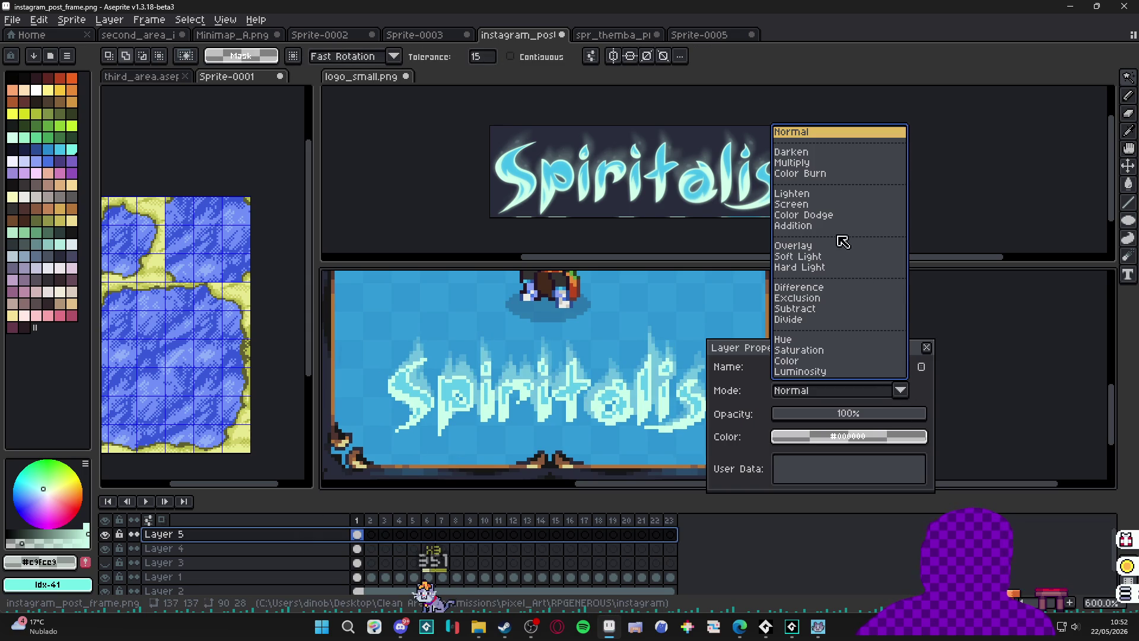
left_click(860, 205)
left_click(853, 390)
left_click(843, 194)
left_click(827, 392)
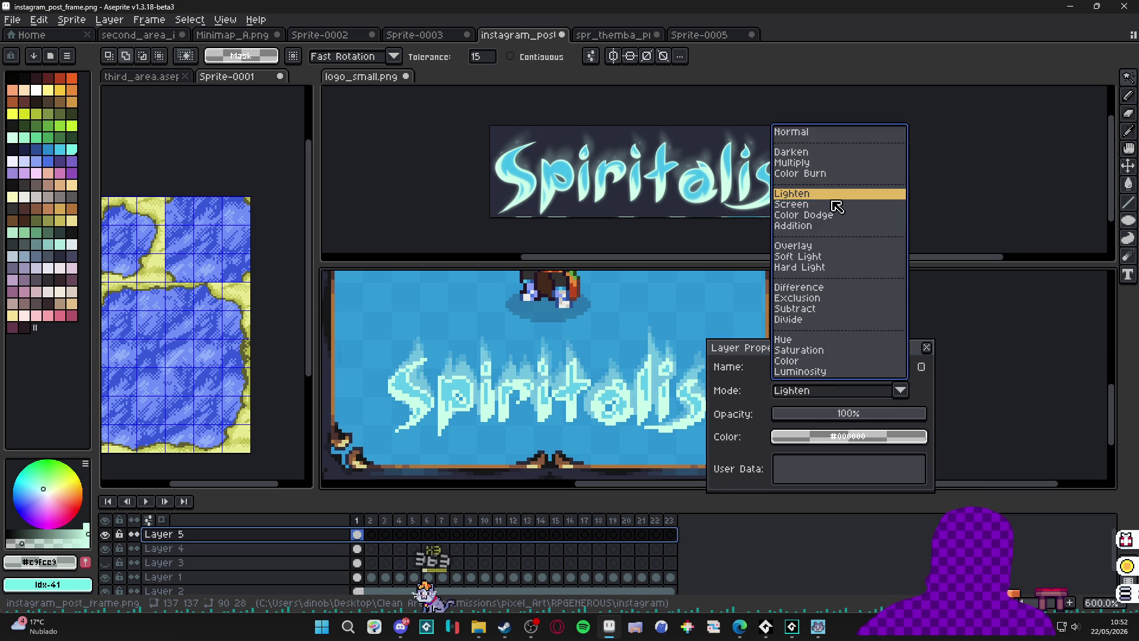
left_click(834, 215)
left_click(825, 392)
left_click(851, 194)
left_click(824, 416)
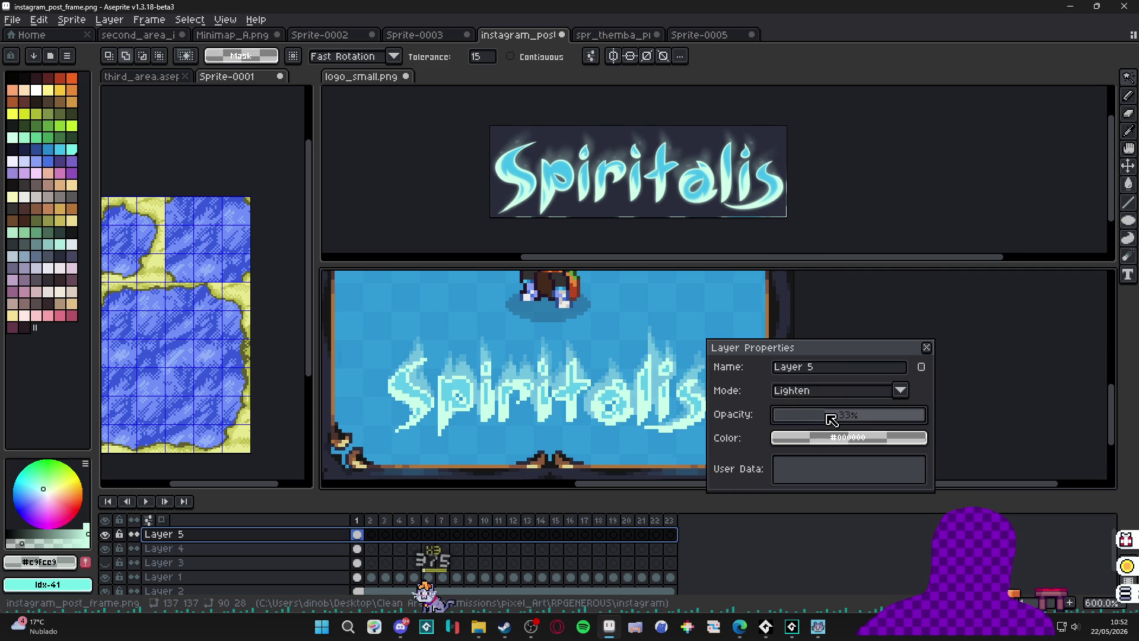
left_click_drag(824, 418, 850, 421)
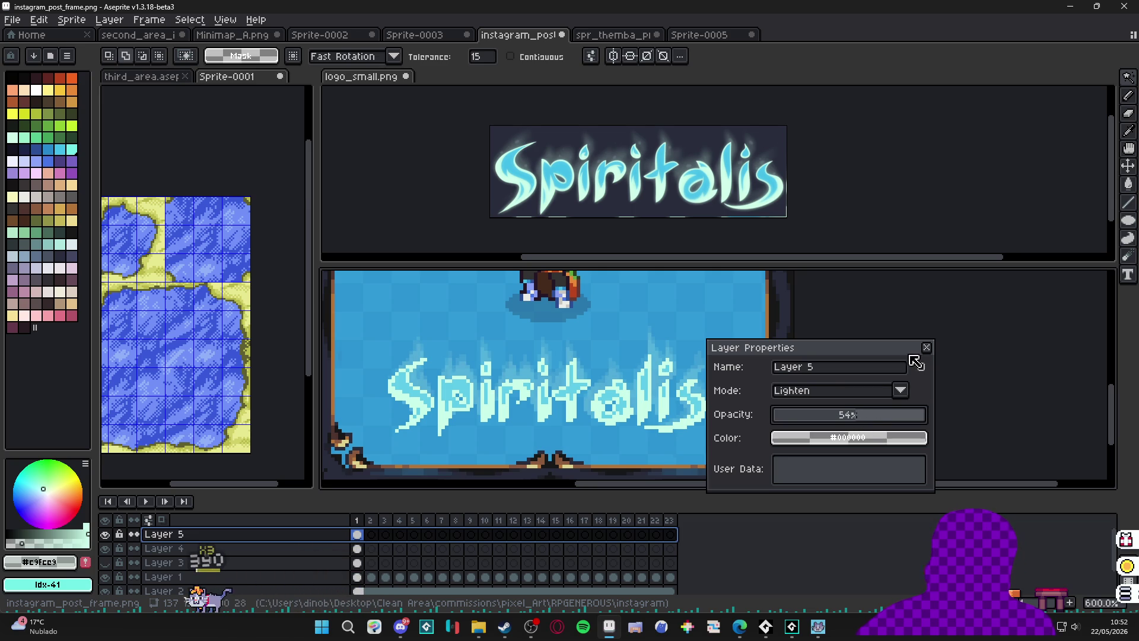
left_click(926, 347)
scroll(667, 405, "down", 3)
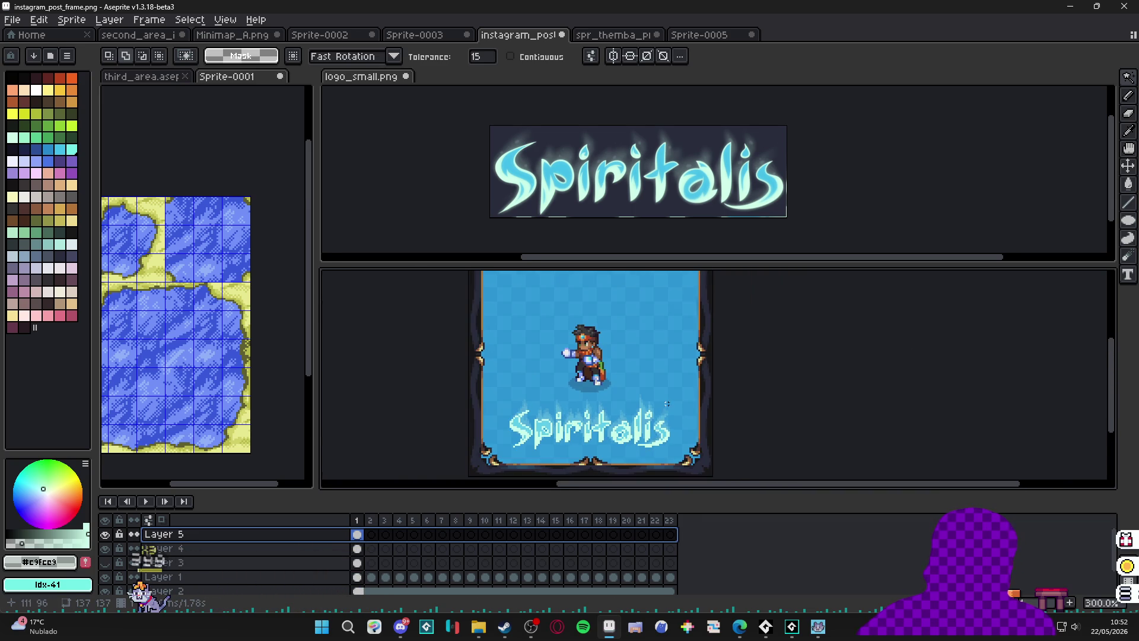
Move the Spiritalis lettering on Layer 4 down 3 pixels.
key("b")
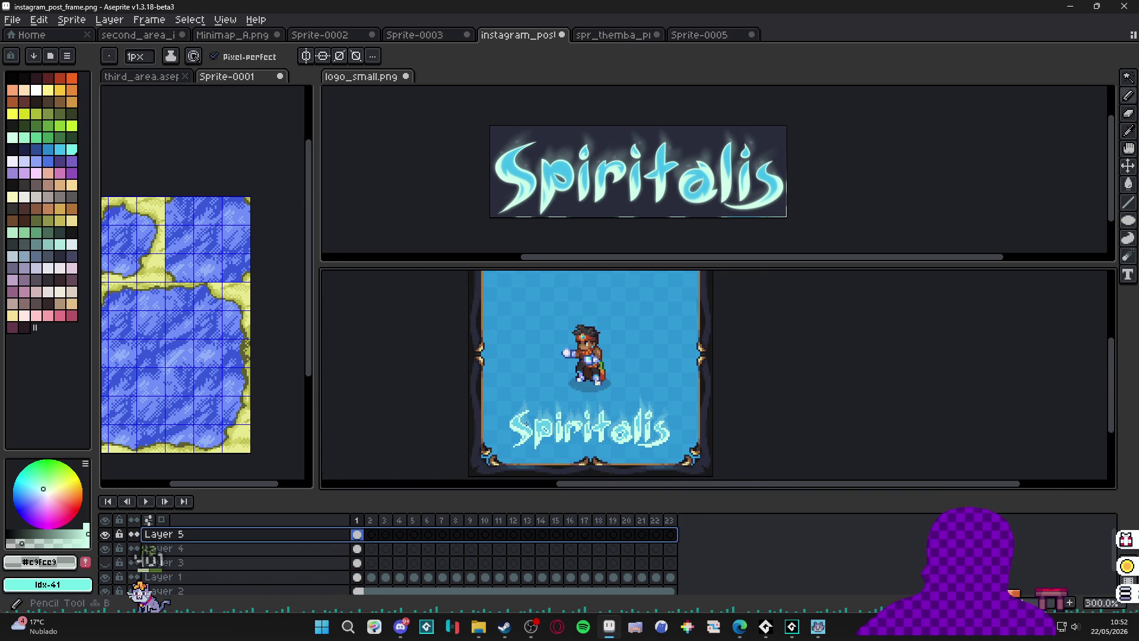
scroll(482, 446, "up", 7)
left_click(521, 463, "ctrl")
left_click_drag(500, 355, 511, 310)
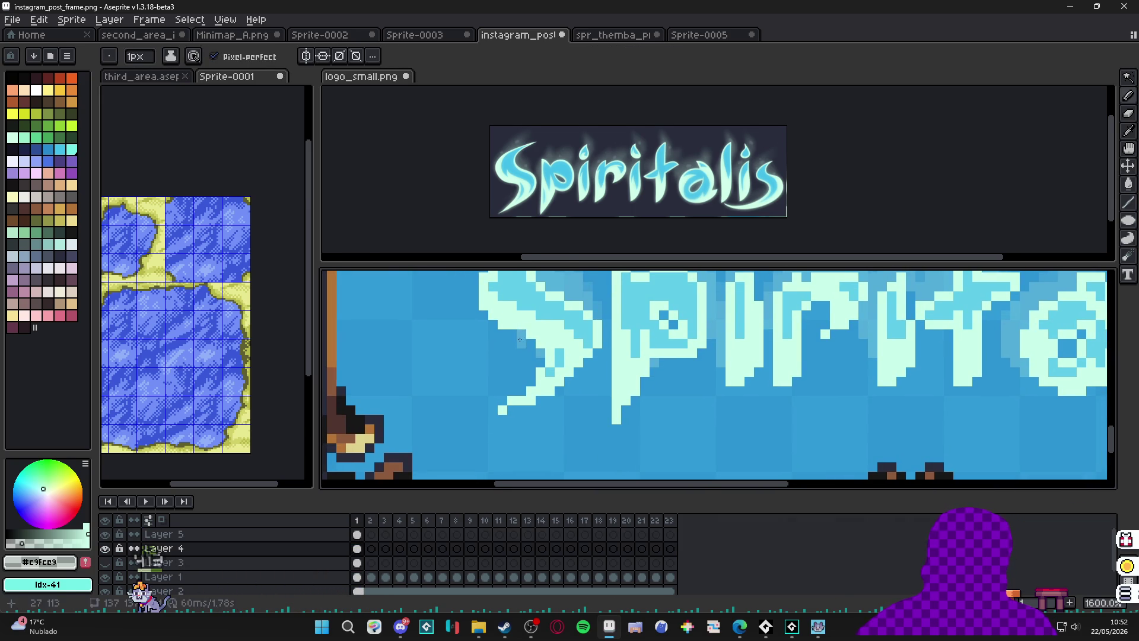
left_click(521, 334, "alt")
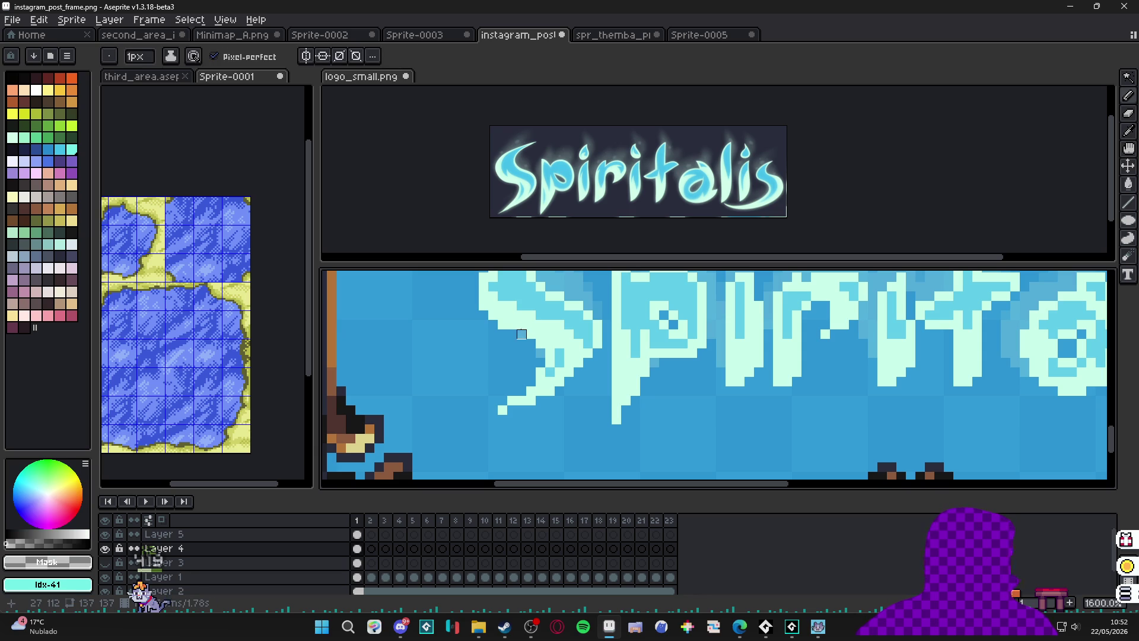
key("v")
mouse_move(521, 315)
left_mouse_down()
mouse_move(516, 343)
mouse_move(530, 346)
left_mouse_up()
key("b")
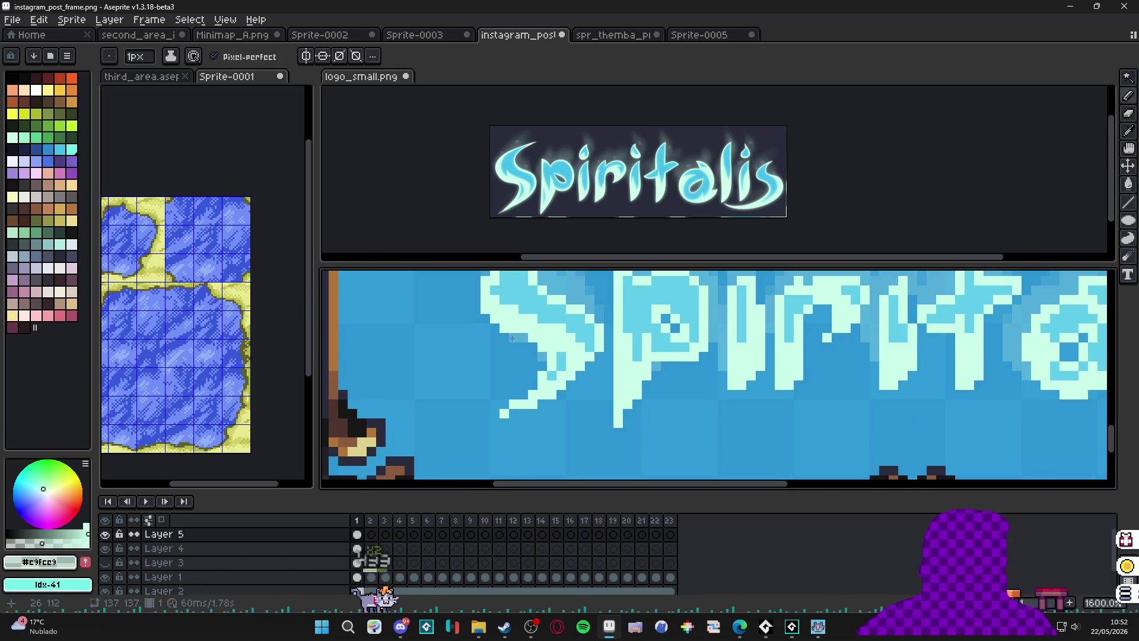
key("b")
Adjust the Eyedropper's layer-sampling option and open the Preview window with F7.
left_click(503, 331, "ctrl")
key("i")
left_click(412, 56)
key("b")
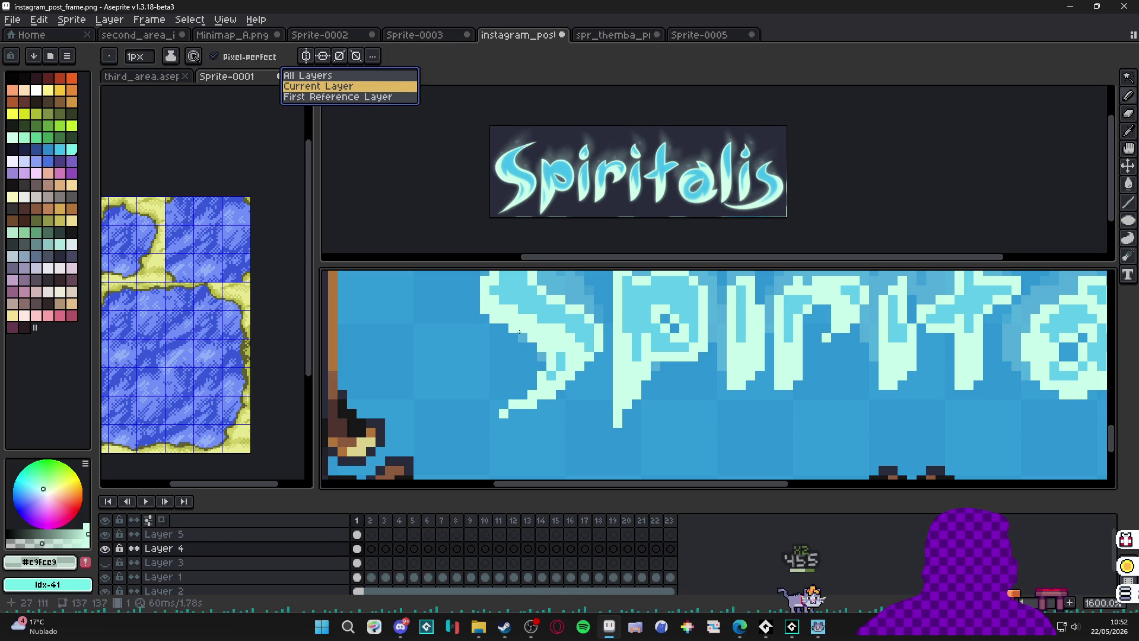
scroll(522, 356, "down", 4)
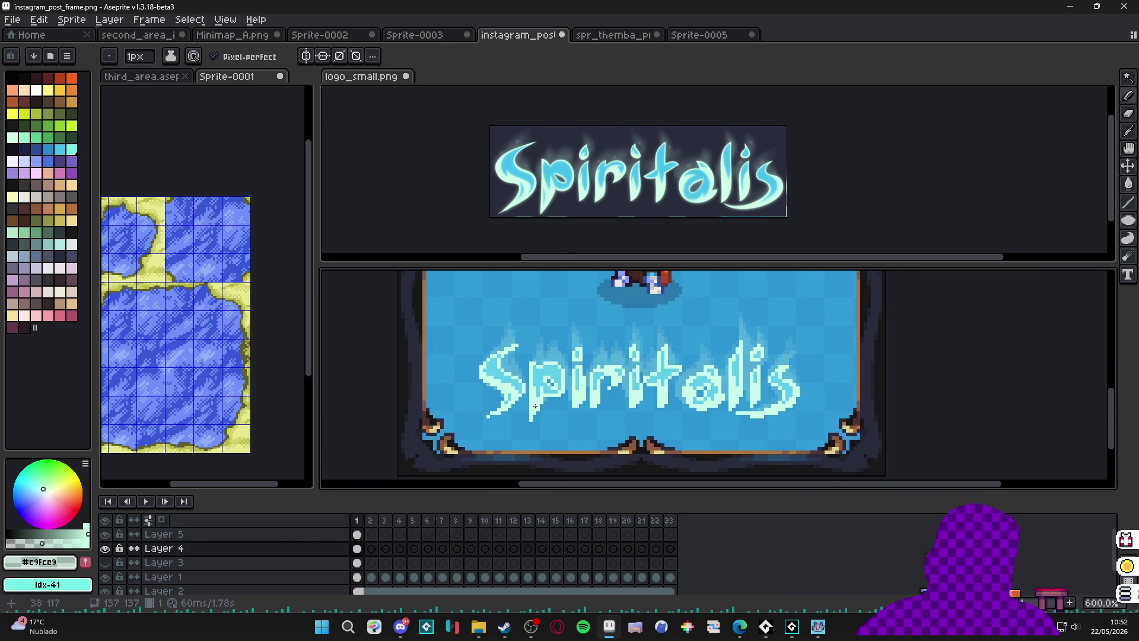
key("F7")
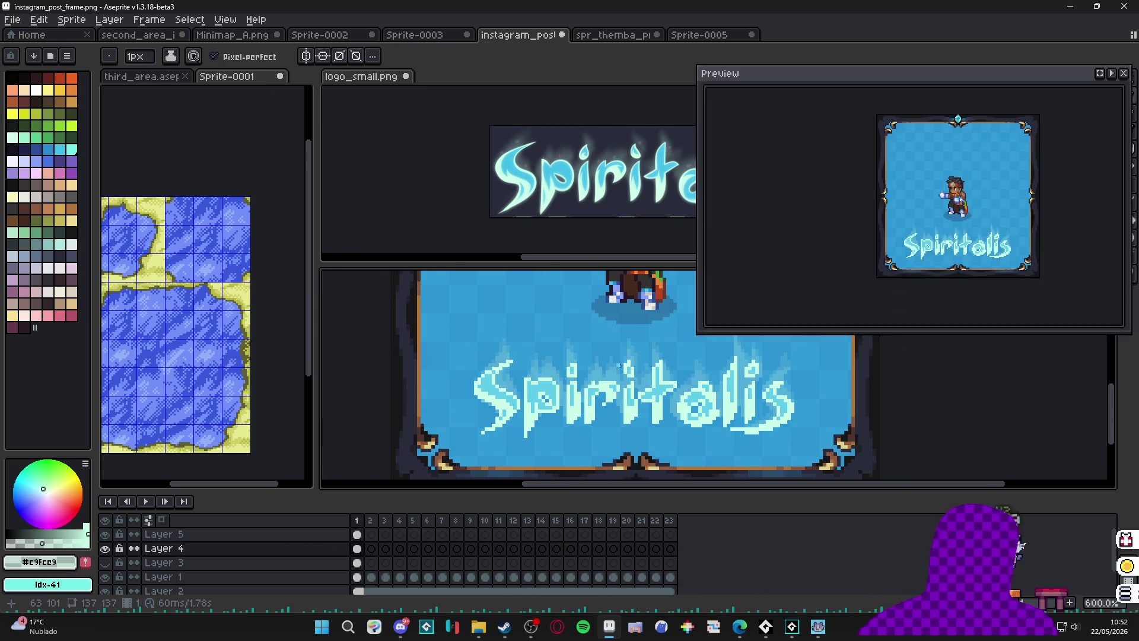
Sample the lettering's light cyan (RGB 142 225 252) as drawing colour, then bring Discord forward.
scroll(877, 268, "up", 1)
left_click_drag(531, 362, 452, 343)
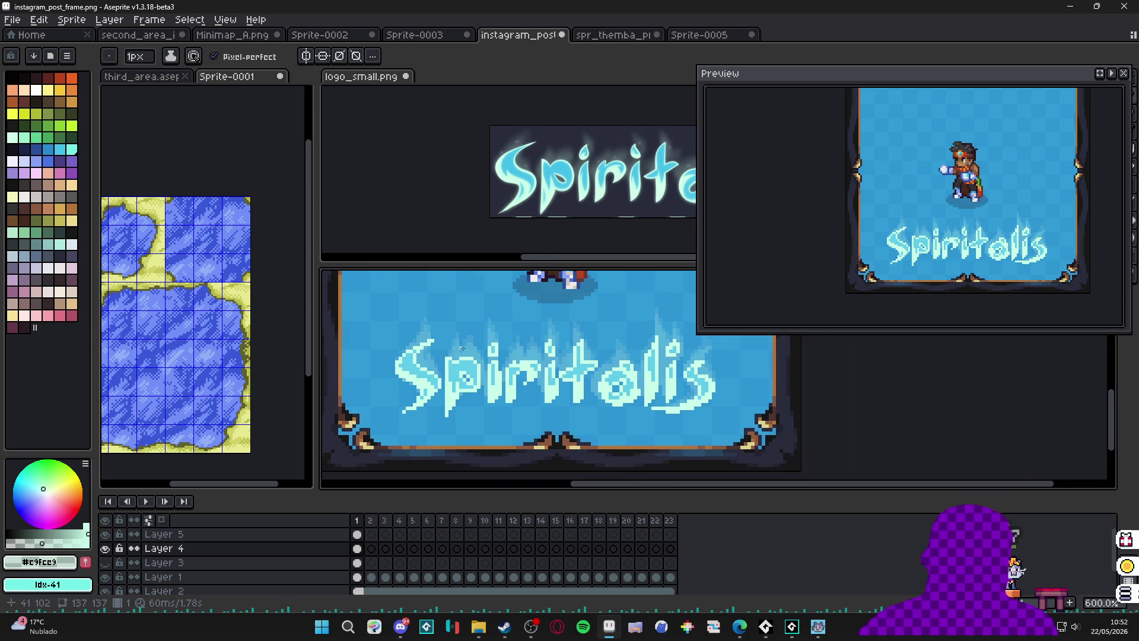
scroll(459, 358, "down", 2)
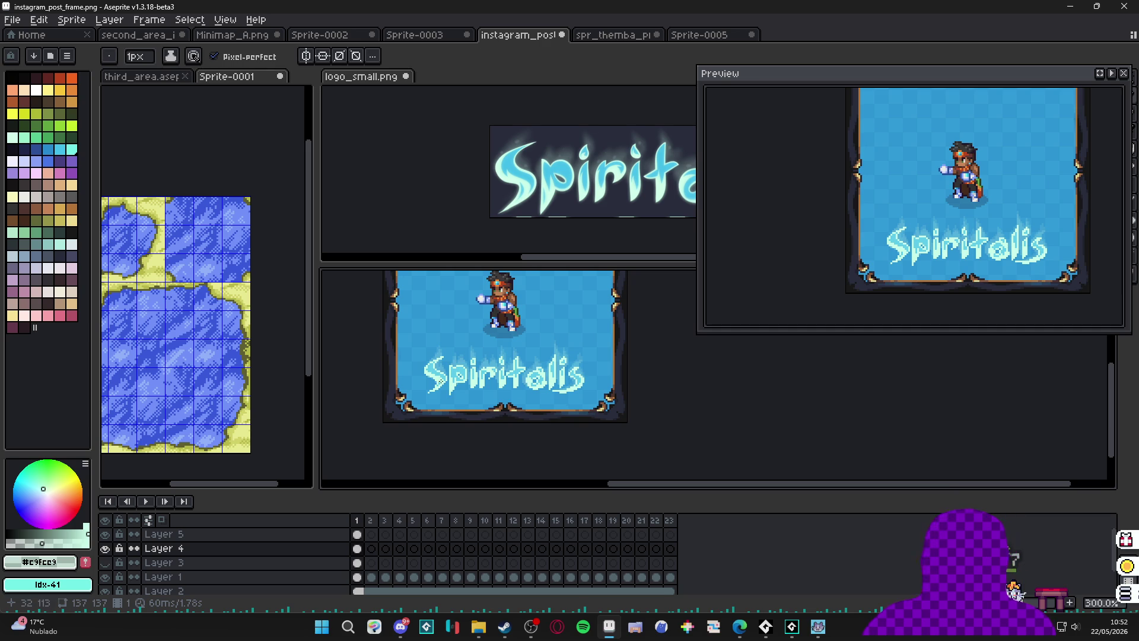
scroll(429, 386, "up", 5)
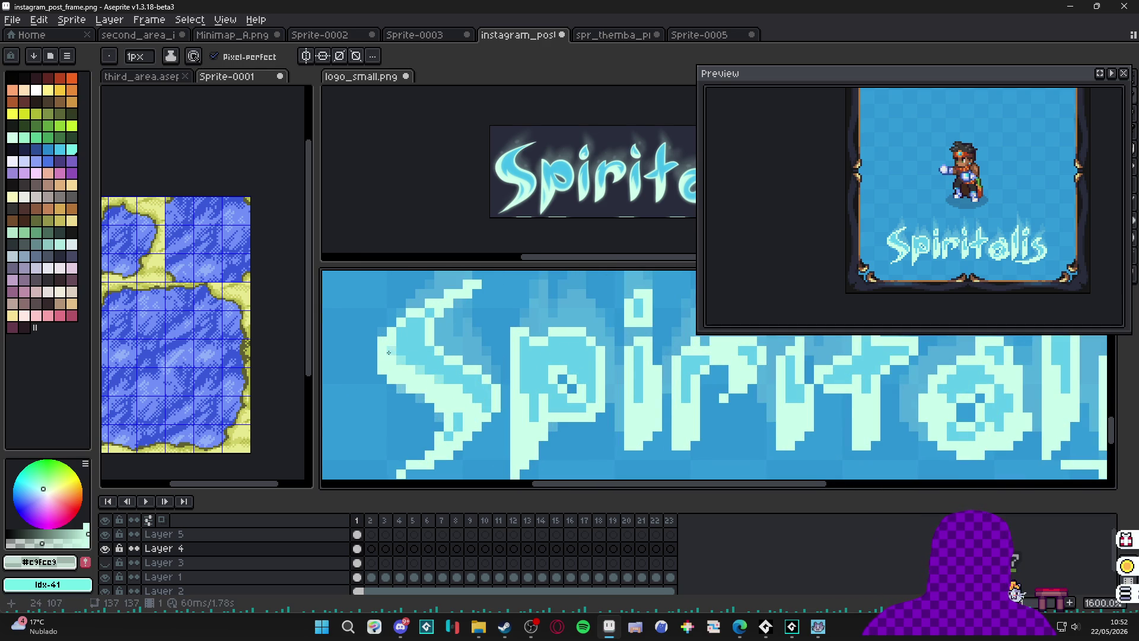
scroll(457, 367, "down", 1)
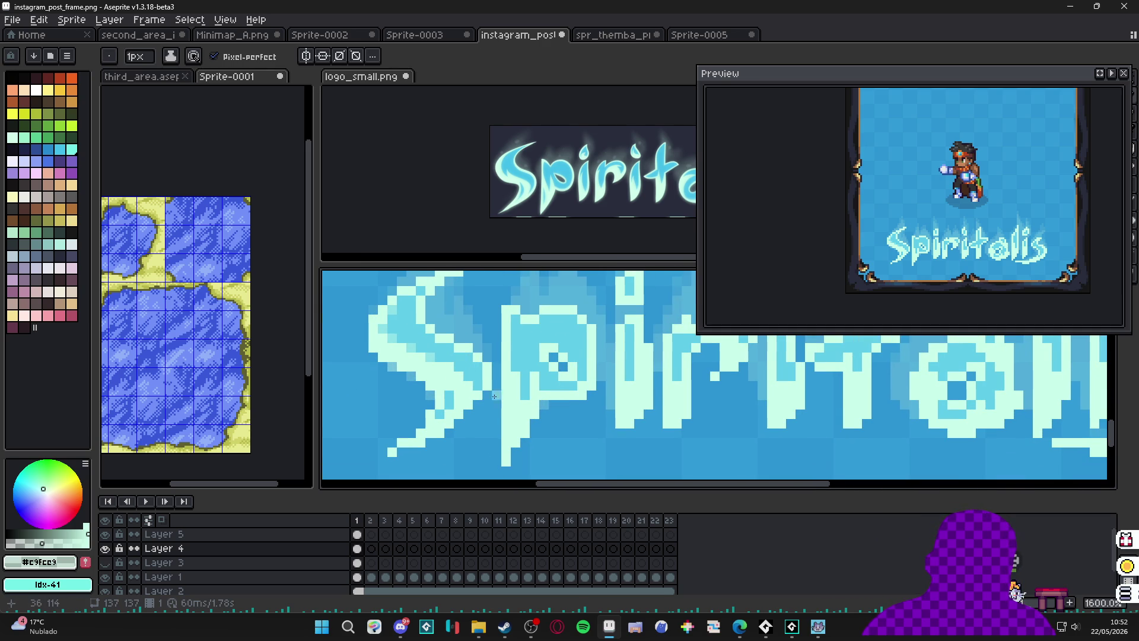
key("b")
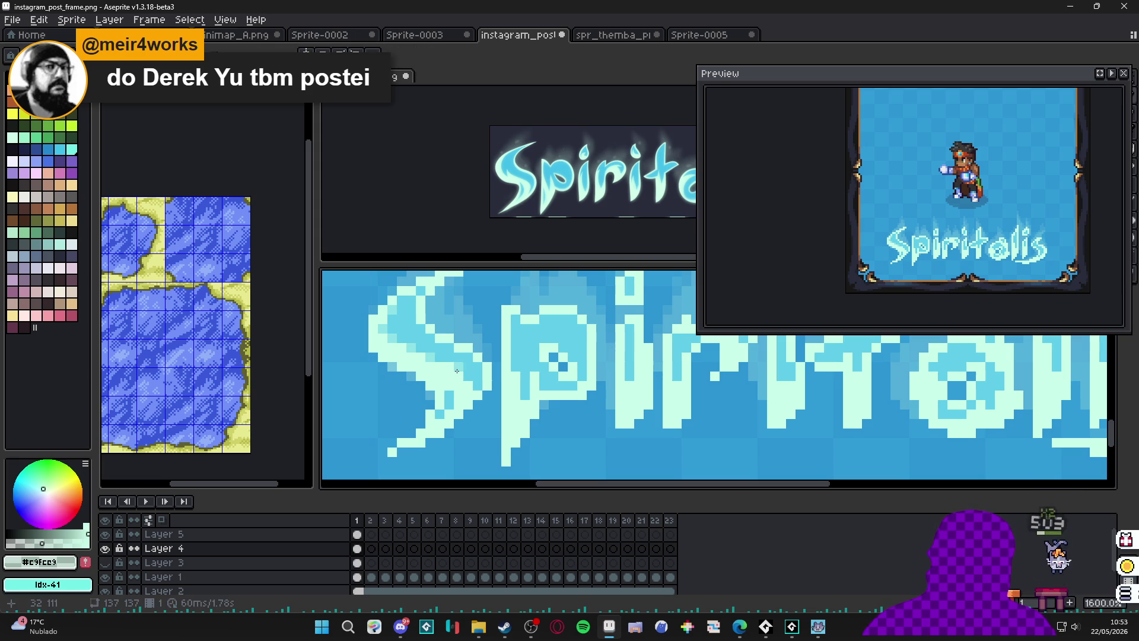
left_click(456, 366, "alt")
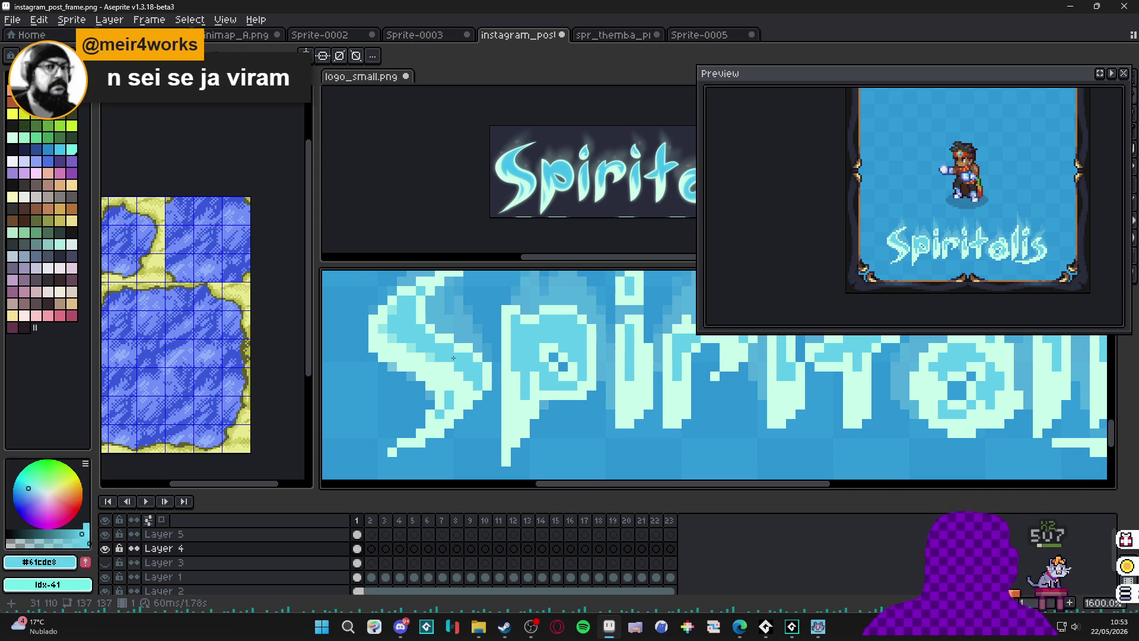
left_click(437, 340, "alt")
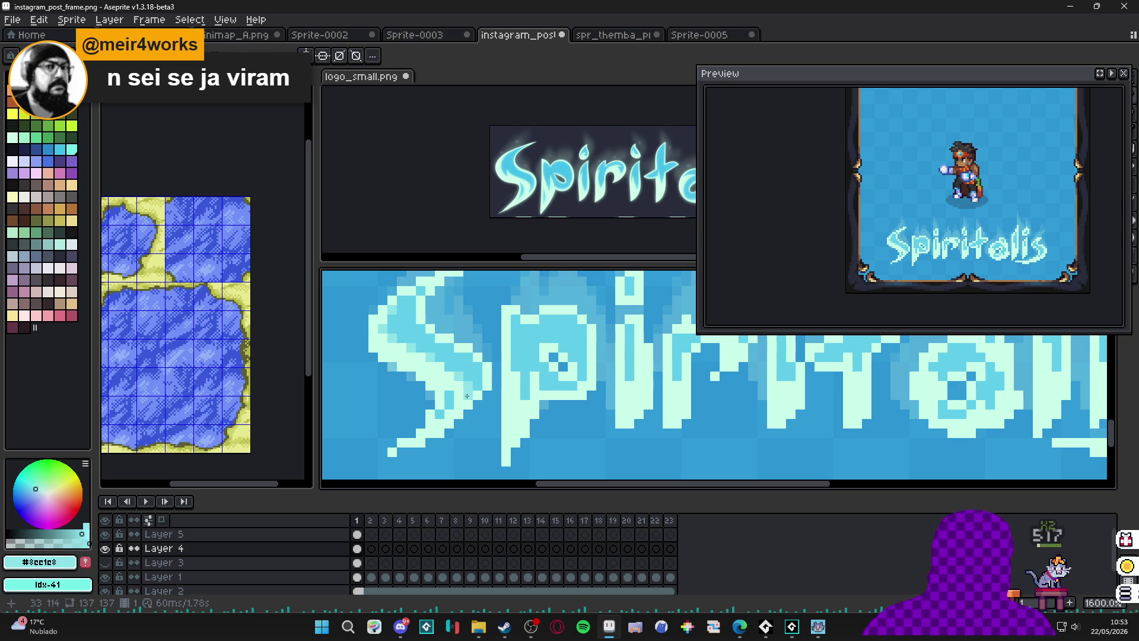
scroll(425, 295, "up", 1)
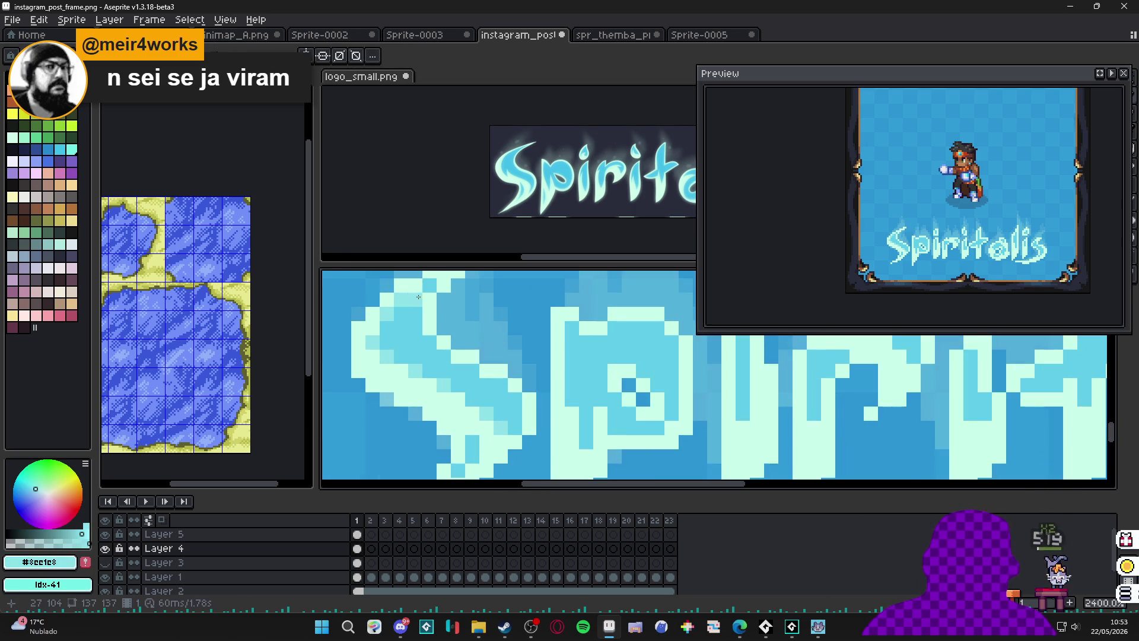
scroll(441, 380, "down", 4)
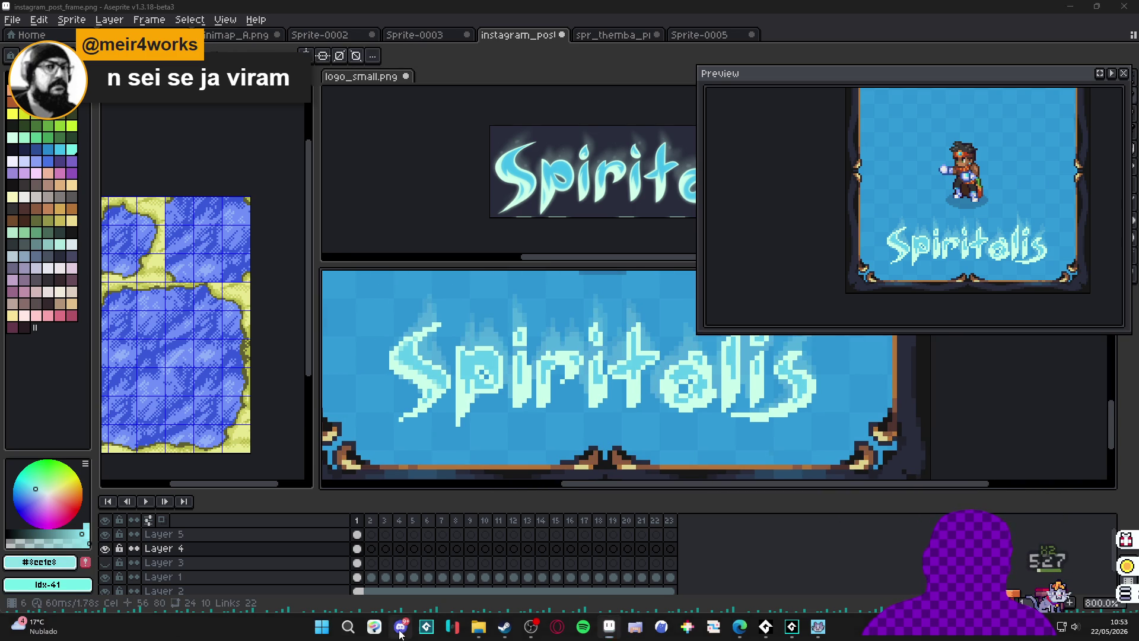
left_click(401, 626)
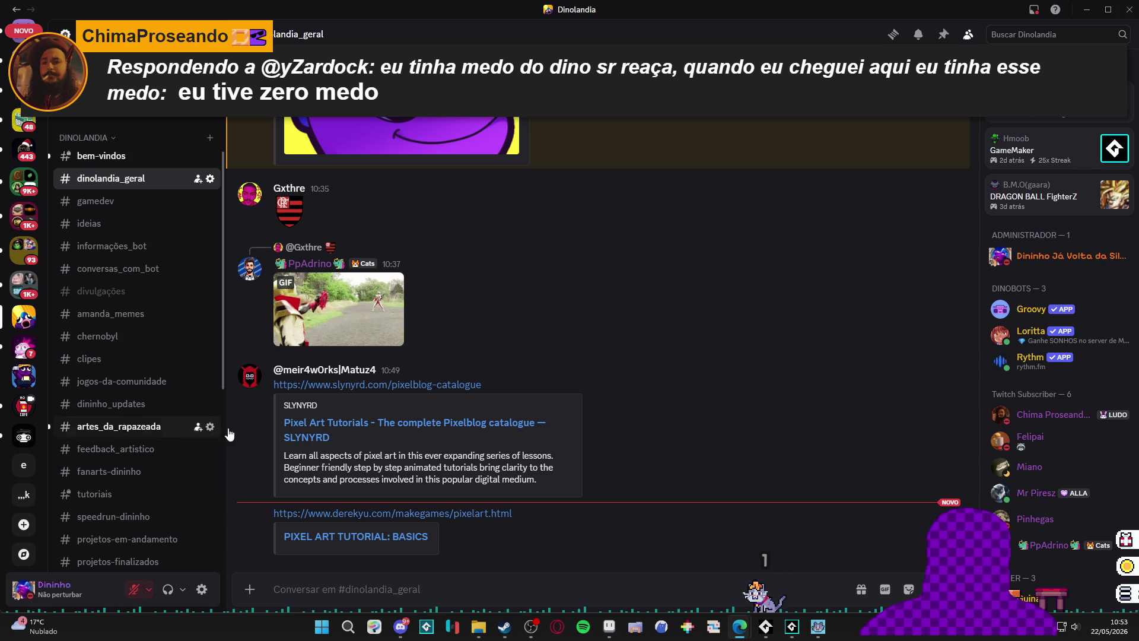
After reading #dinolandia_geral's tutorial links, minimize Discord to return to the Aseprite post.
left_click(1087, 10)
scroll(547, 365, "down", 1)
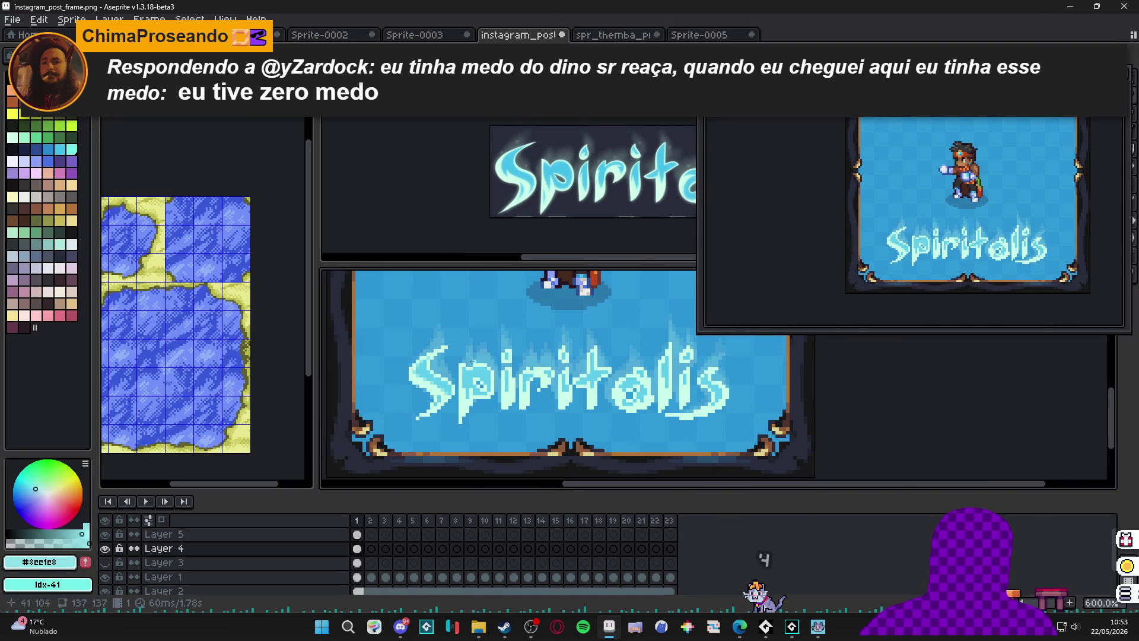
Zoom into the 'a' and paint medium and lighter cyan pixels along its bottom.
scroll(452, 398, "up", 3)
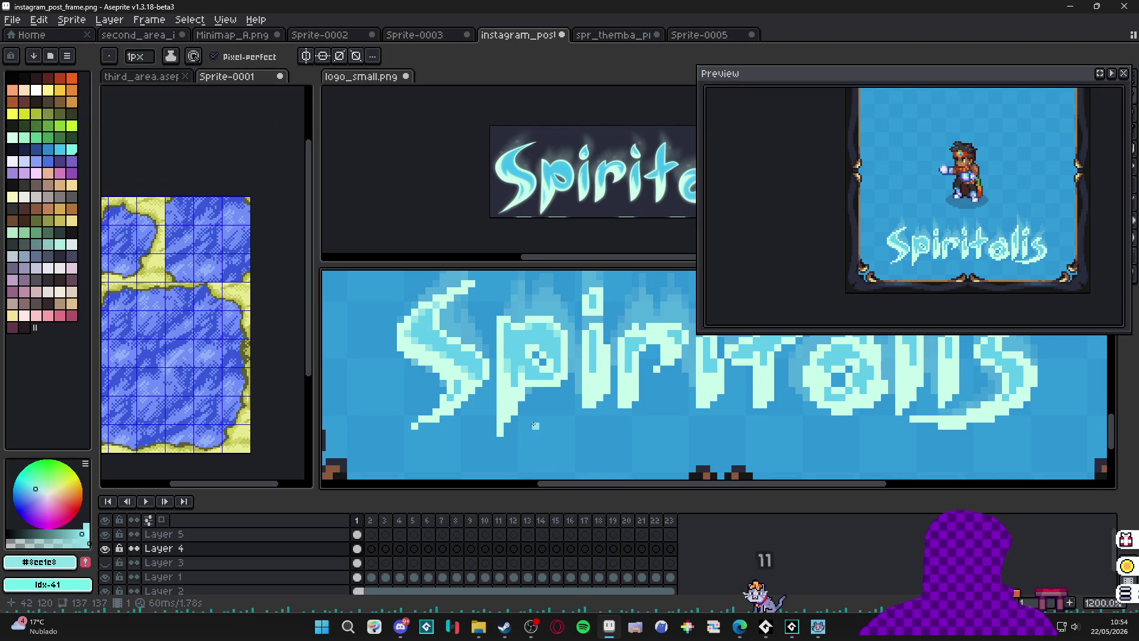
scroll(537, 391, "up", 1)
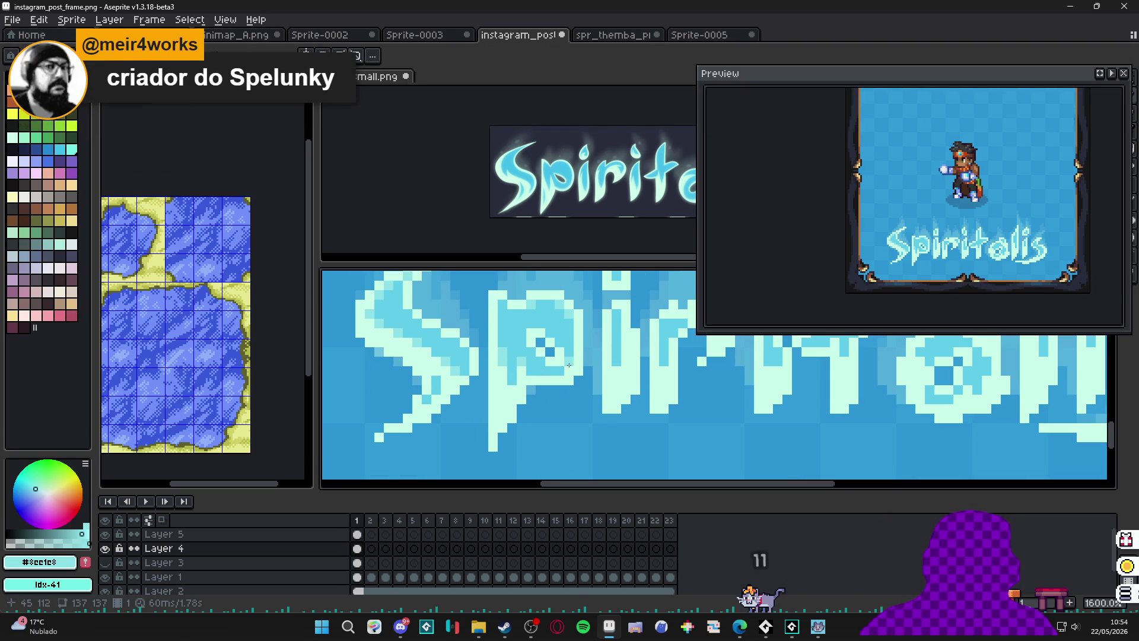
scroll(563, 369, "down", 3)
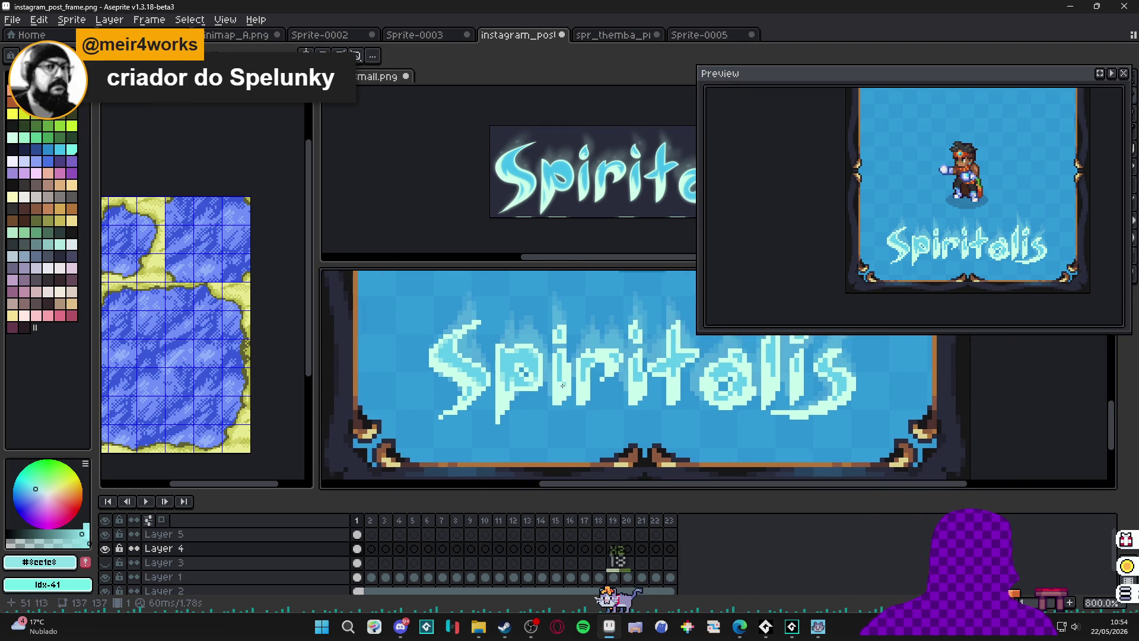
scroll(561, 386, "up", 2)
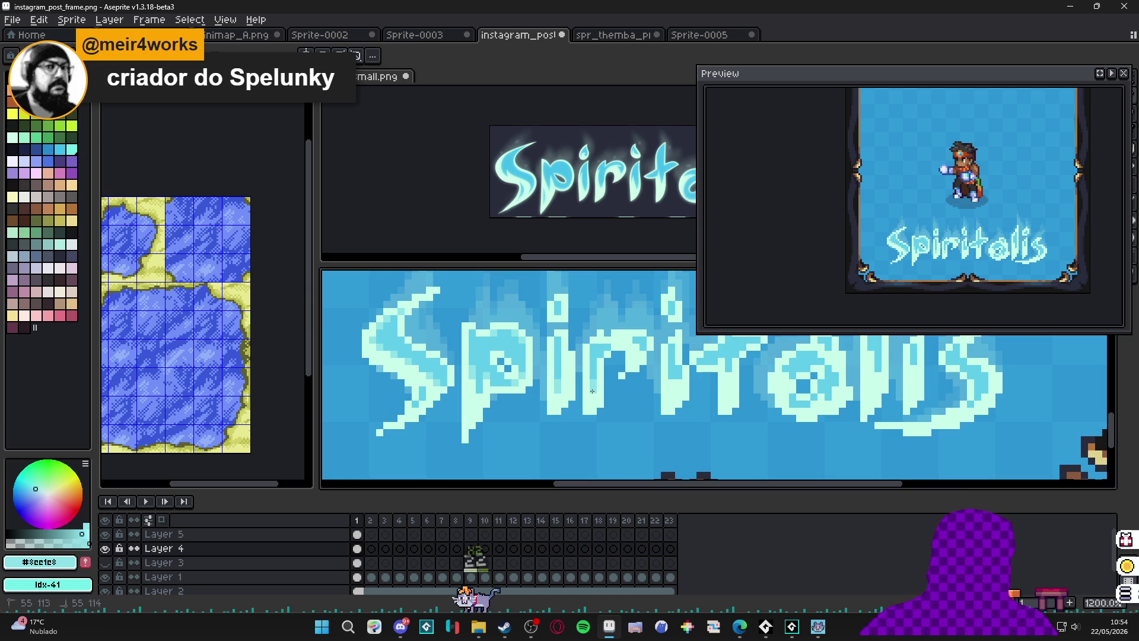
scroll(627, 381, "up", 1)
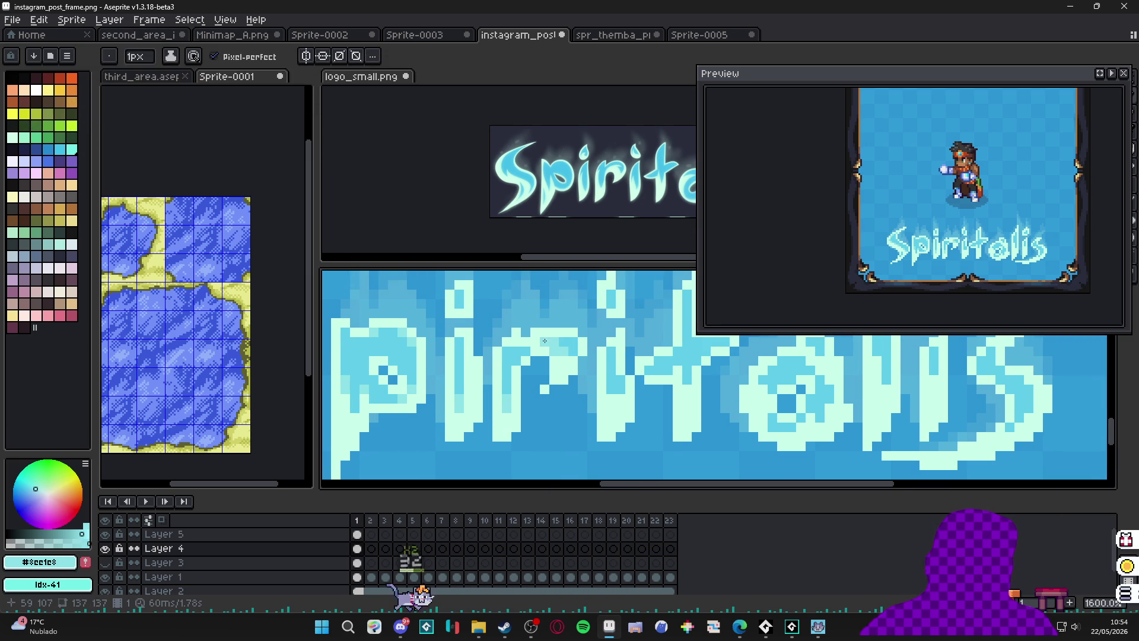
scroll(588, 360, "down", 1)
scroll(588, 361, "up", 1)
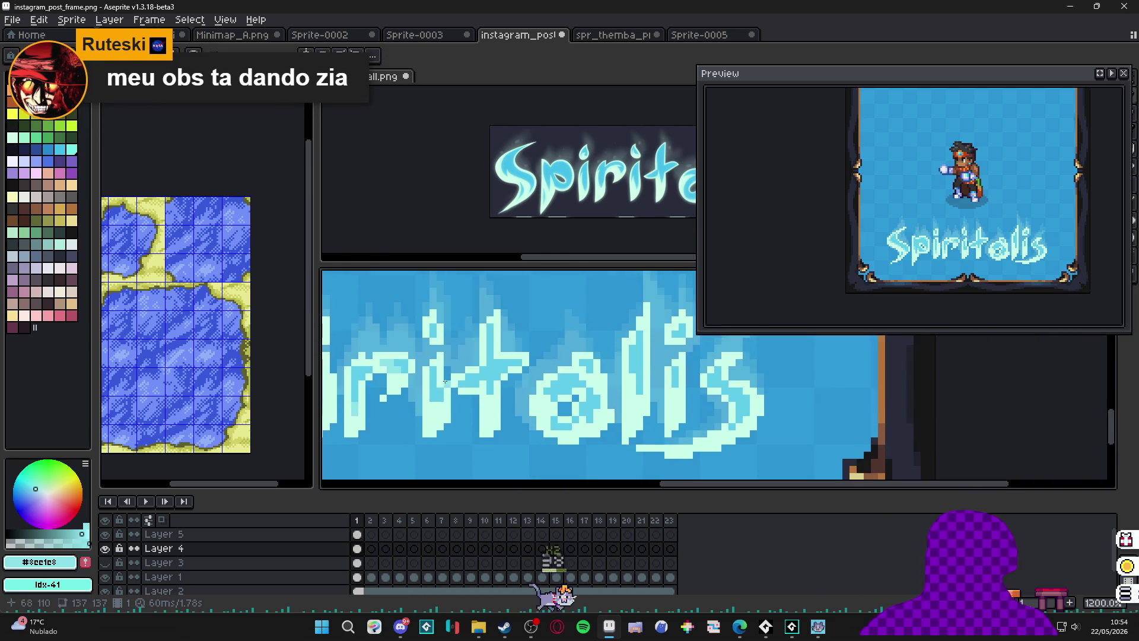
scroll(496, 393, "up", 2)
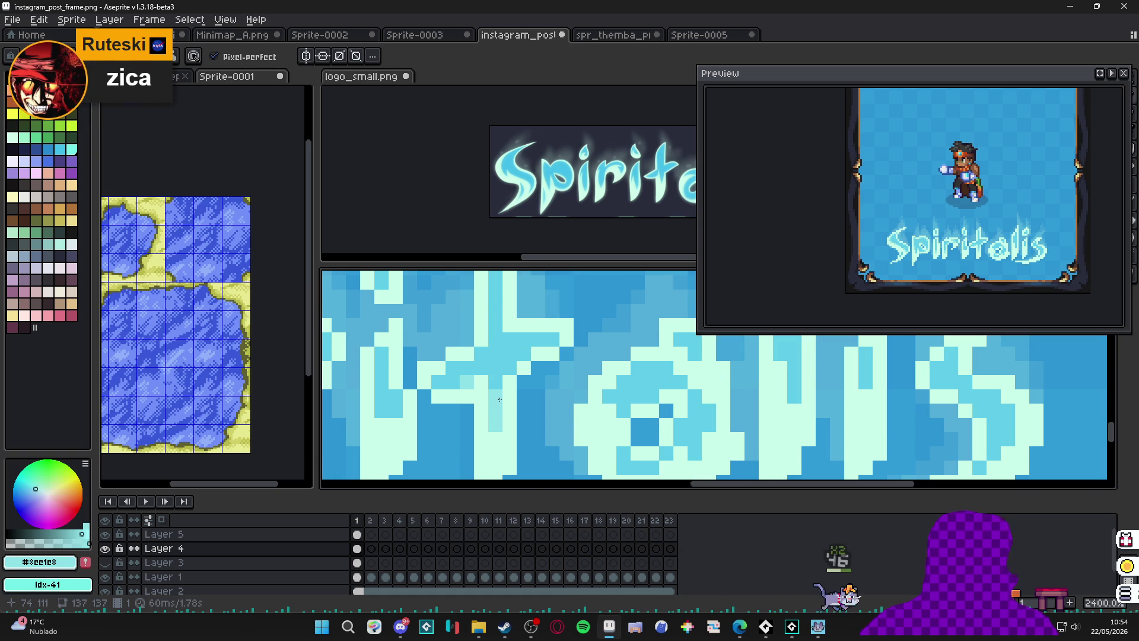
scroll(497, 401, "down", 1)
scroll(509, 389, "up", 2)
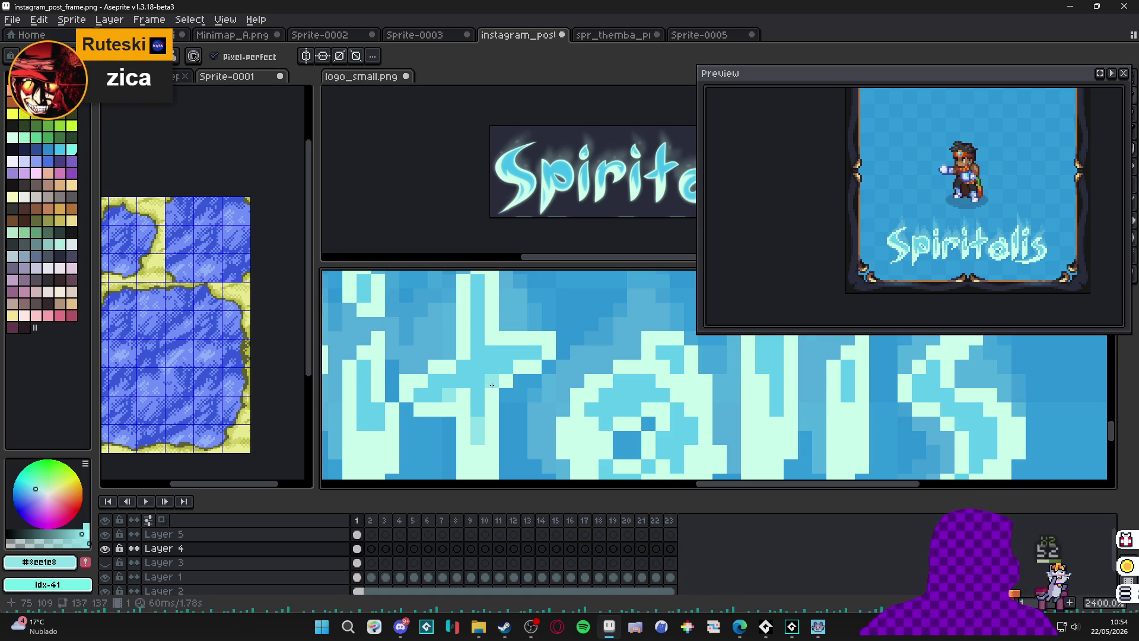
scroll(499, 395, "down", 2)
scroll(523, 407, "up", 1)
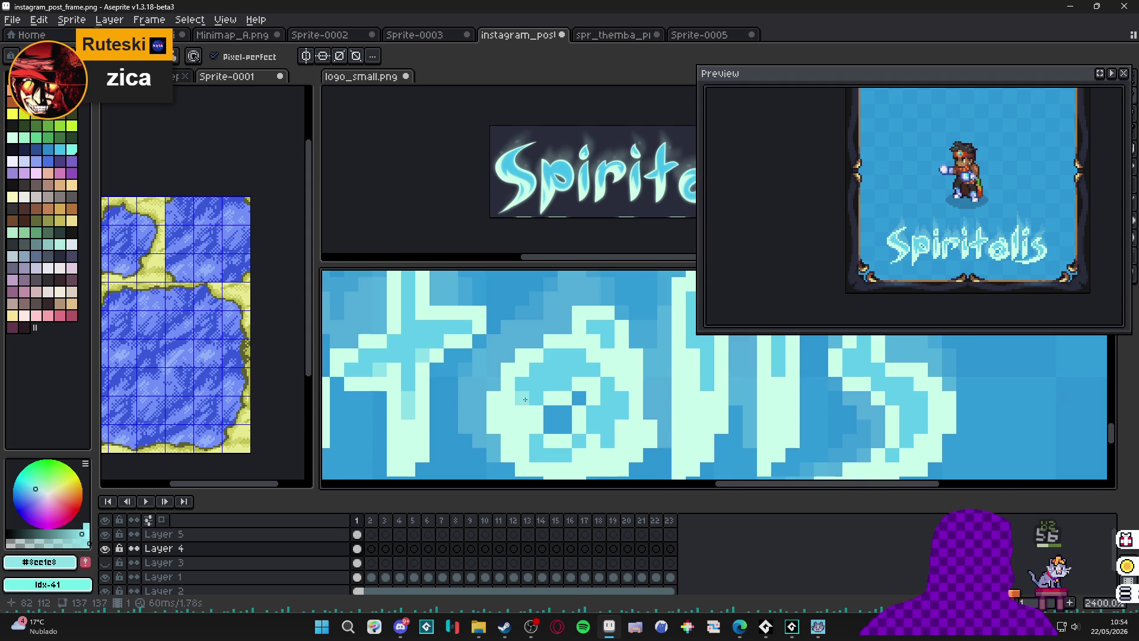
left_click_drag(523, 394, 568, 385)
mouse_move(593, 423)
left_mouse_down()
mouse_move(564, 454)
mouse_move(533, 443)
left_mouse_up()
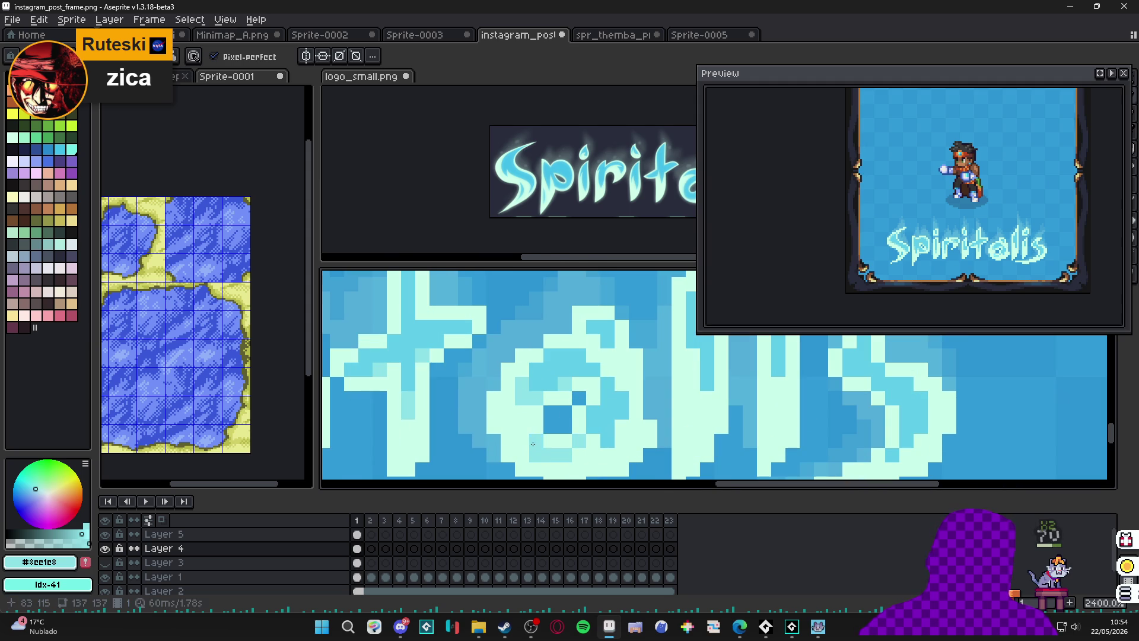
Undo the last pencil stroke on the 'a' and zoom back out.
scroll(607, 435, "down", 6)
scroll(611, 442, "up", 4)
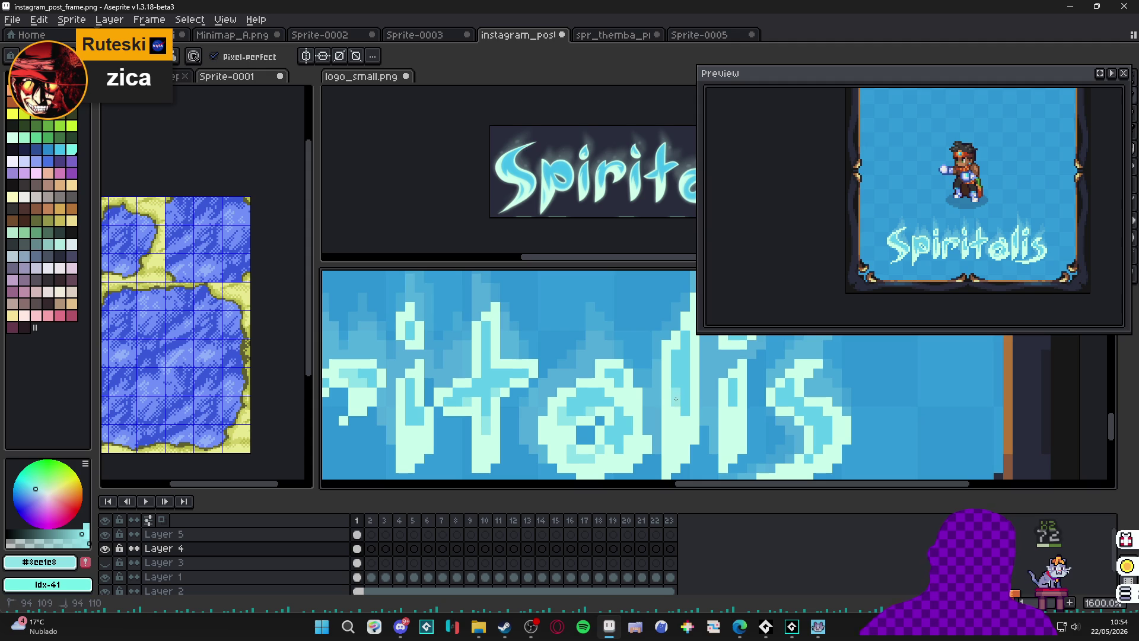
scroll(677, 437, "down", 3)
scroll(653, 434, "down", 1)
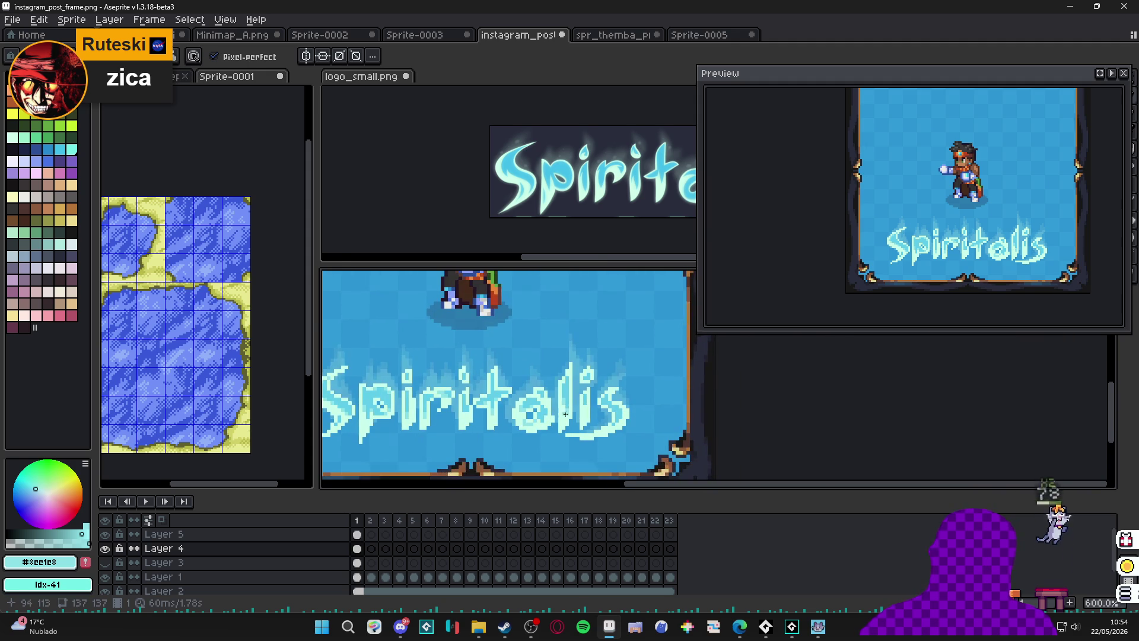
scroll(612, 425, "up", 4)
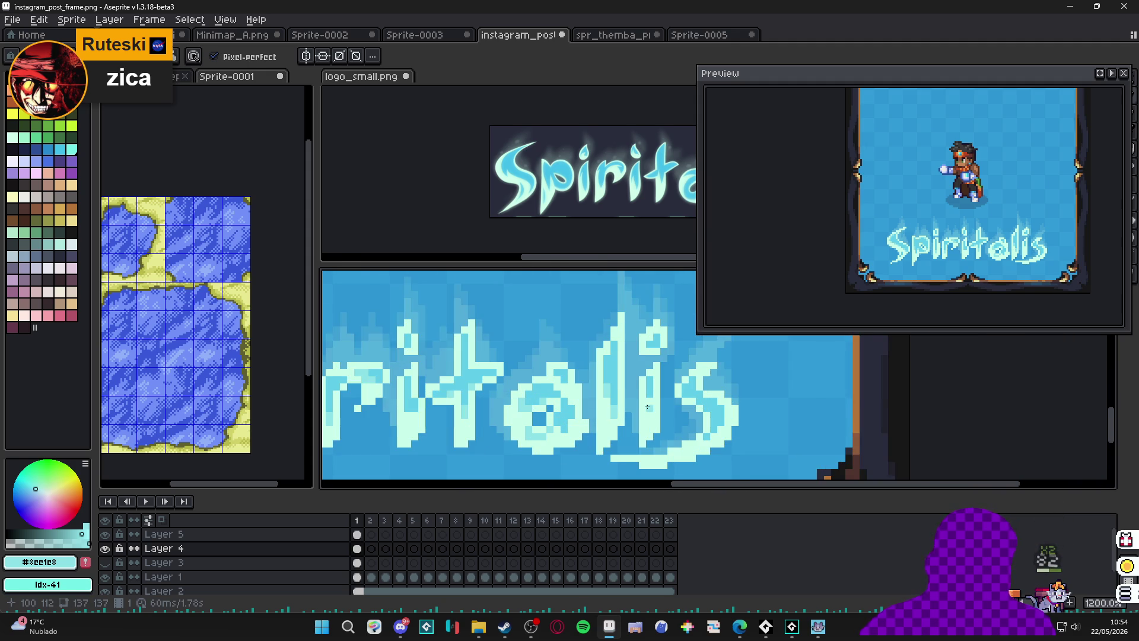
scroll(648, 407, "up", 1)
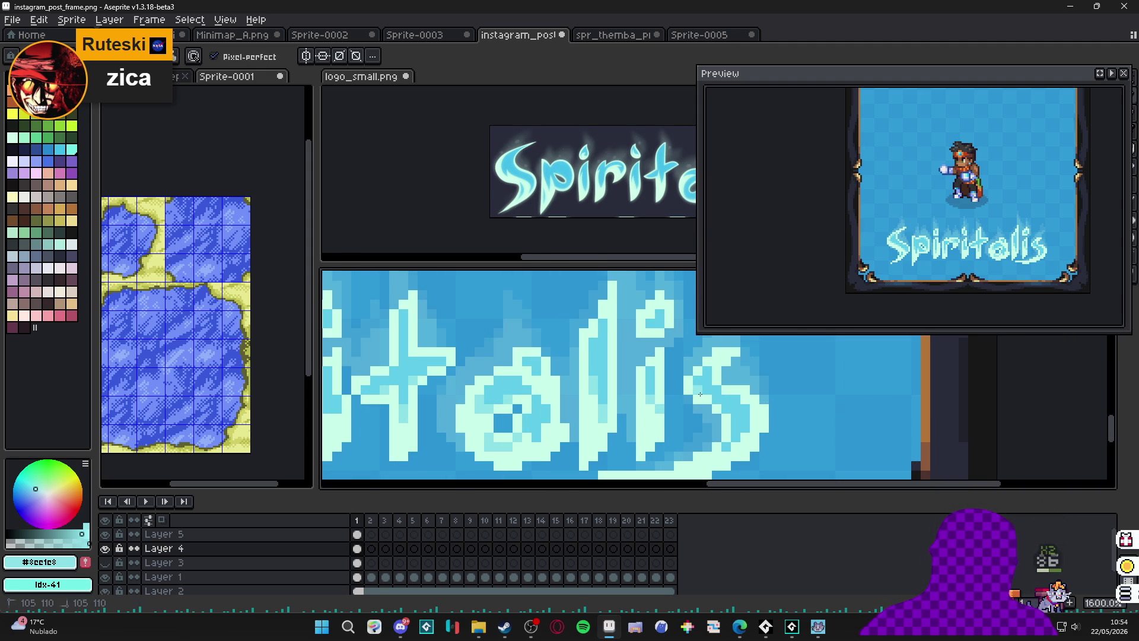
key("ctrl+z")
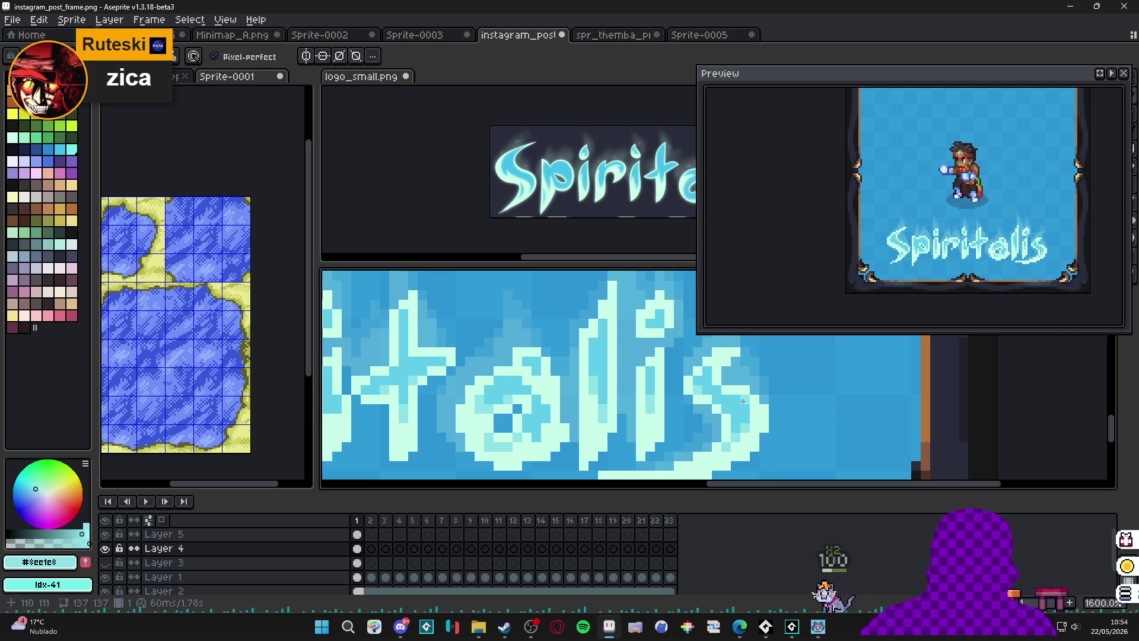
scroll(743, 401, "down", 3)
scroll(730, 393, "up", 3)
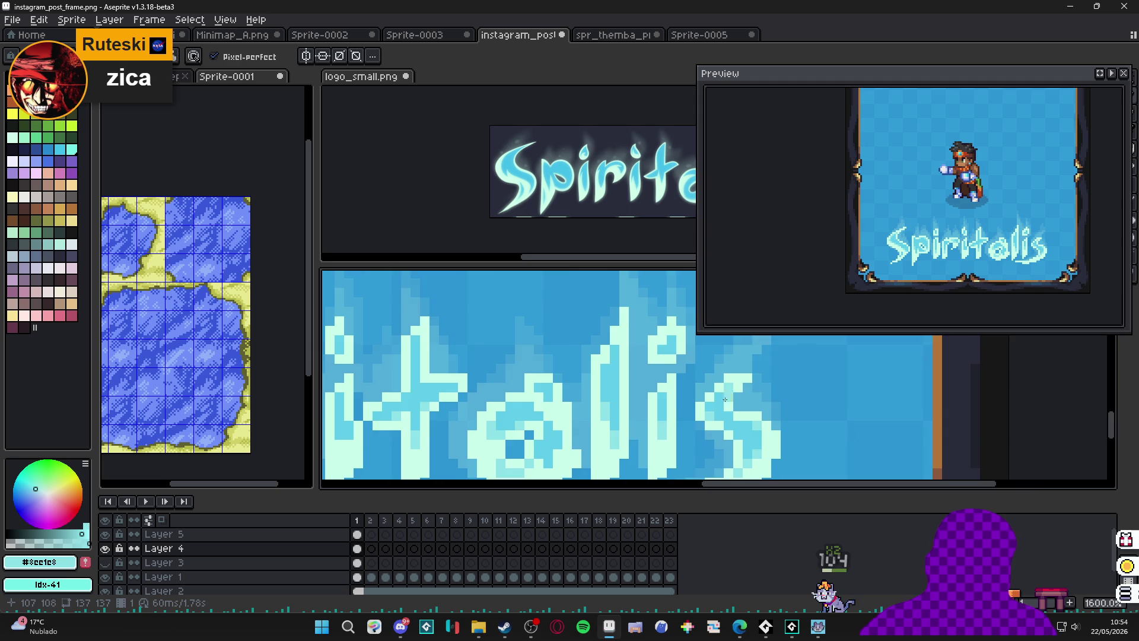
scroll(729, 392, "down", 5)
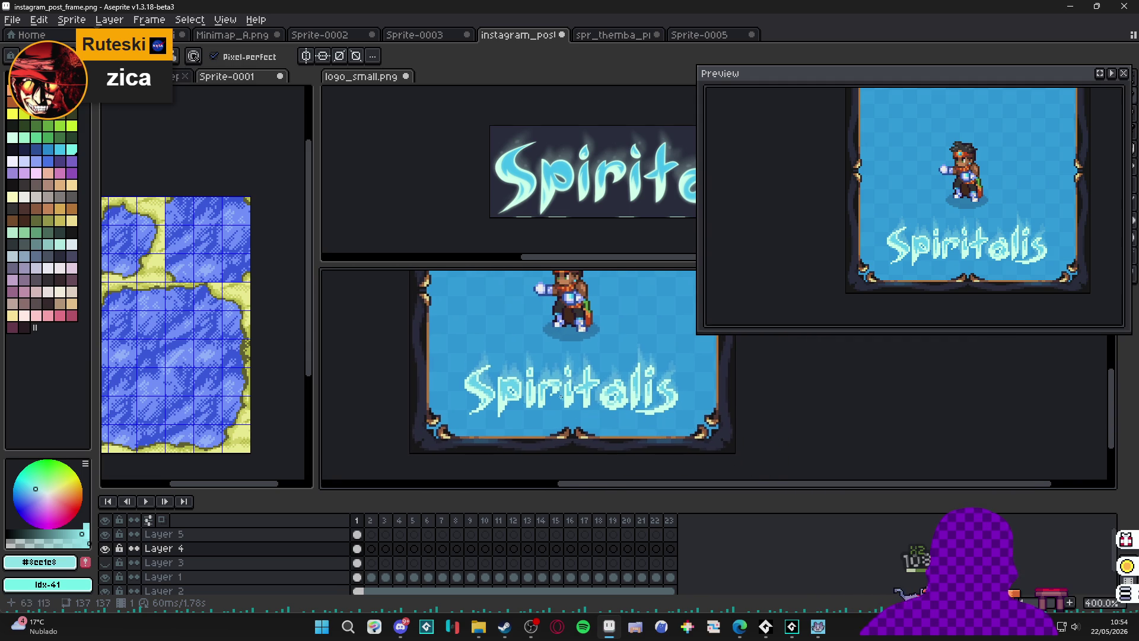
scroll(561, 397, "right", 1)
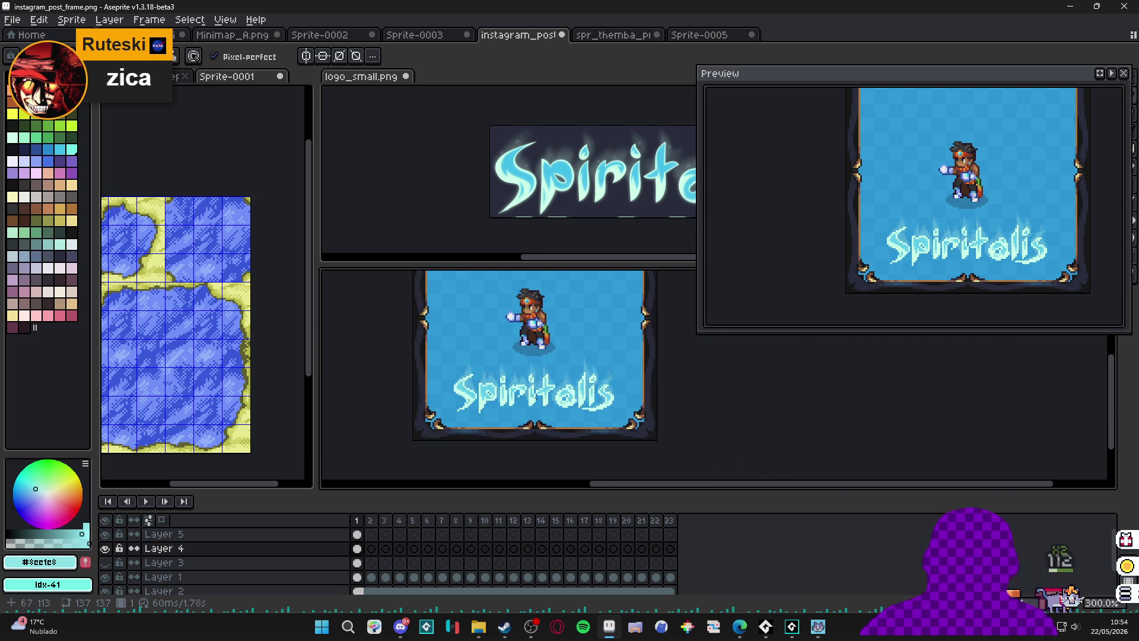
scroll(585, 402, "up", 2)
Compare the lettering with the original logo_small.png, then return to instagram_post_frame.
left_click(564, 224)
scroll(593, 374, "up", 2)
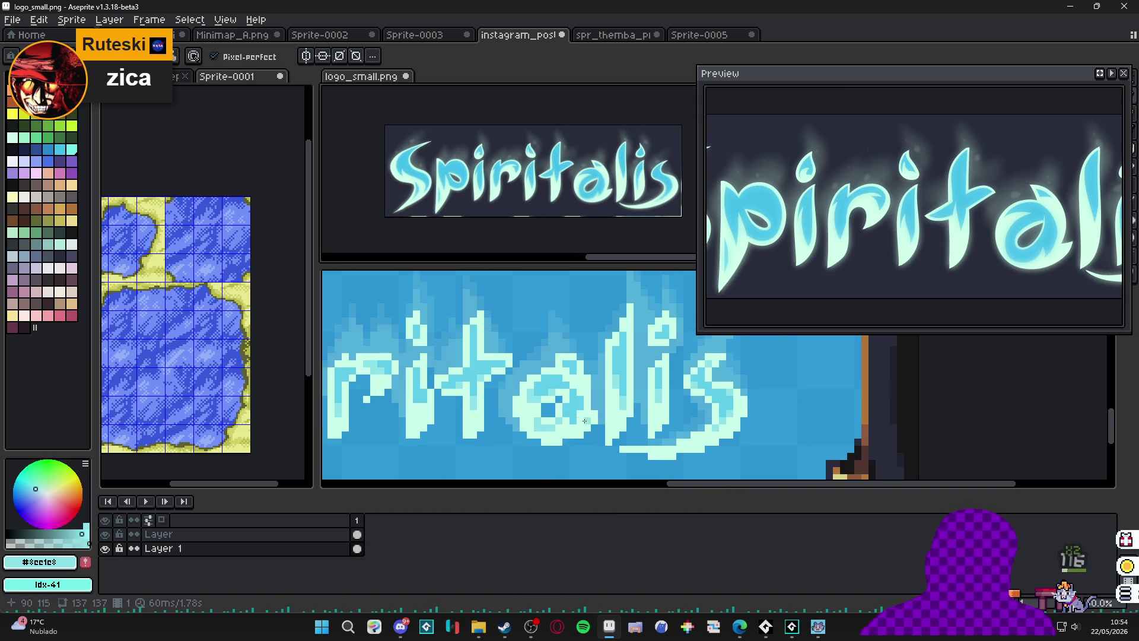
left_click(572, 427)
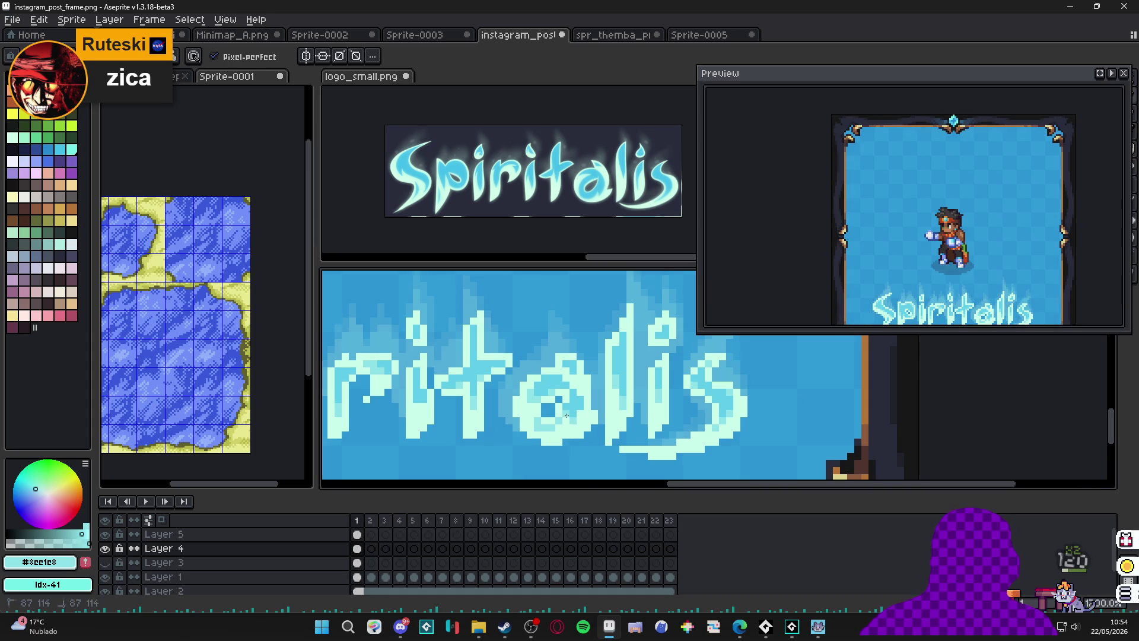
scroll(579, 433, "down", 2)
scroll(570, 428, "up", 2)
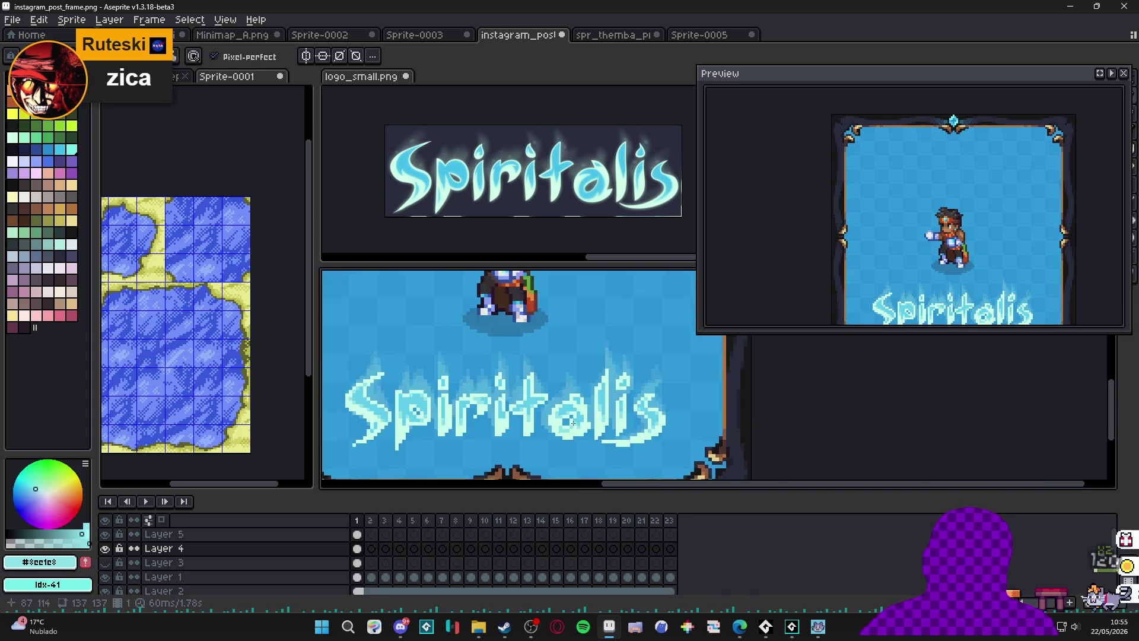
scroll(566, 423, "down", 2)
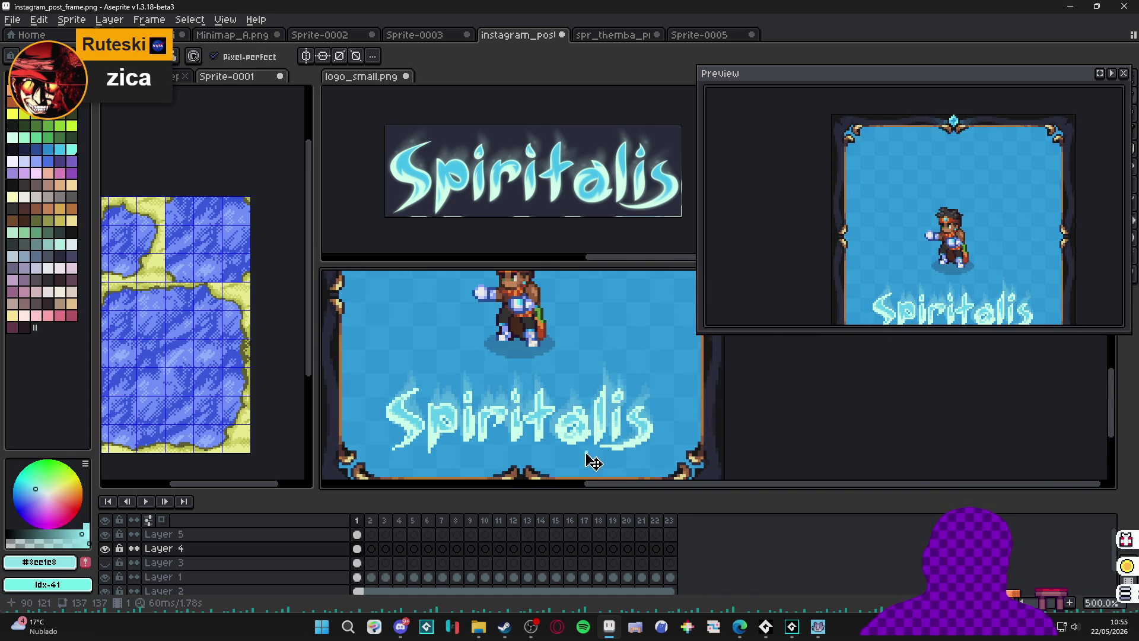
scroll(638, 425, "up", 5)
Sample #c9fce9 and then #8ce1e8 from the lettering as the drawing colour.
key("i")
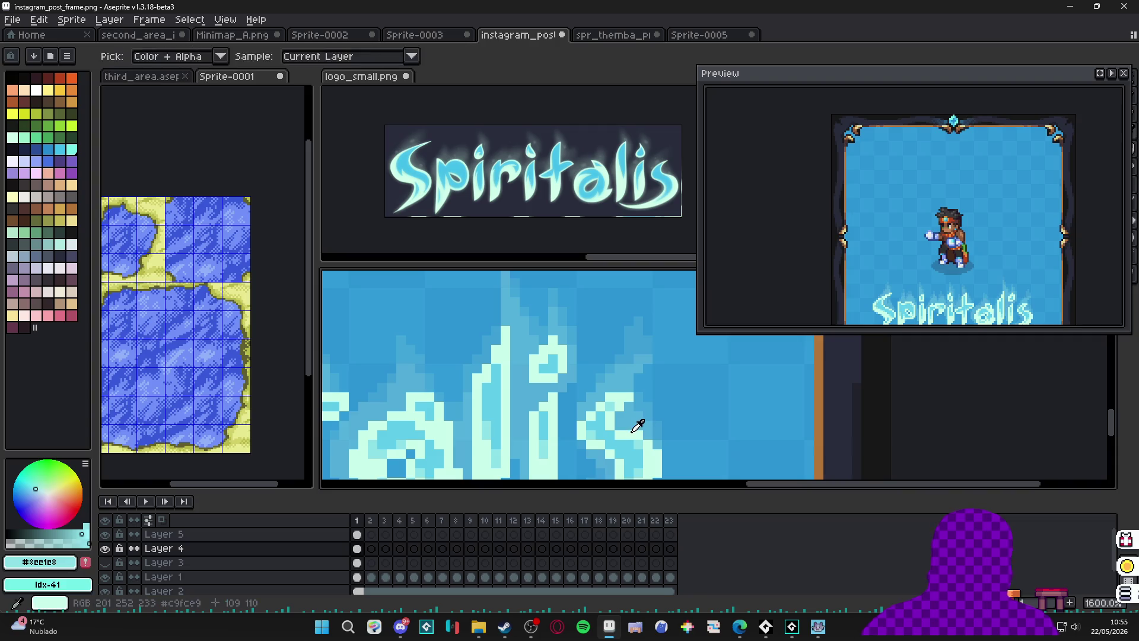
left_click(638, 426)
key("b")
left_click(633, 443, "alt")
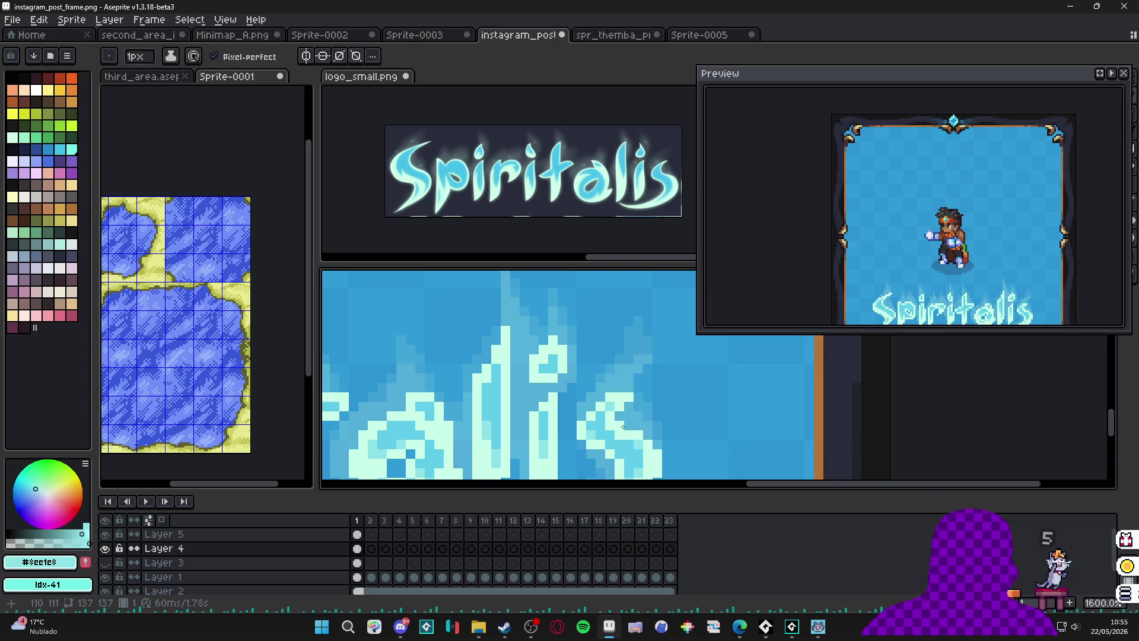
scroll(635, 451, "down", 6)
scroll(636, 461, "down", 1)
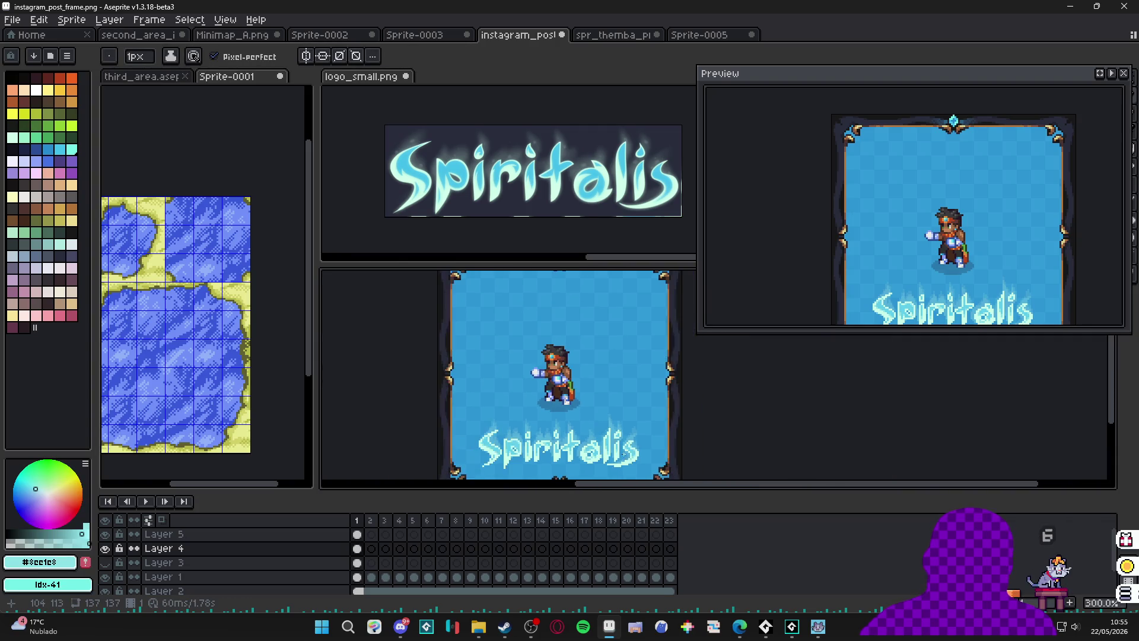
scroll(629, 445, "down", 2)
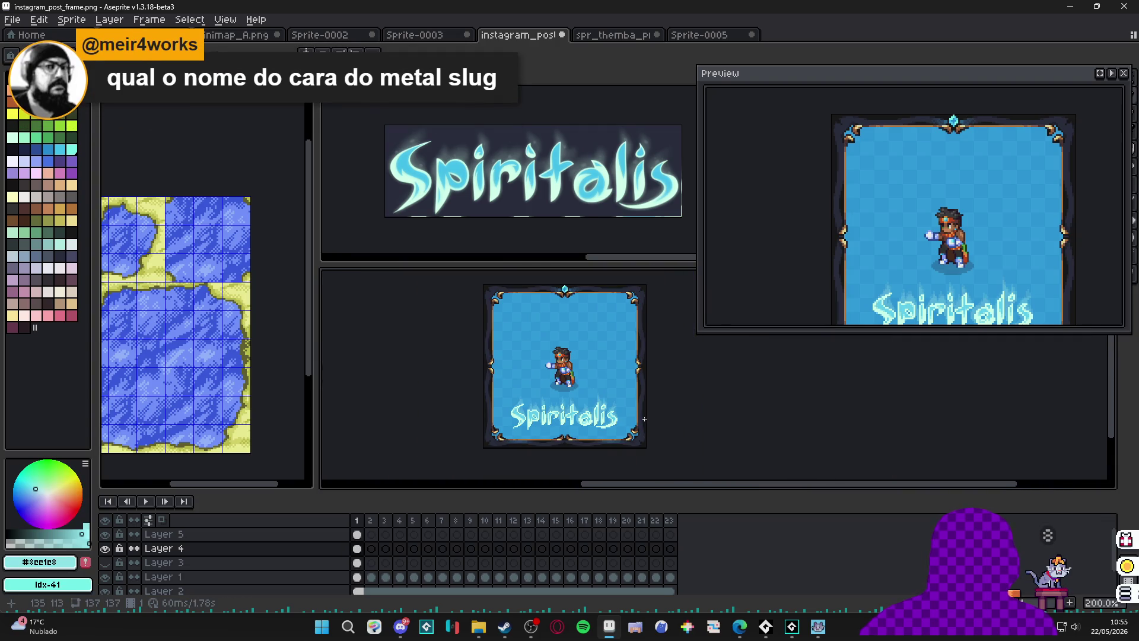
scroll(610, 416, "up", 1)
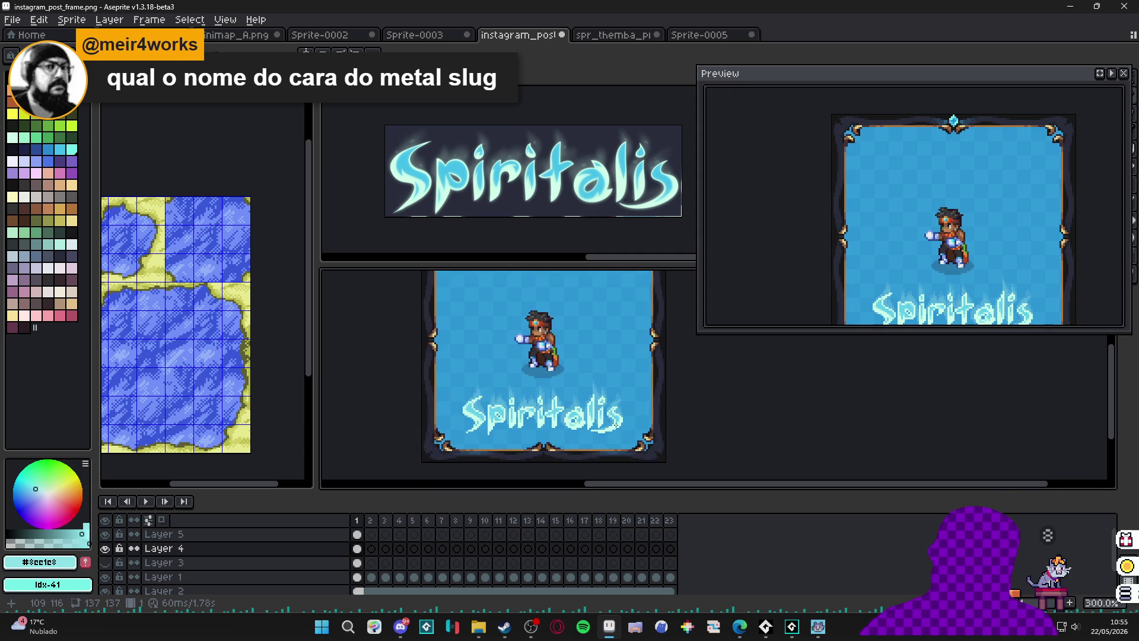
scroll(632, 425, "up", 1)
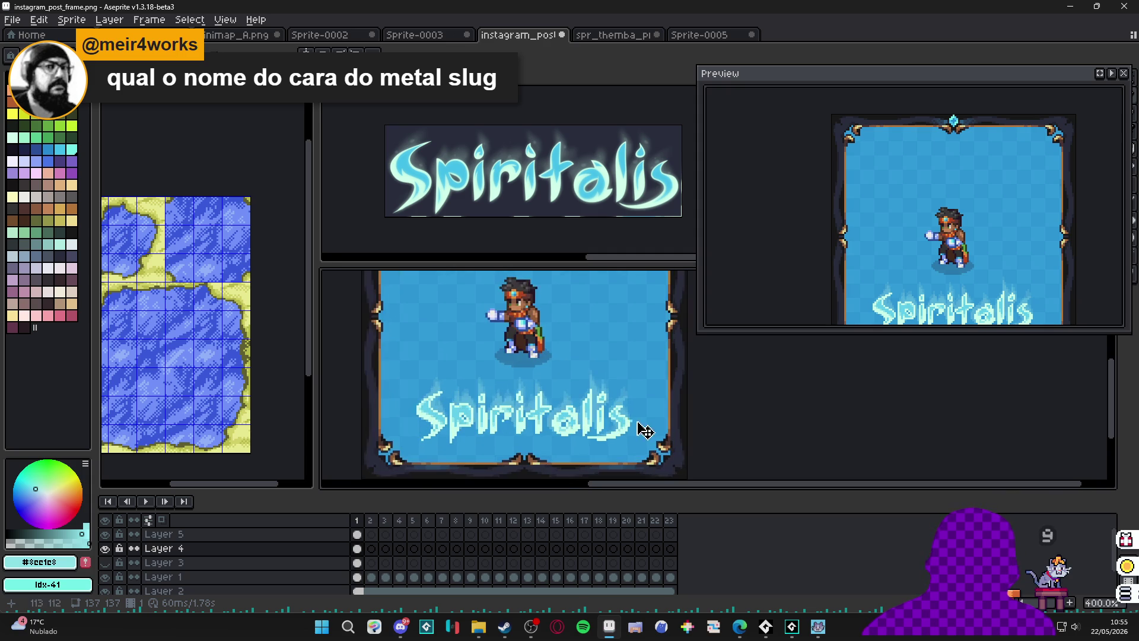
Select a rectangular canvas area, then hide Layer 5 and the Spiritalis text Layer 4.
key("m")
left_click_drag(615, 366, 657, 401)
left_click(106, 536)
left_click(105, 548)
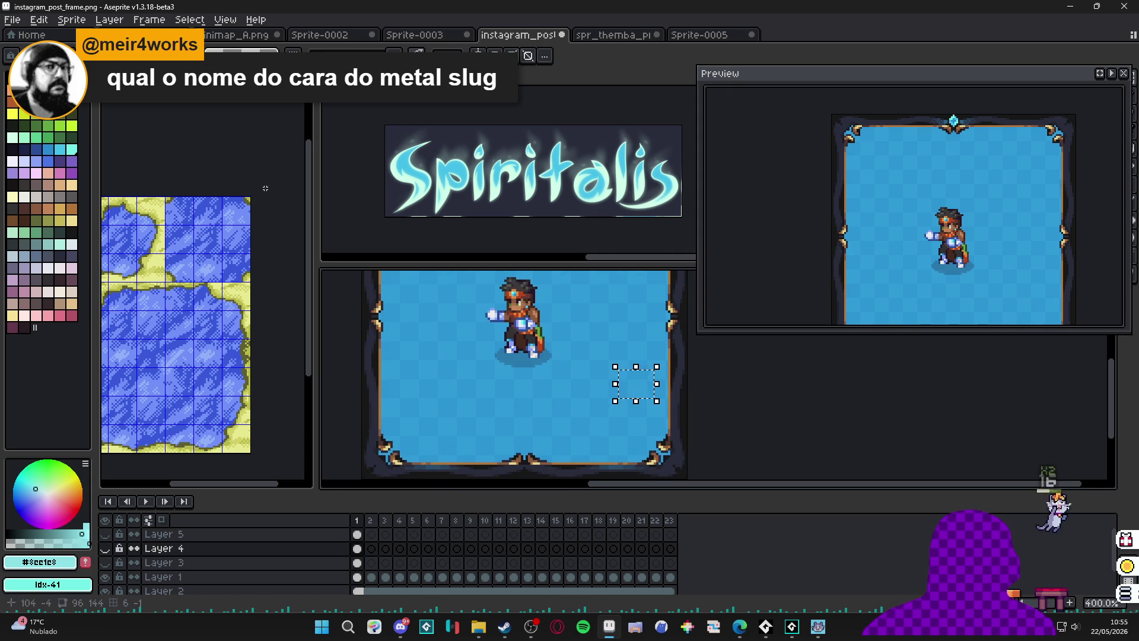
Save the post as instagram_post_frame_pixel_logo.aseprite in Aseprite format.
left_click(12, 19)
left_click(35, 89)
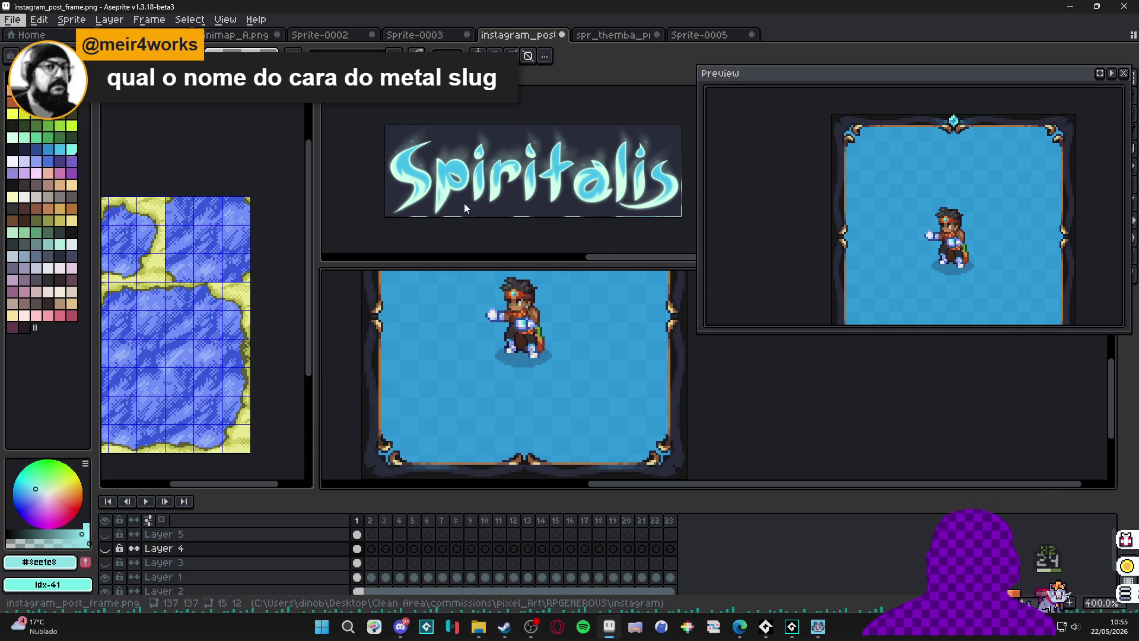
left_click(154, 541)
left_click(169, 390)
double_click(166, 529)
left_click(166, 529)
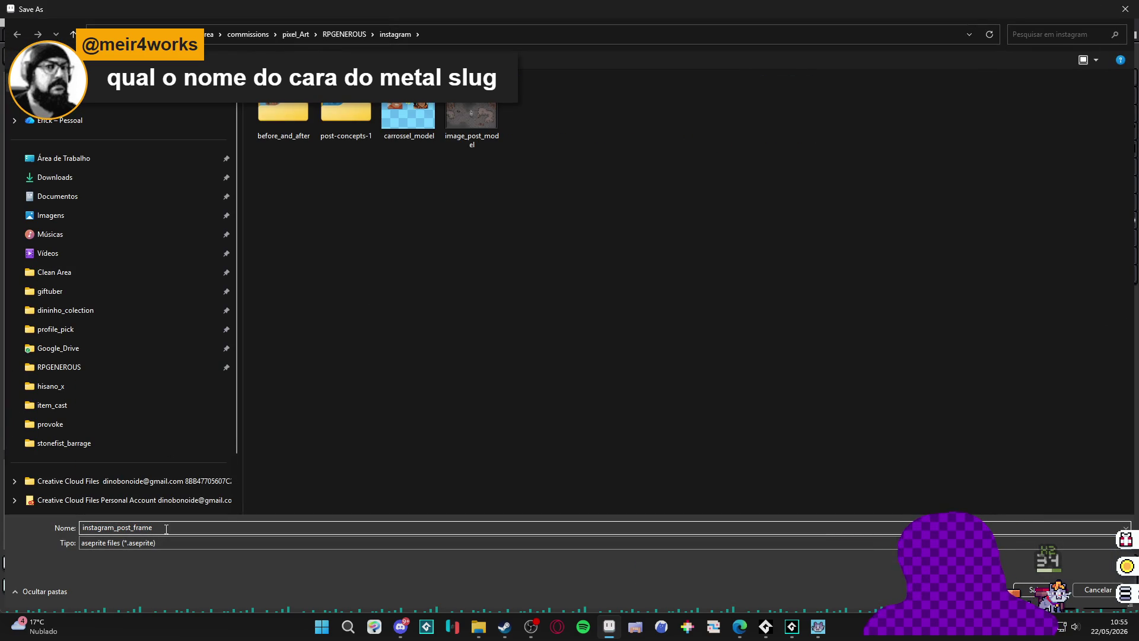
type("xel_logo")
key("Return")
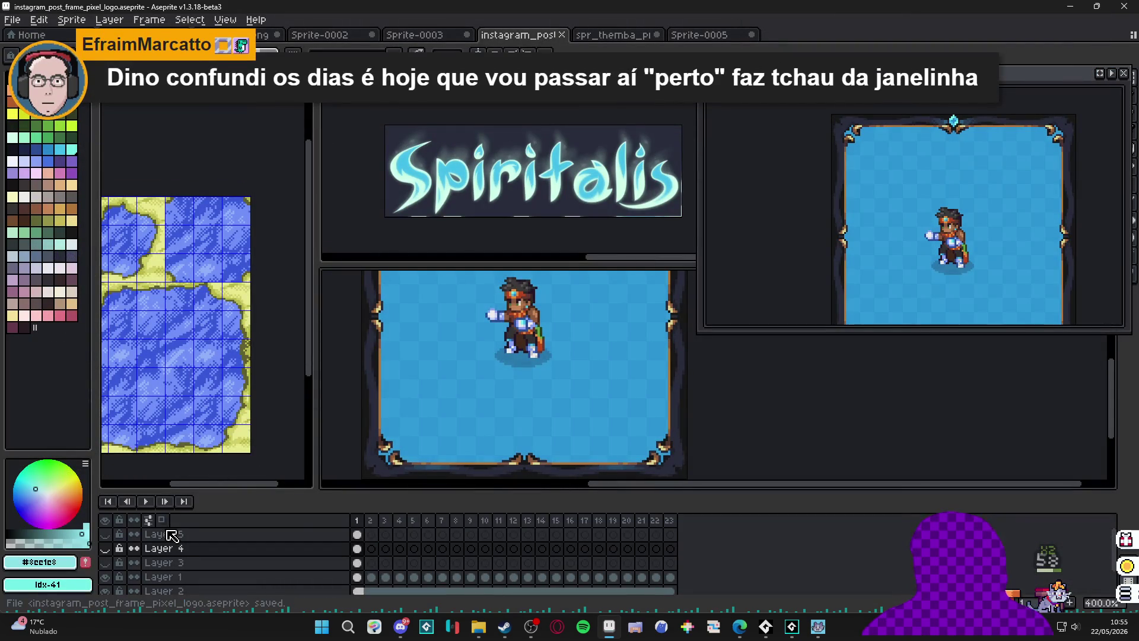
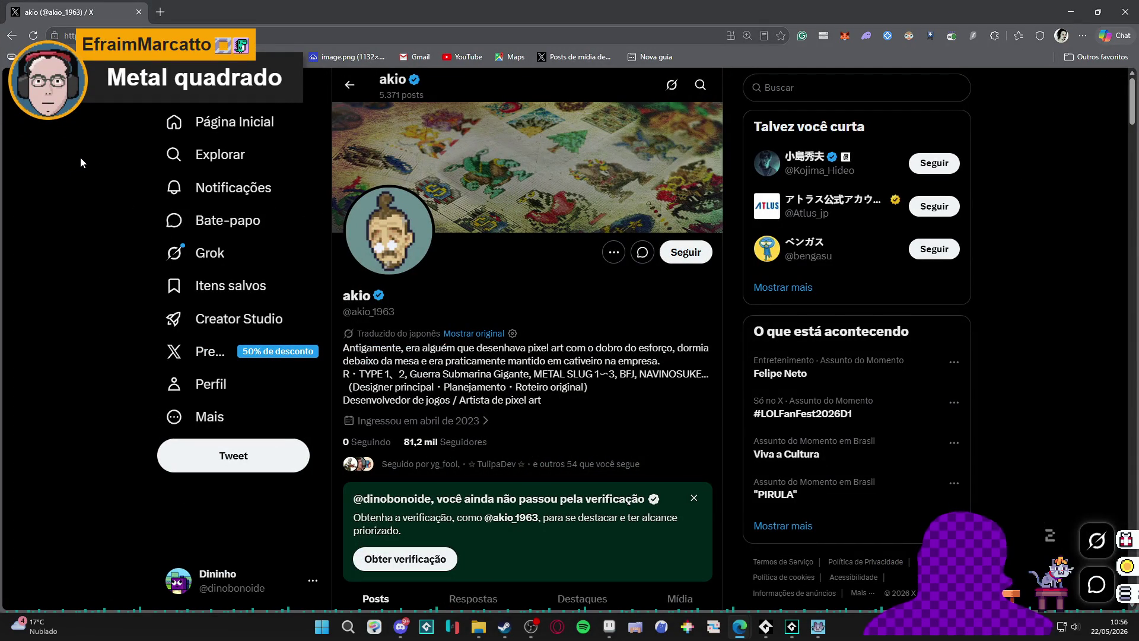
Scroll through the profile page in the browser and copy its web address.
scroll(83, 157, "down", 1)
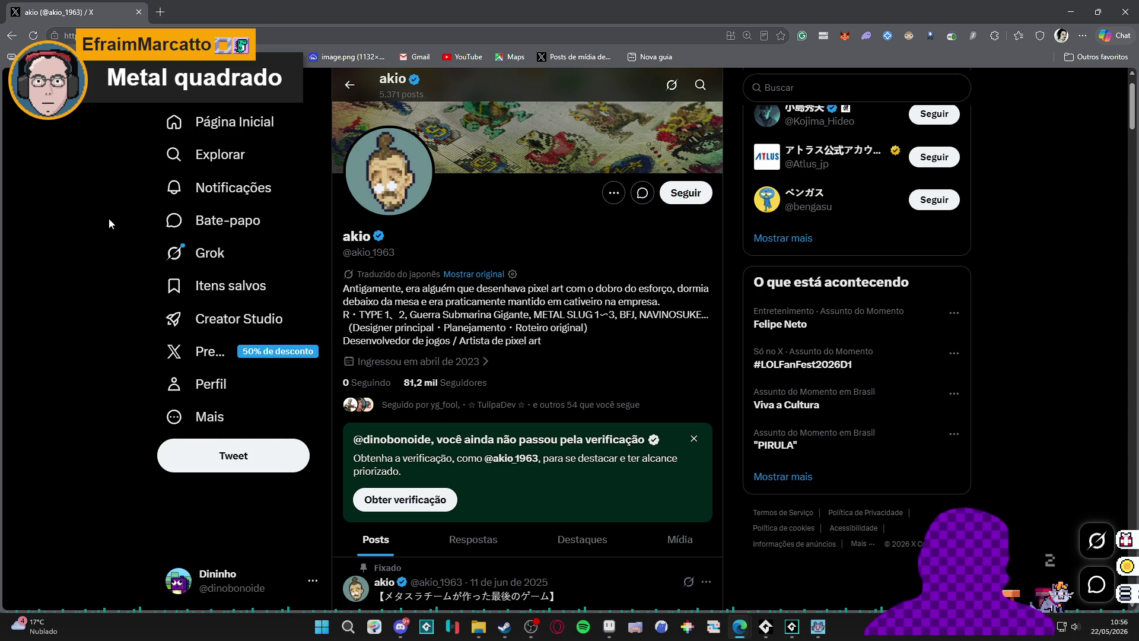
scroll(98, 189, "down", 10)
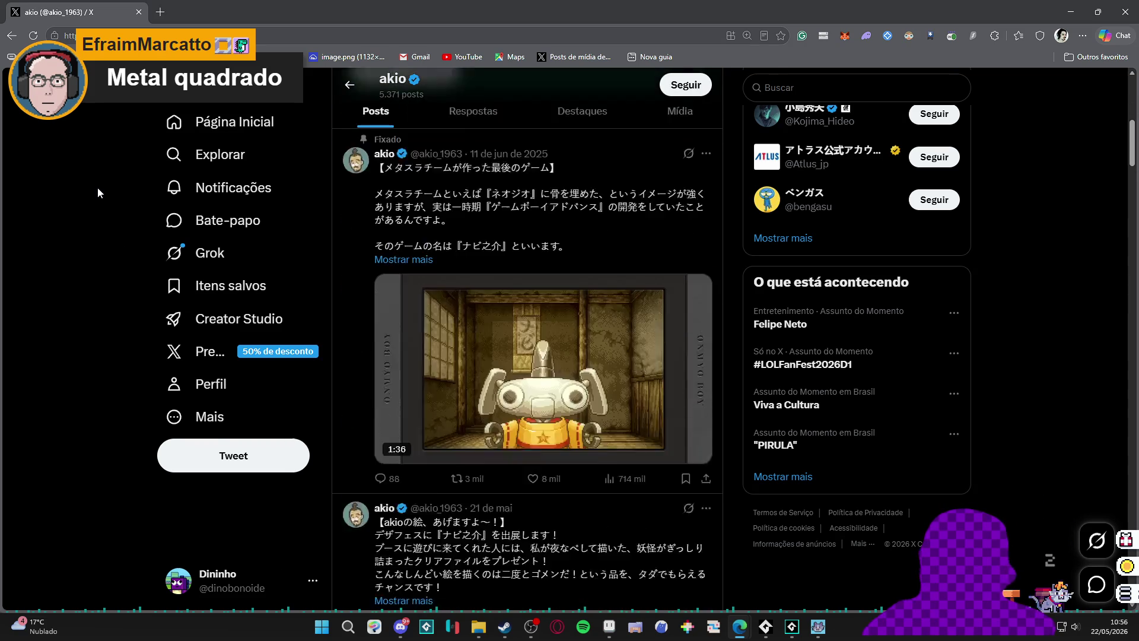
scroll(100, 189, "down", 5)
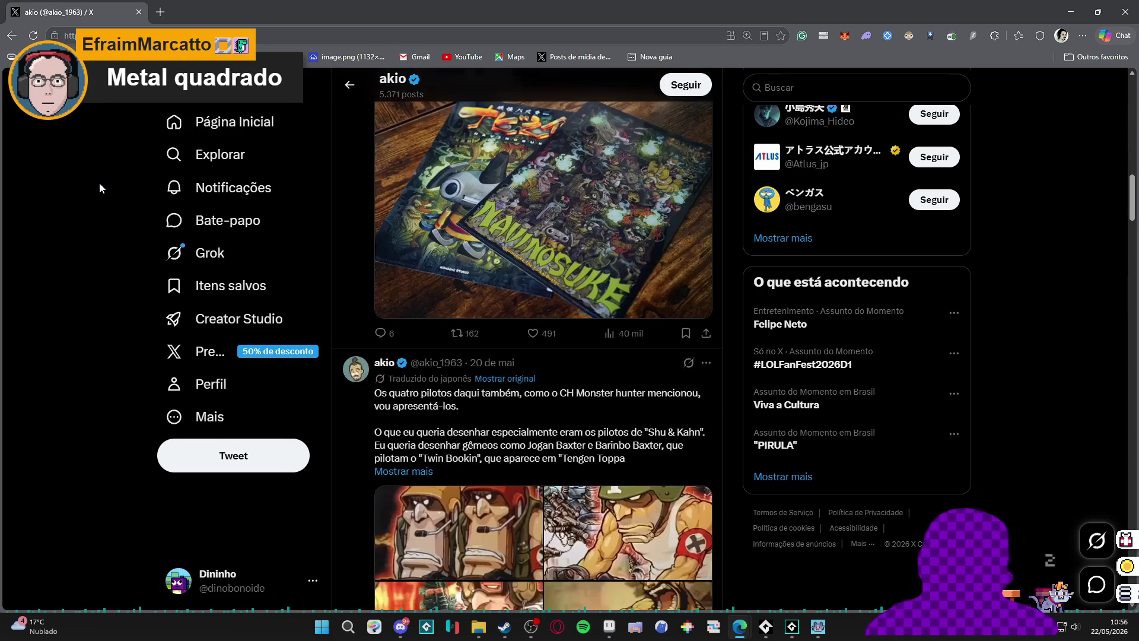
left_click(191, 35)
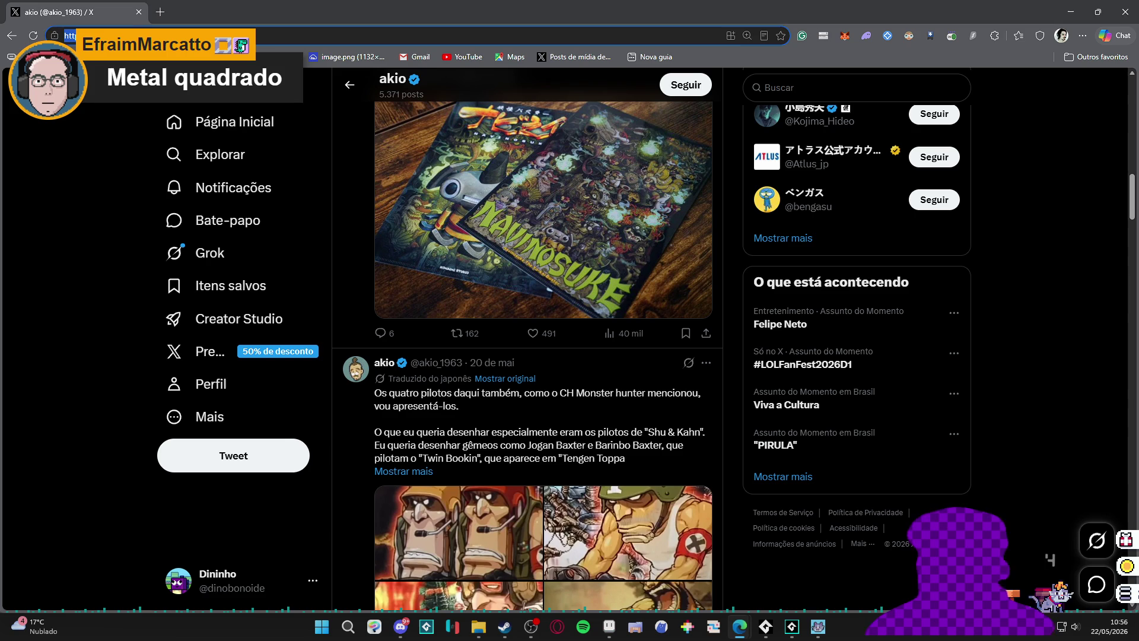
key("alt+Tab")
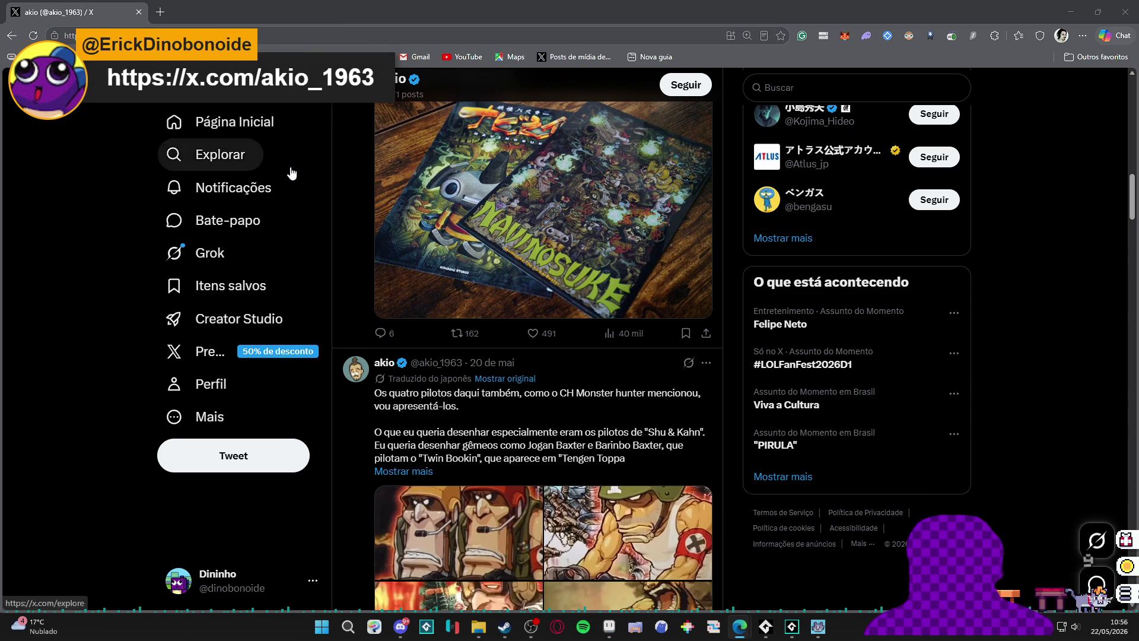
scroll(130, 209, "down", 10)
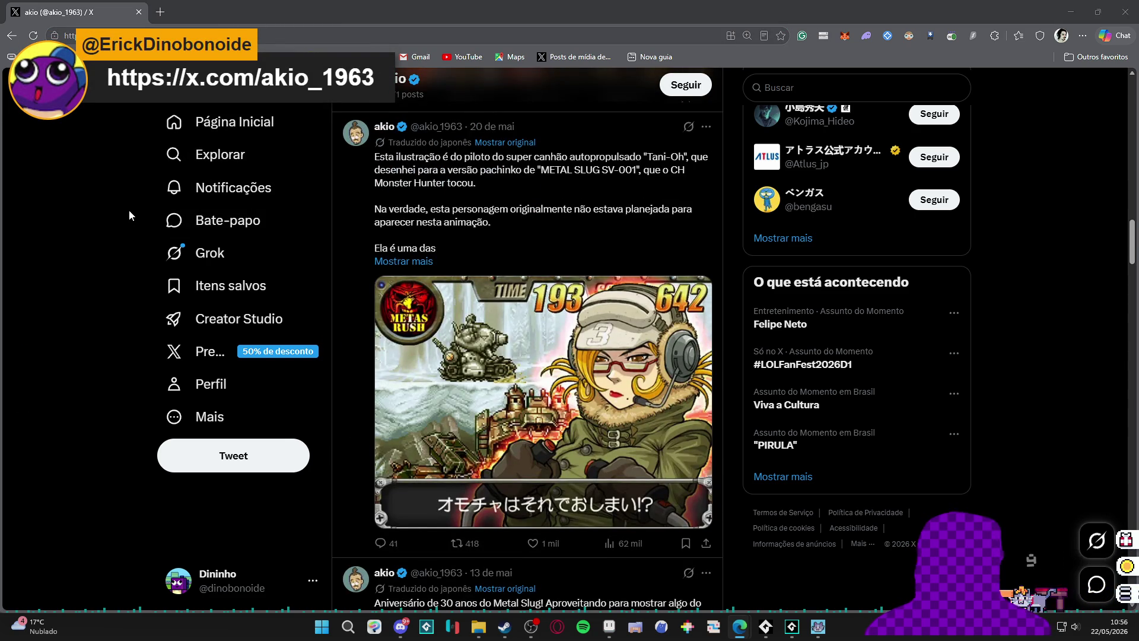
scroll(133, 199, "down", 15)
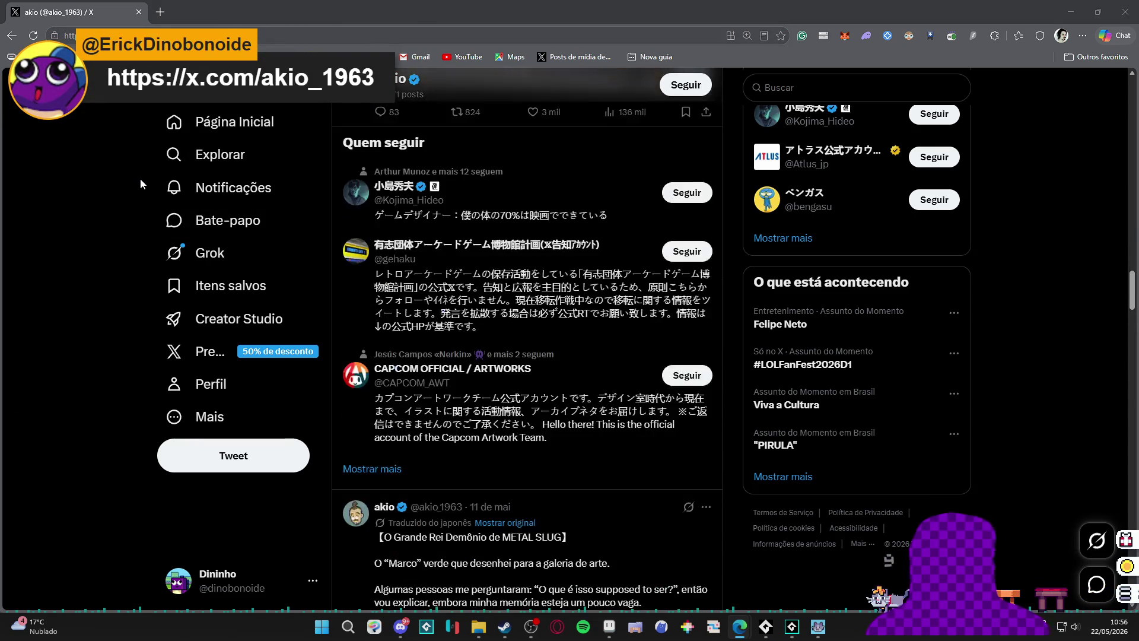
scroll(148, 166, "down", 15)
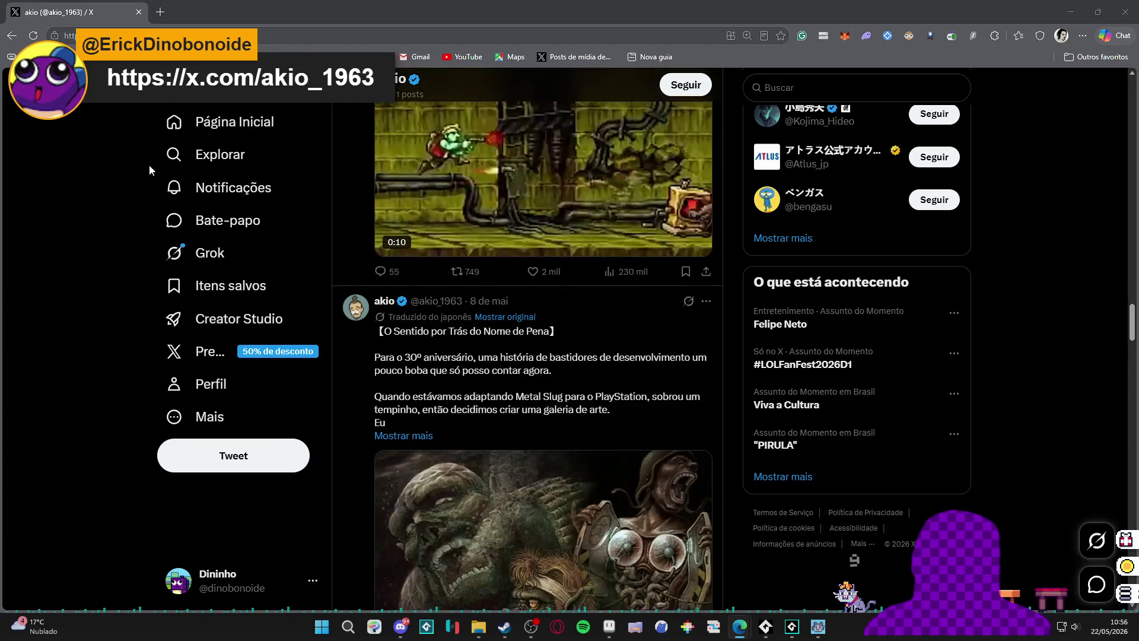
scroll(172, 158, "down", 7)
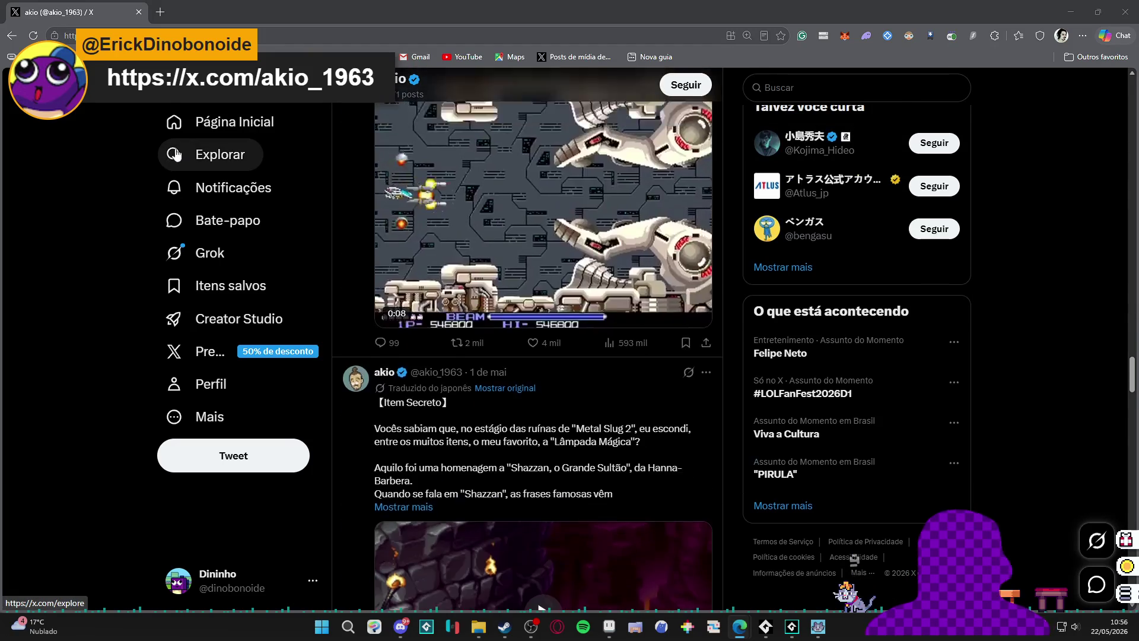
scroll(178, 157, "up", 6)
scroll(202, 138, "down", 5)
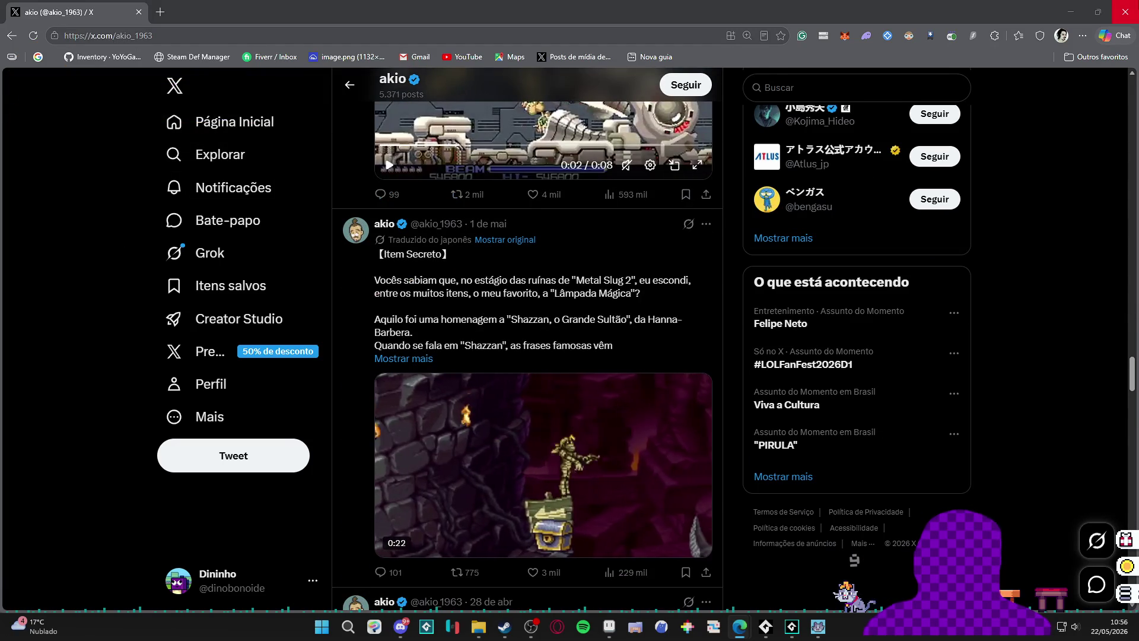
Close the browser, dock logo_small.png among Aseprite's tabs, and return to the Instagram post.
left_click(1126, 12)
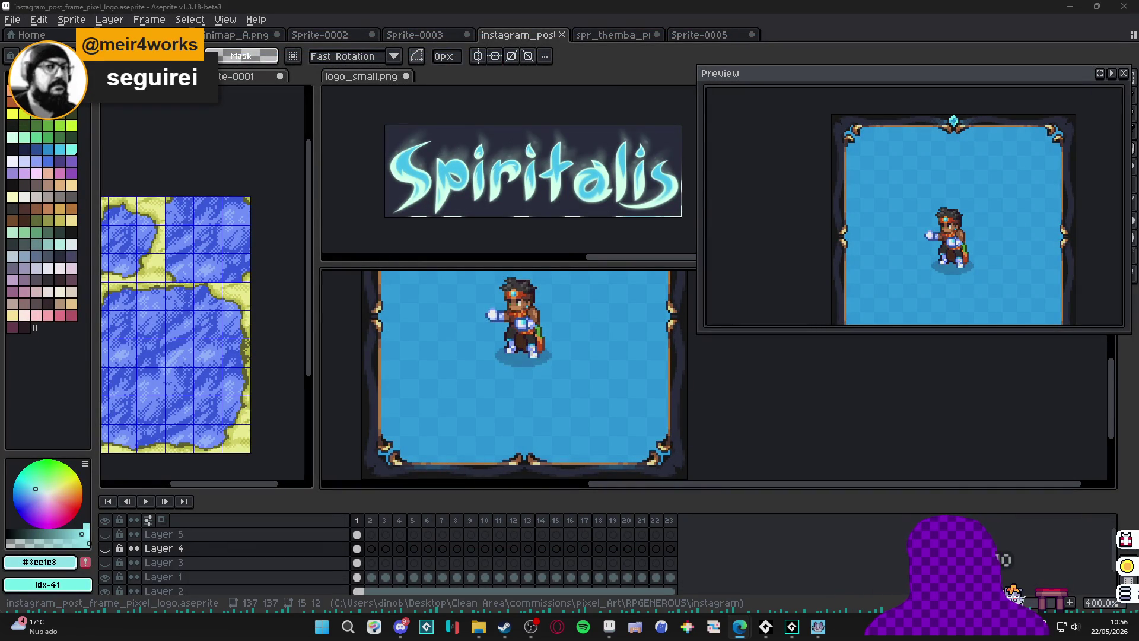
left_click_drag(374, 86, 872, 36)
left_click(684, 36)
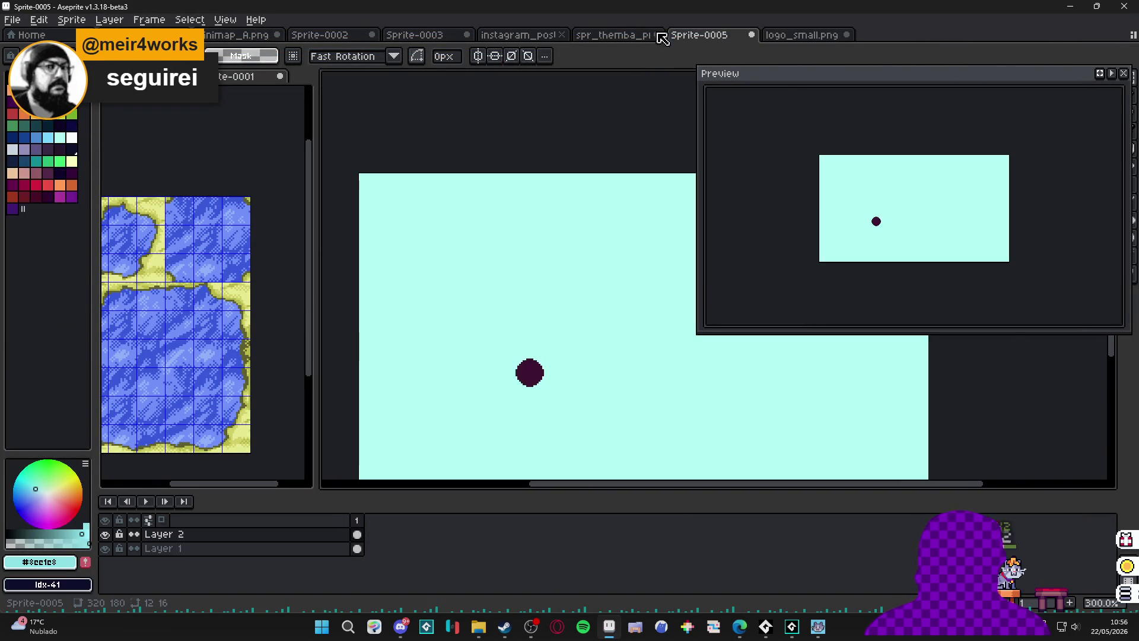
left_click(623, 36)
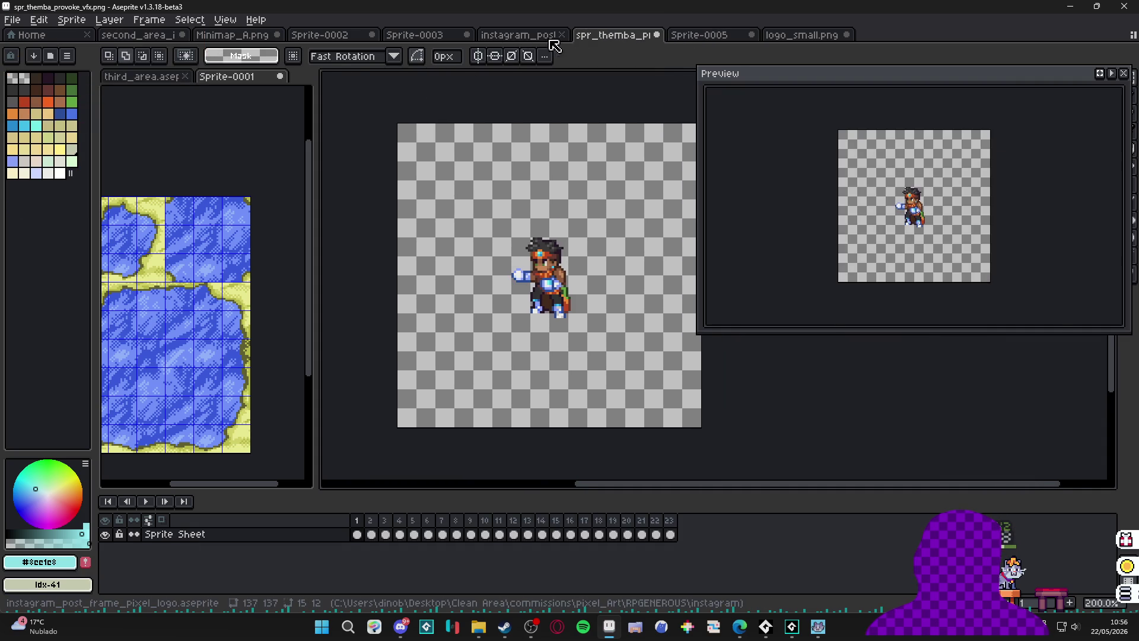
left_click(521, 36)
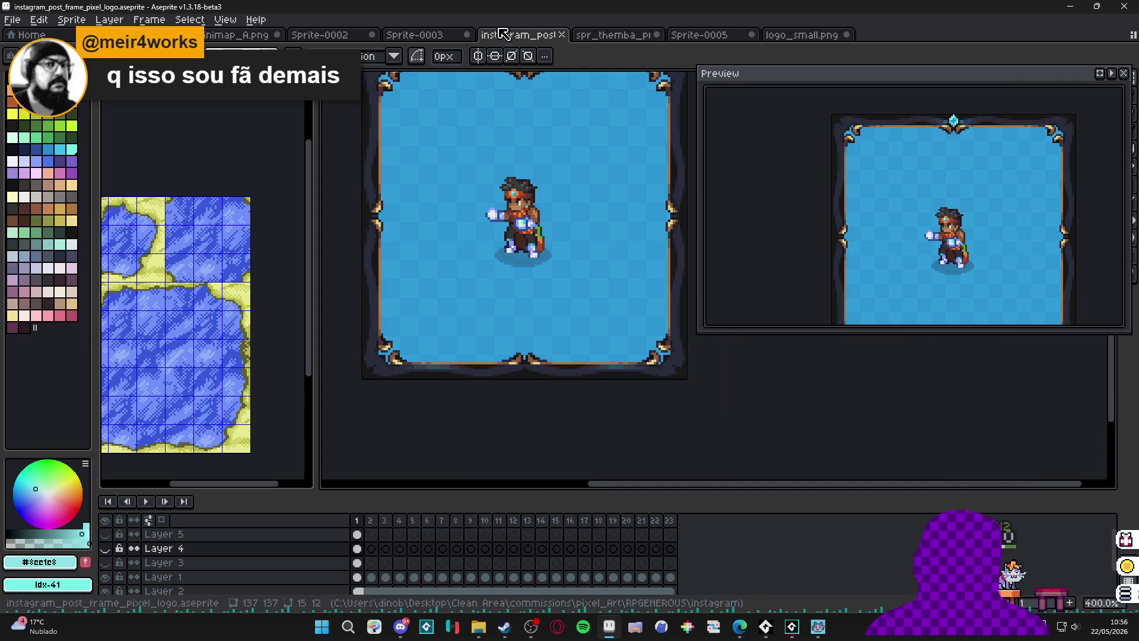
Toggle the Spiritalis logo layer on and back off, then play the animation.
left_click(105, 549)
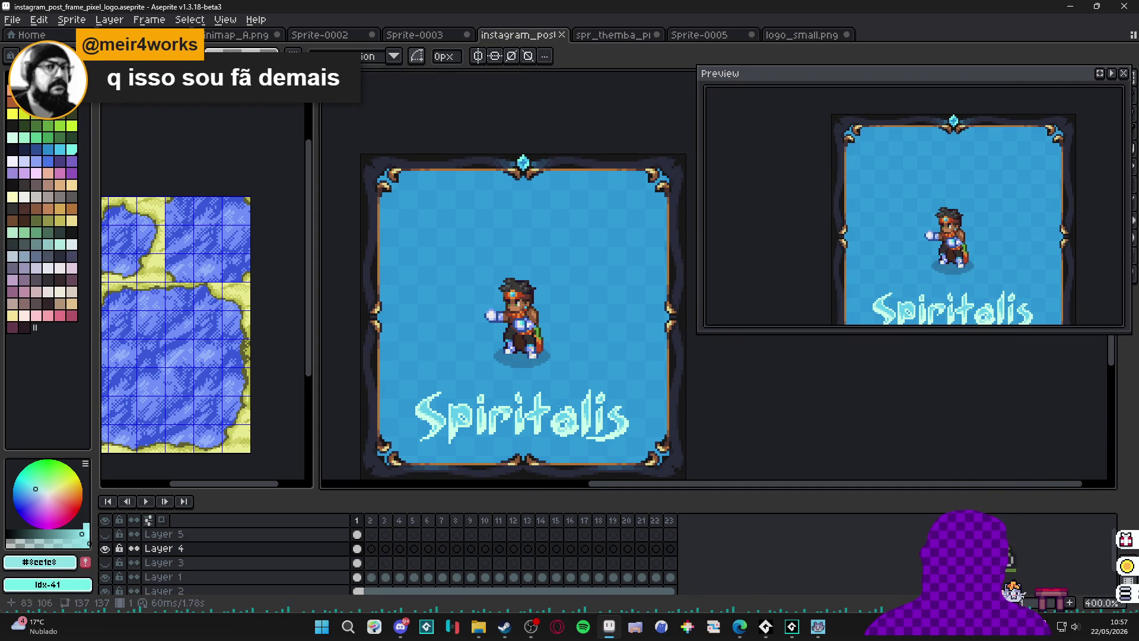
scroll(522, 374, "down", 1)
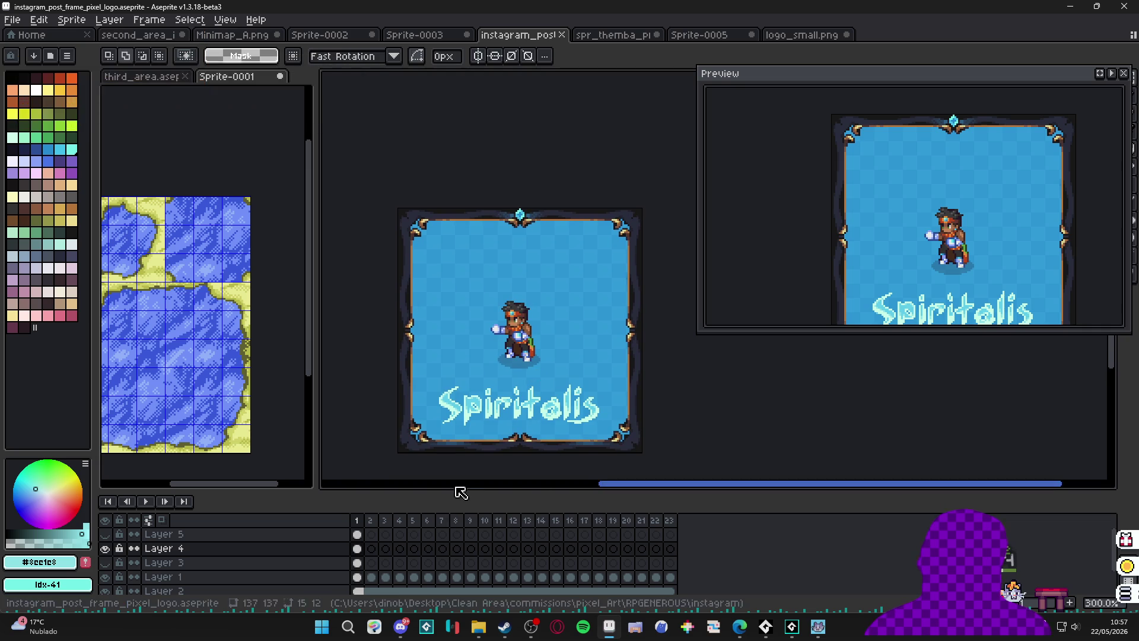
left_click(110, 546)
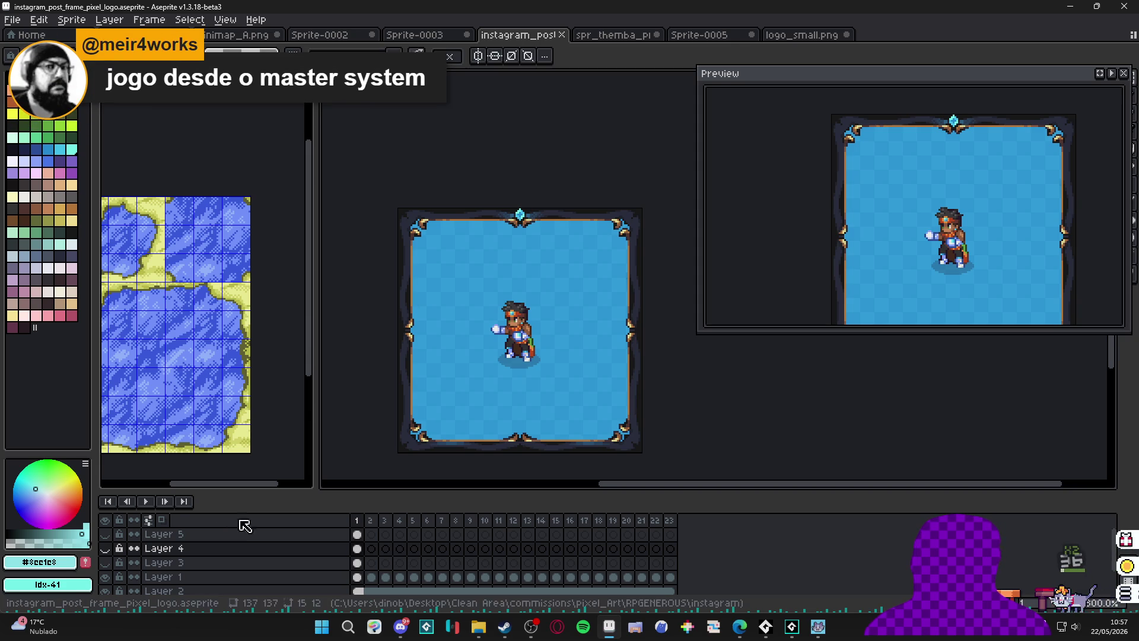
left_click(147, 501)
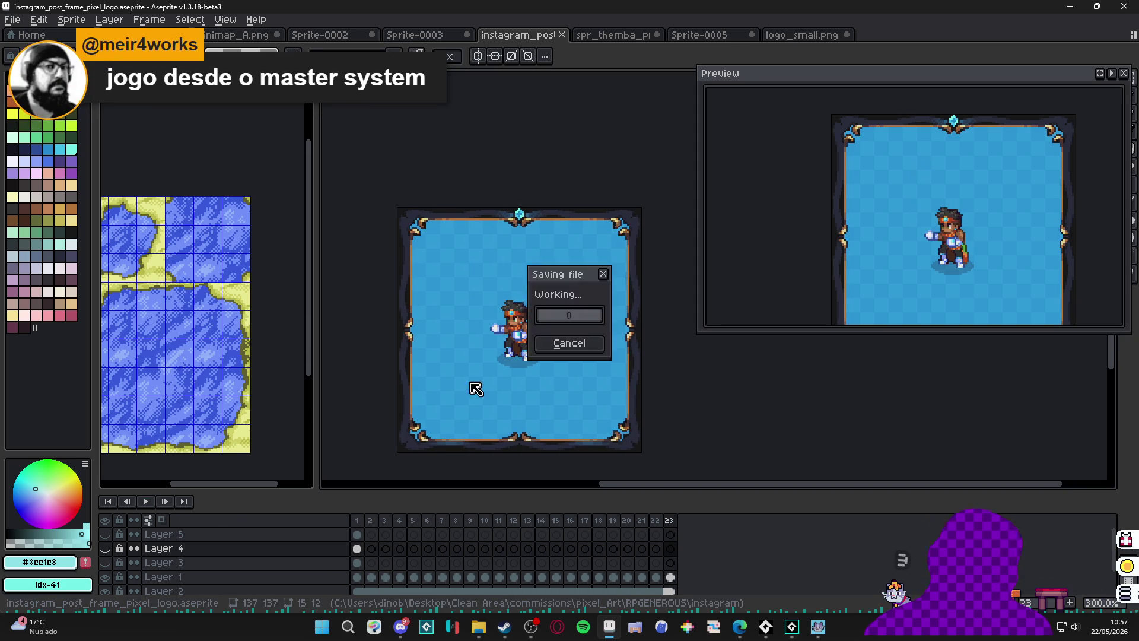
Save the post and set the GIF export resize to 400%.
key("ctrl+s")
key("ctrl+shift+e")
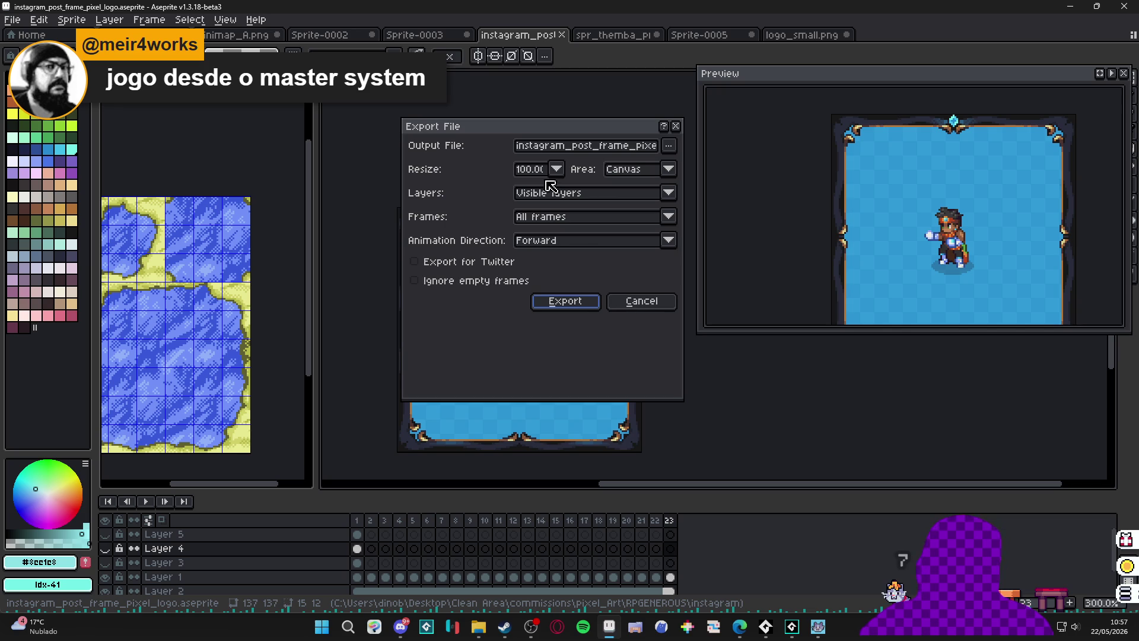
left_click(556, 169)
left_click(544, 241)
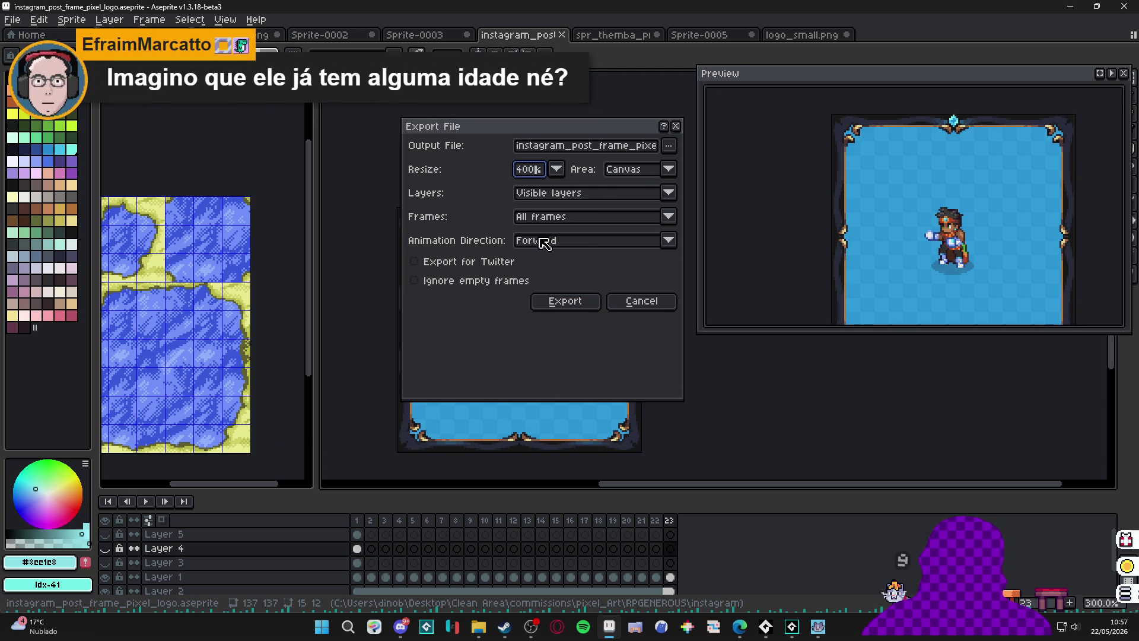
Rename the output file to instagram_post_themba_provoke.gif and export all frames.
left_click(629, 145)
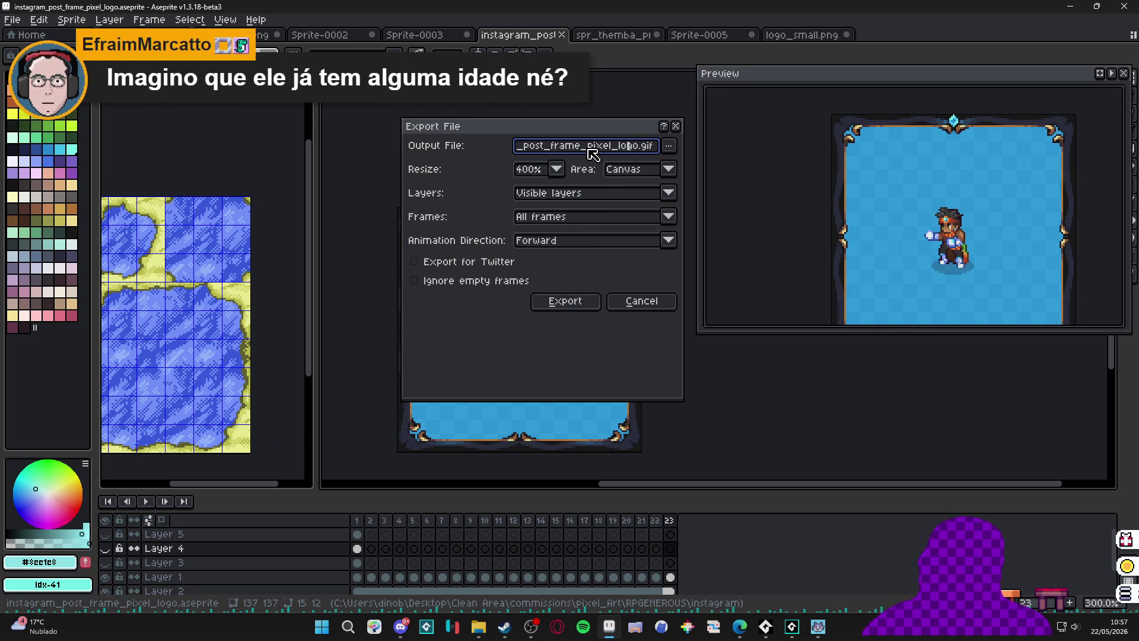
left_click_drag(545, 146, 638, 146)
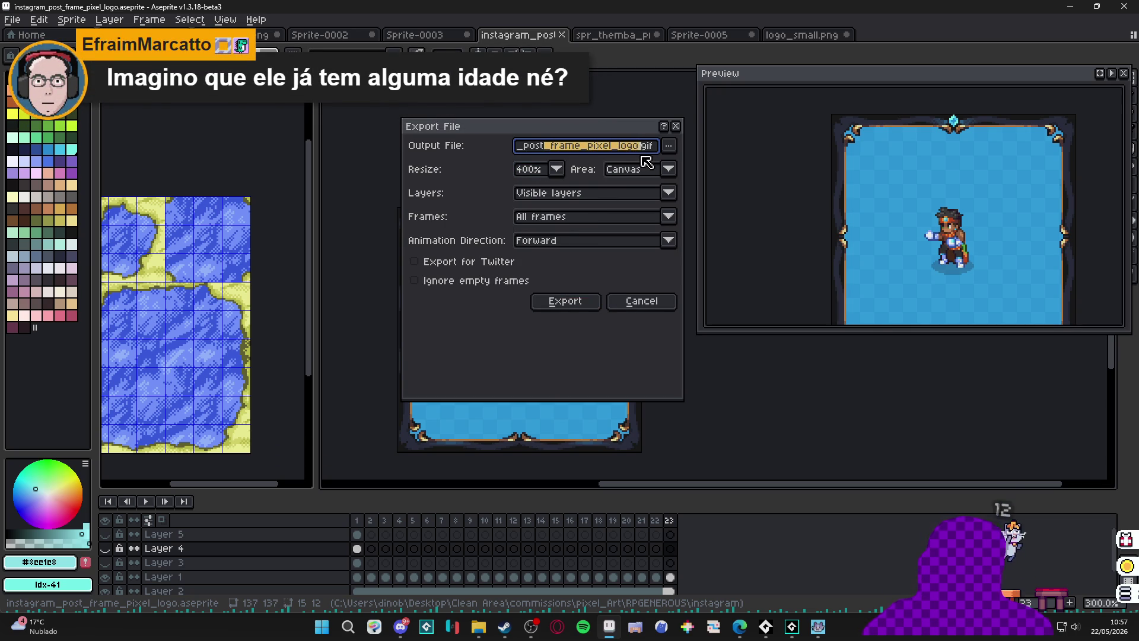
key("BackSpace")
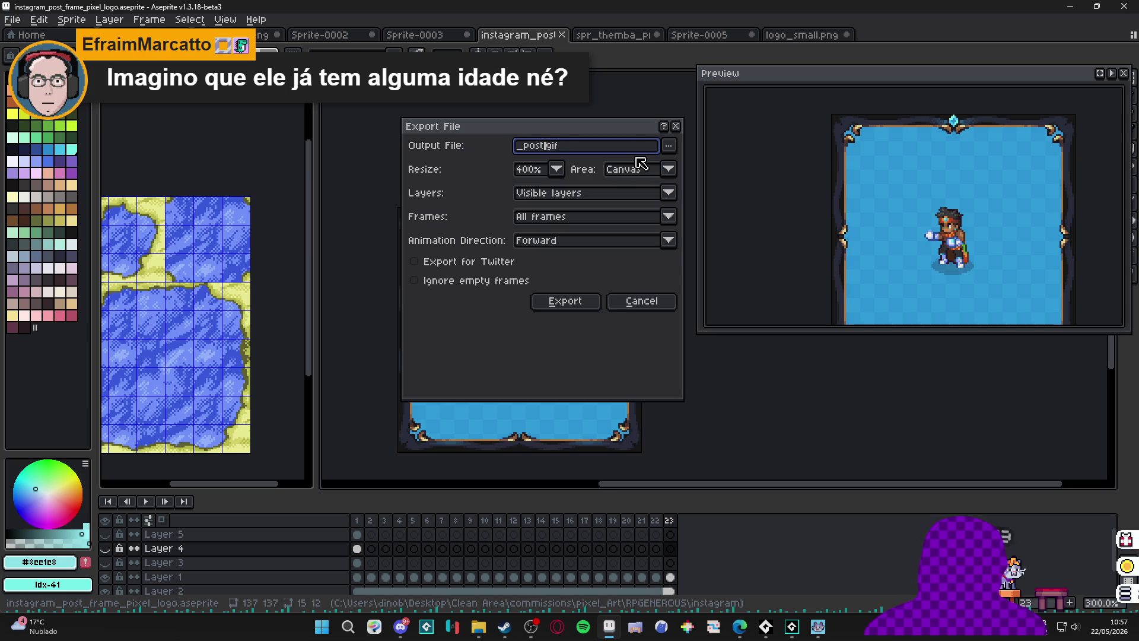
type("_themba_")
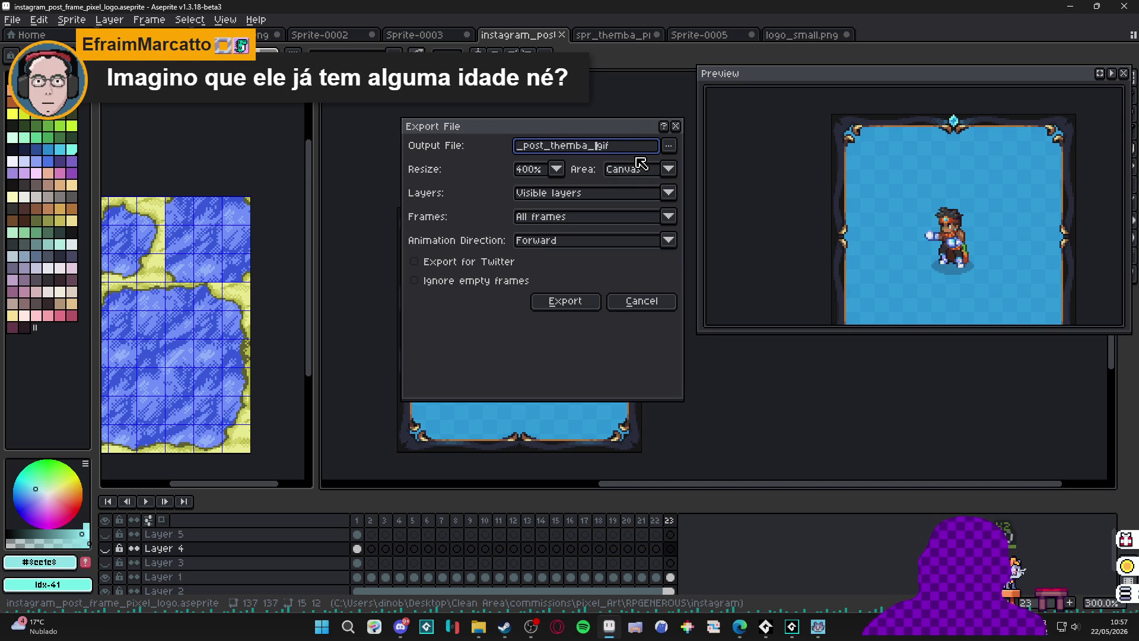
type("ke")
key("Return")
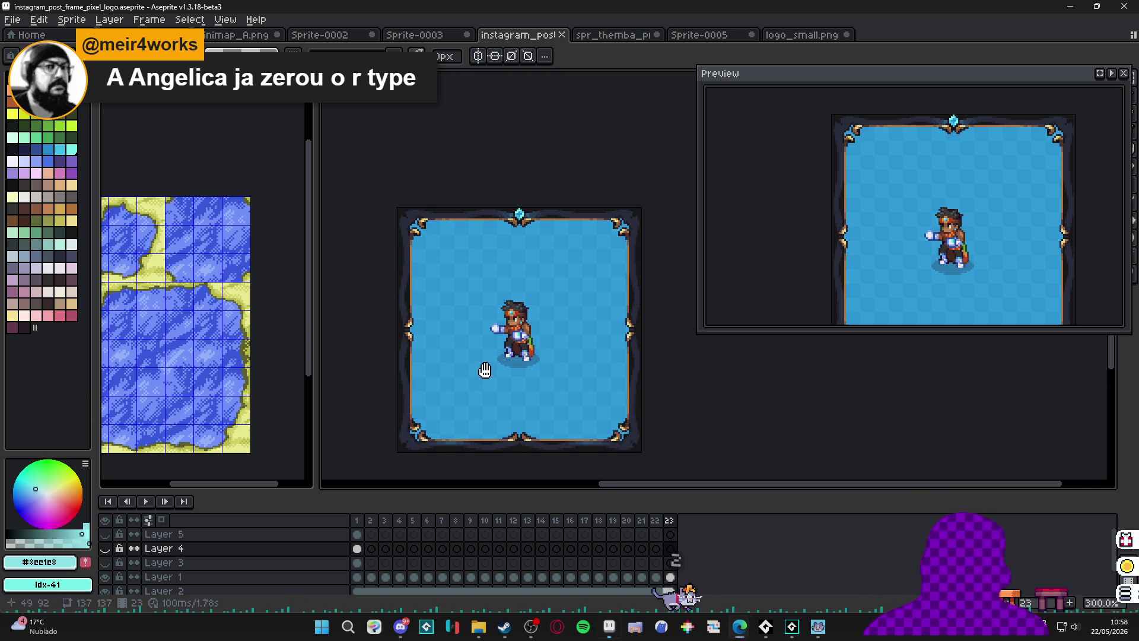
left_click_drag(514, 254, 492, 233)
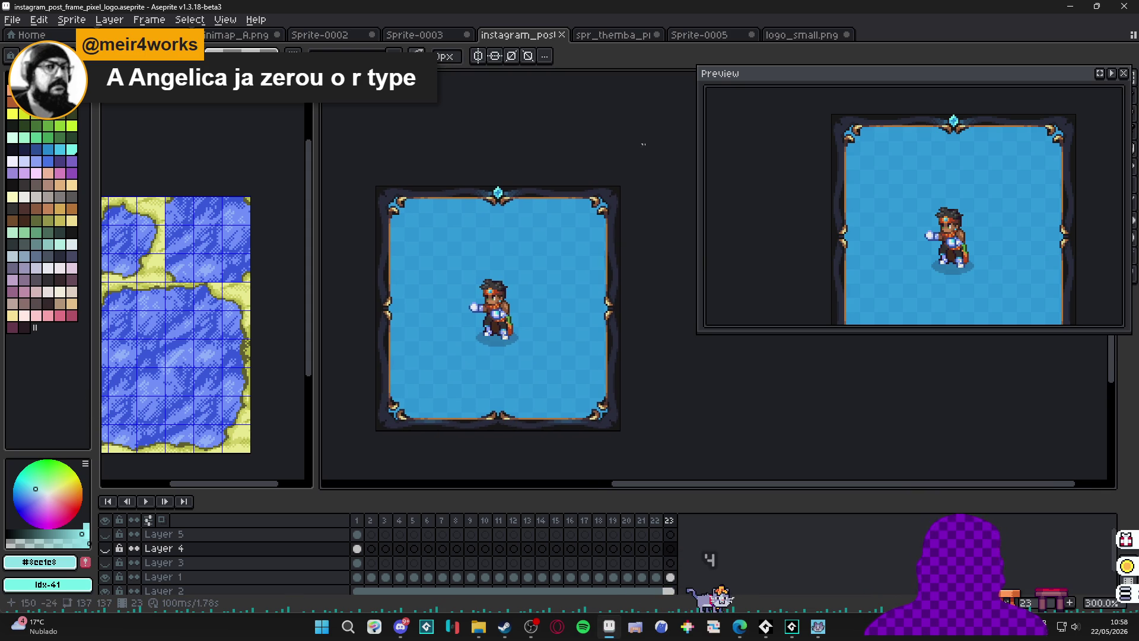
left_click(105, 535)
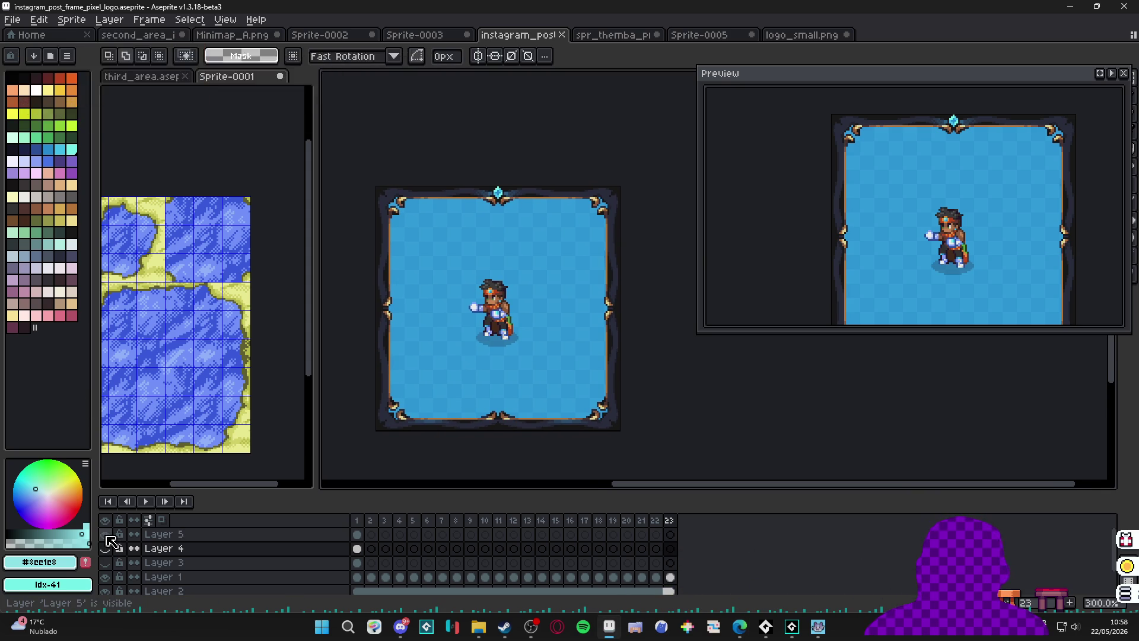
left_click(105, 549)
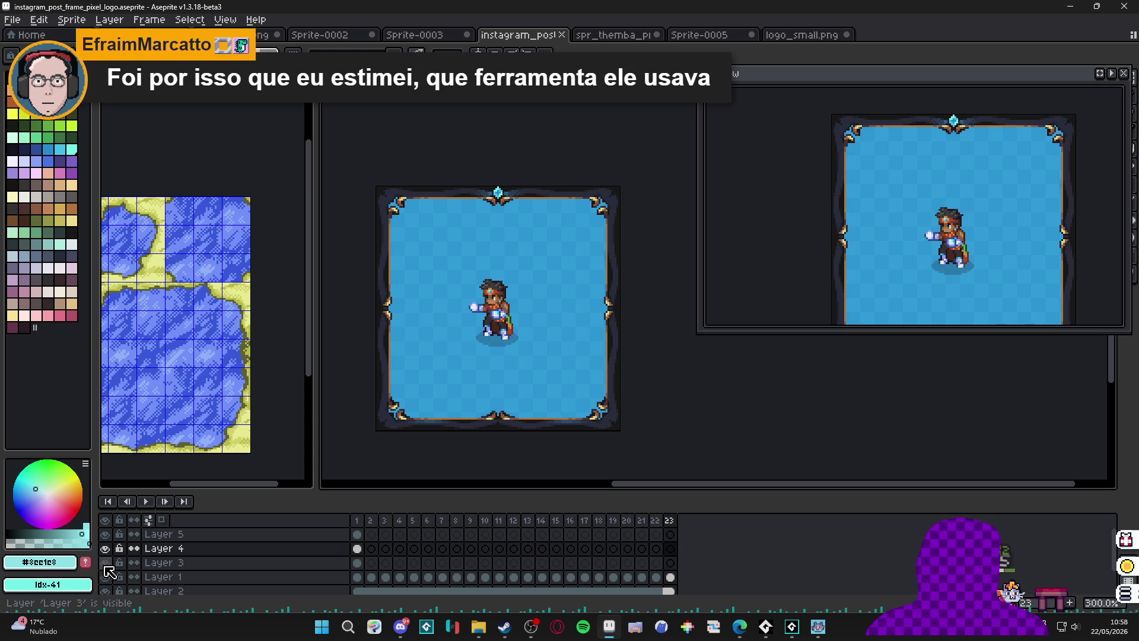
left_click(105, 563)
left_click_drag(105, 566, 106, 534)
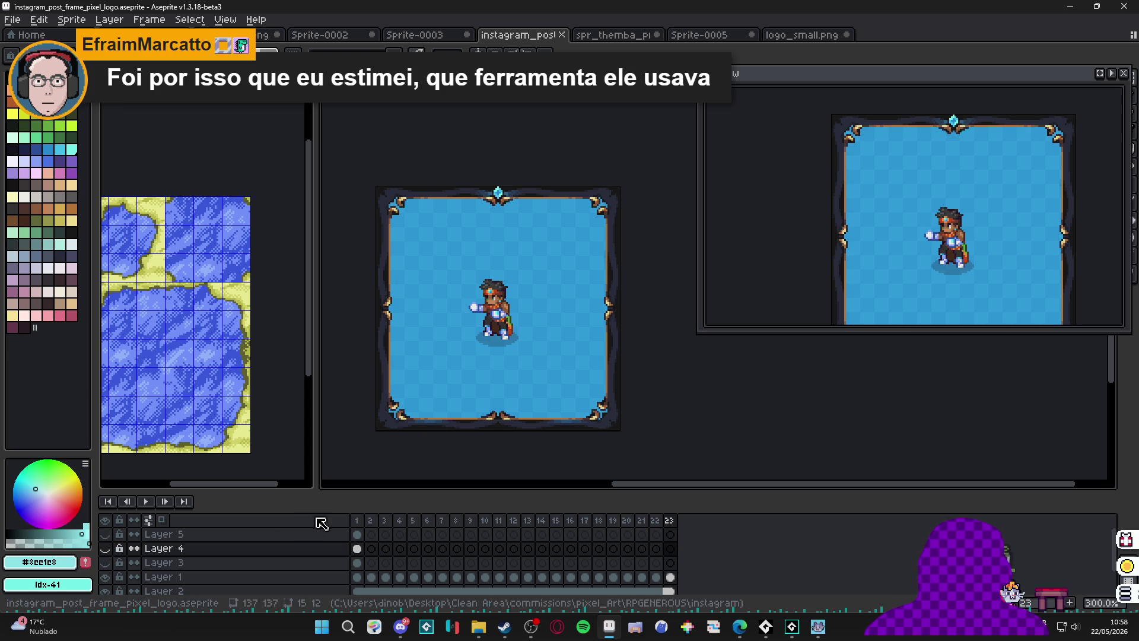
left_click(357, 520)
left_click(105, 549)
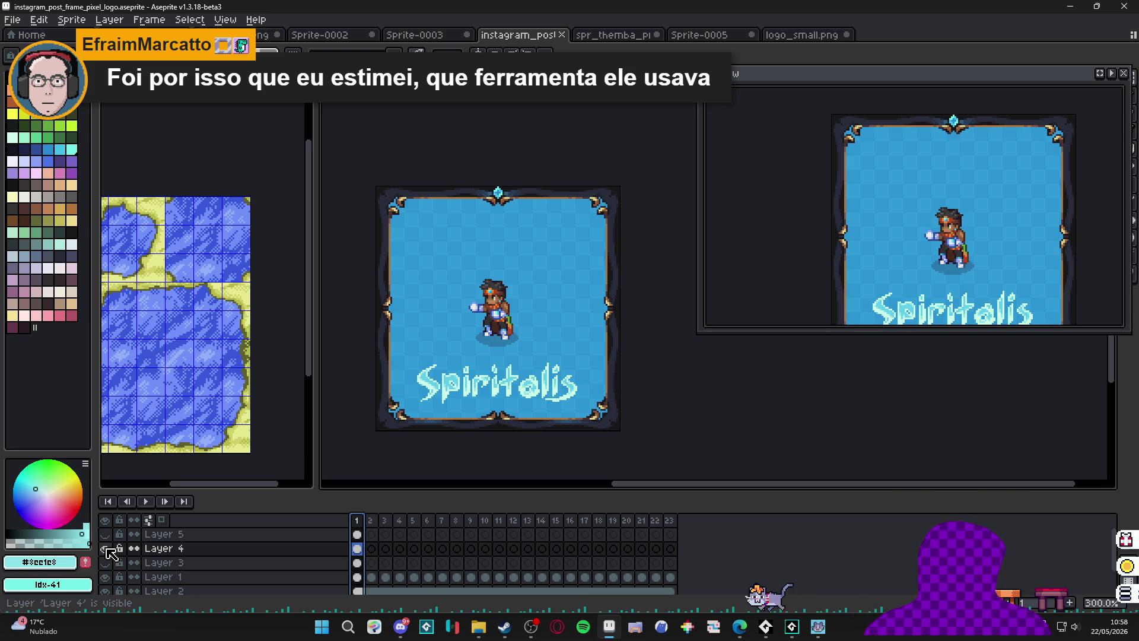
left_click(108, 549)
left_click(107, 550)
left_click(107, 549)
left_click(108, 549)
left_click(108, 549)
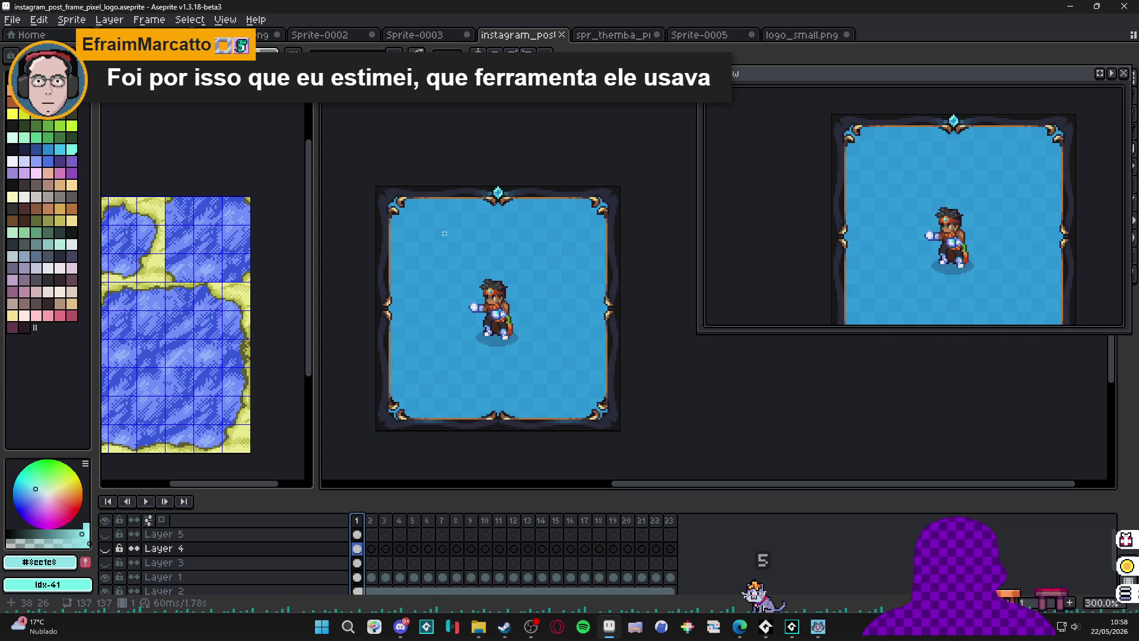
Close Sprite-0001 without saving, then close third_area.aseprite.
left_click(178, 327)
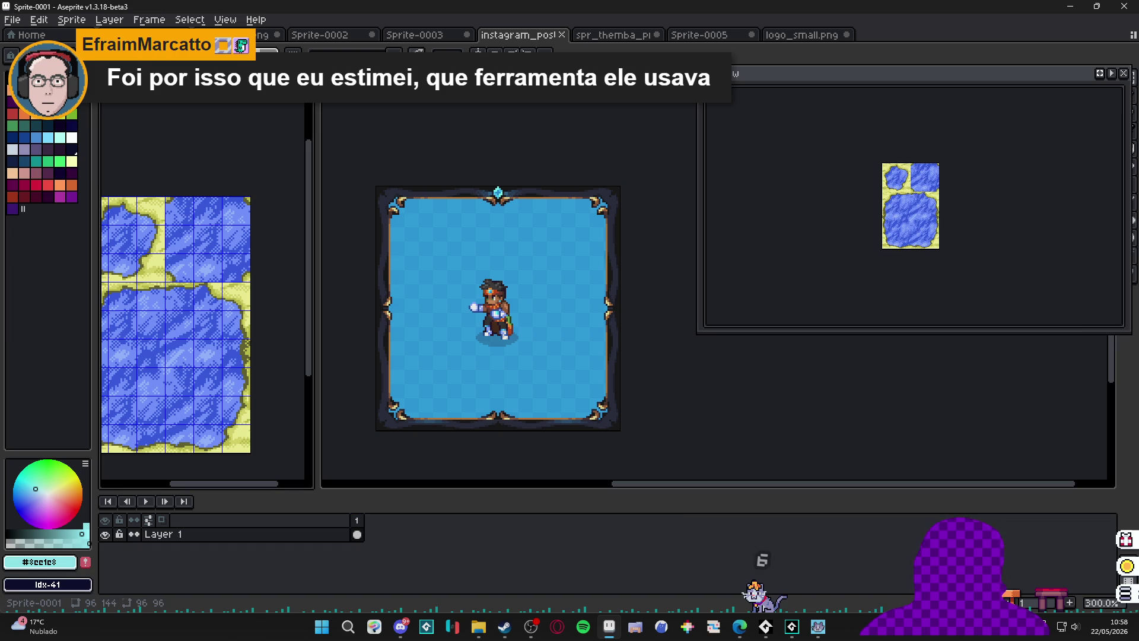
key("ctrl+w")
left_click(571, 340)
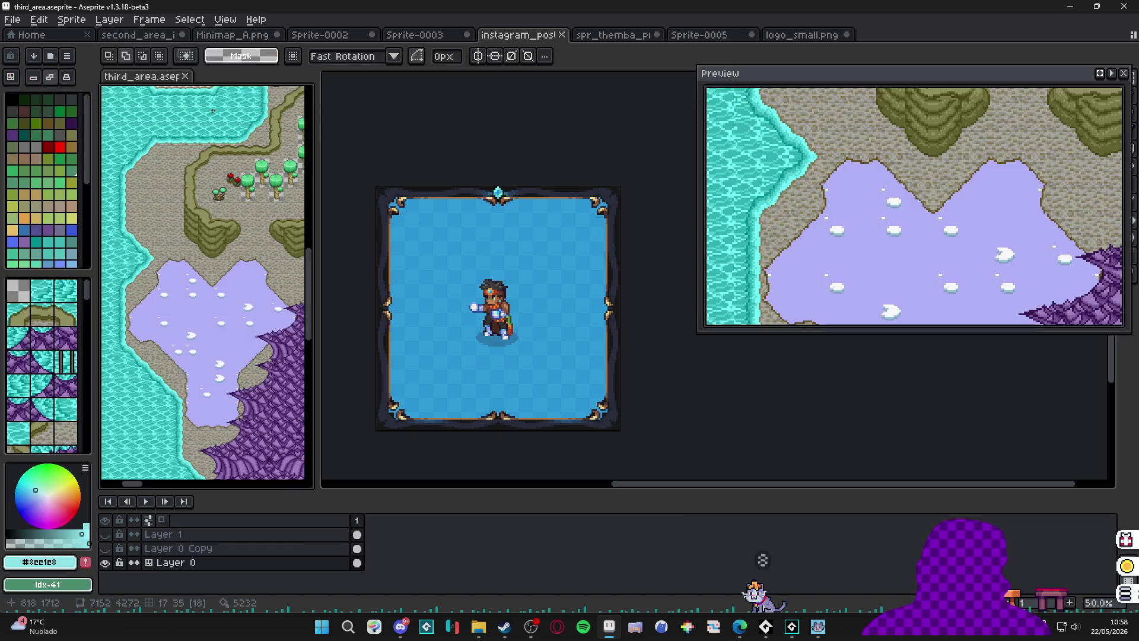
left_click(185, 76)
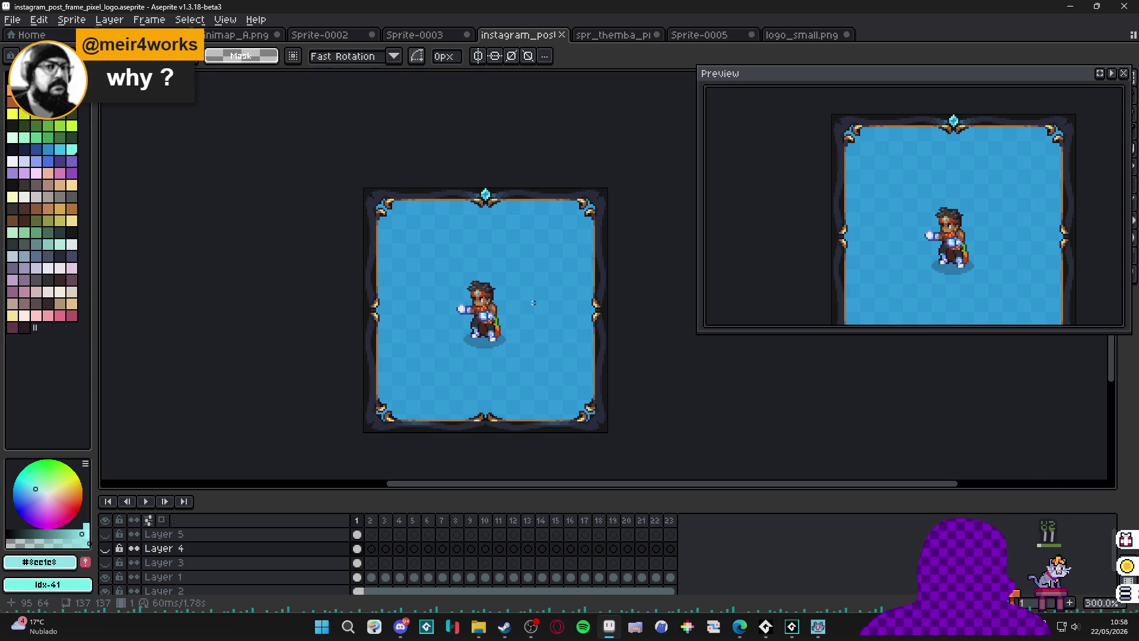
Zoom into the frame corners, add a new layer, and eyedrop #282c3c with the pencil.
scroll(533, 302, "up", 1)
left_click_drag(525, 330, 521, 309)
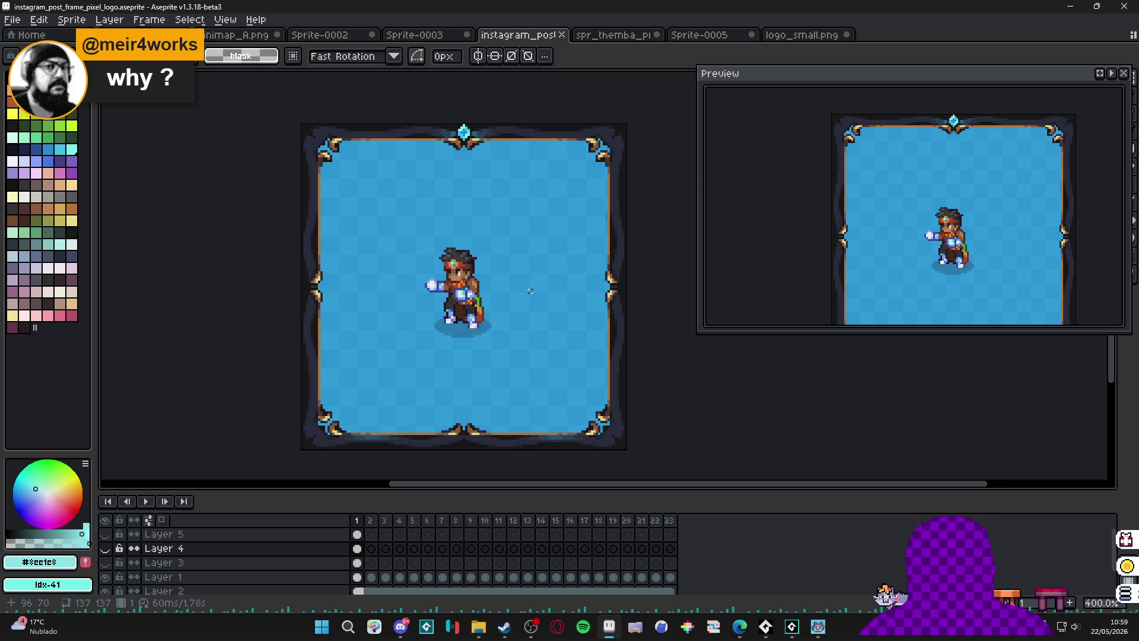
scroll(344, 159, "up", 5)
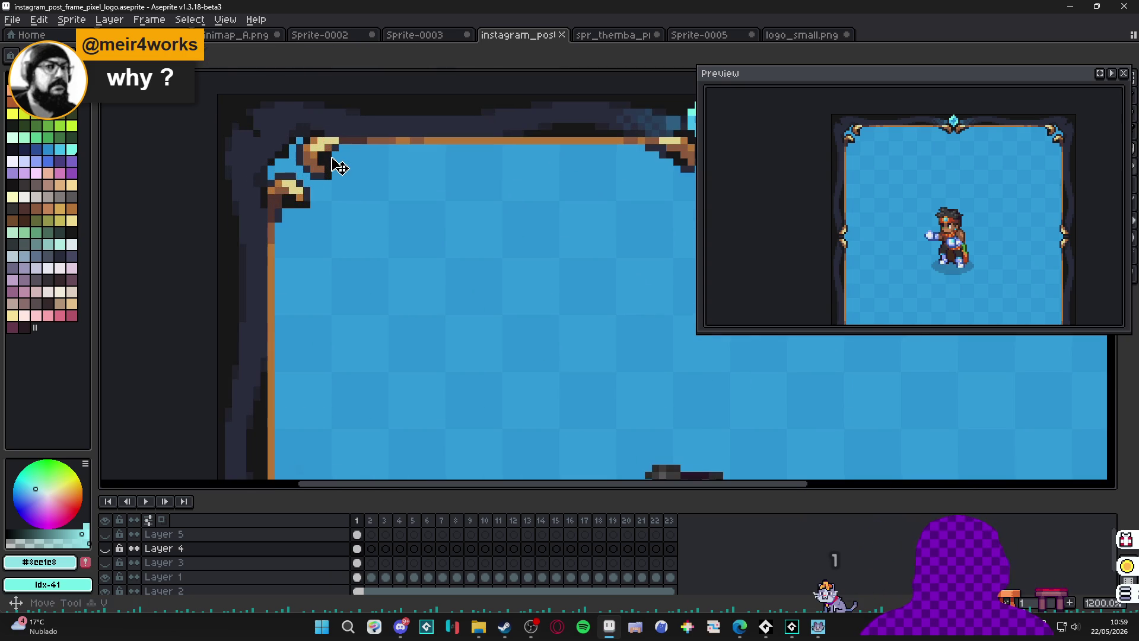
key("shift+n")
key("b")
left_click(336, 149, "alt")
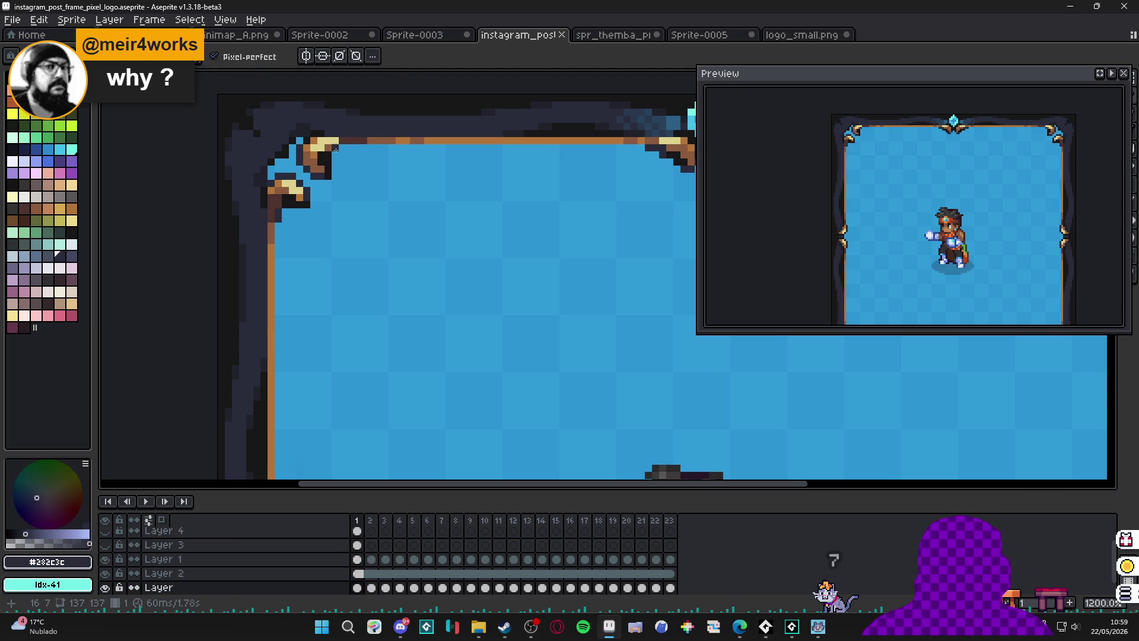
scroll(343, 149, "down", 5)
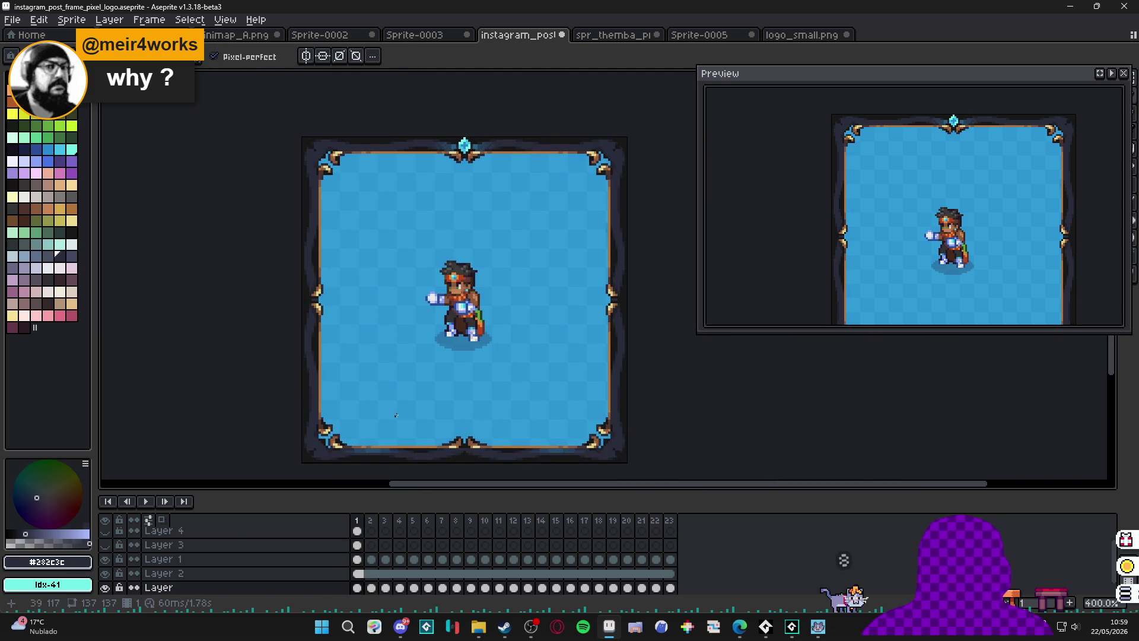
scroll(587, 160, "up", 6)
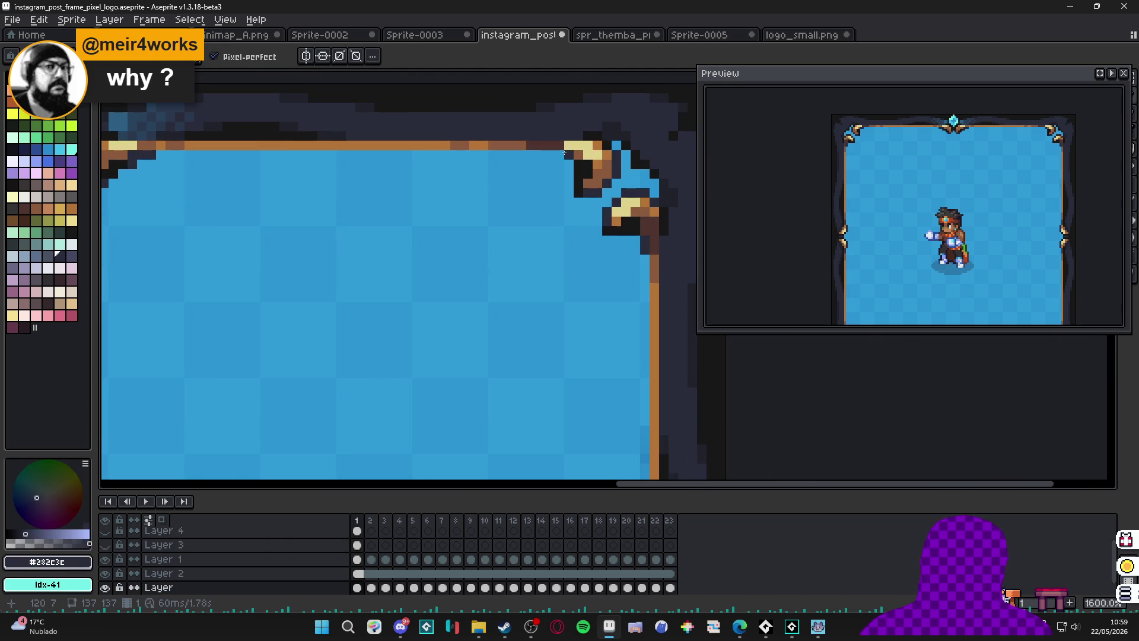
scroll(560, 152, "down", 4)
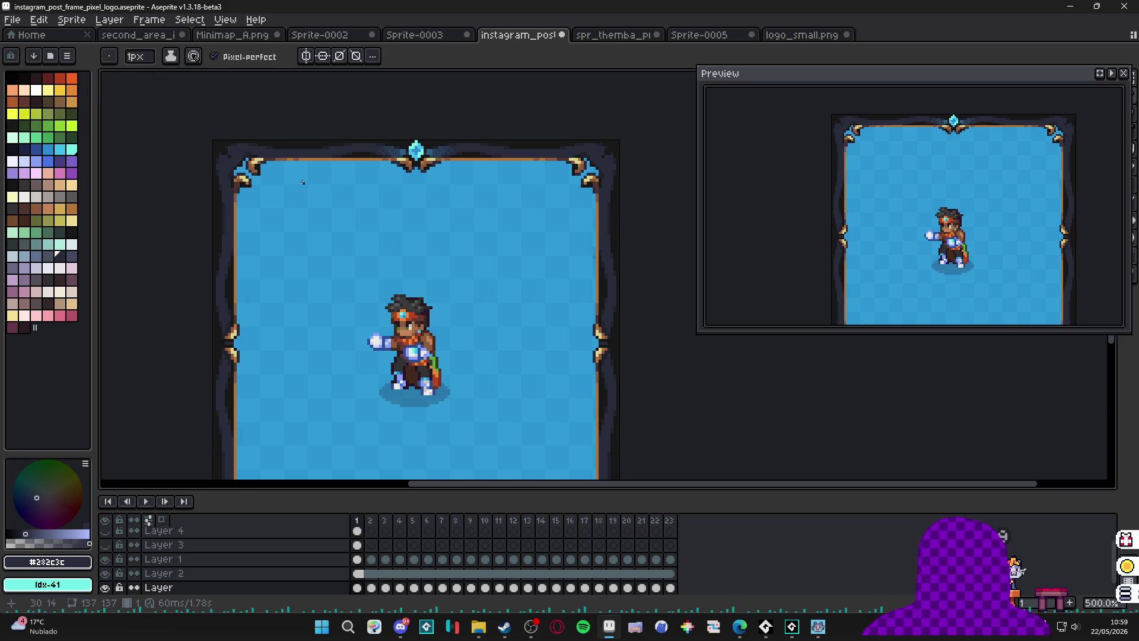
scroll(375, 275, "down", 1)
mouse_move(374, 275)
left_mouse_down()
mouse_move(394, 270)
mouse_move(408, 243)
left_mouse_up()
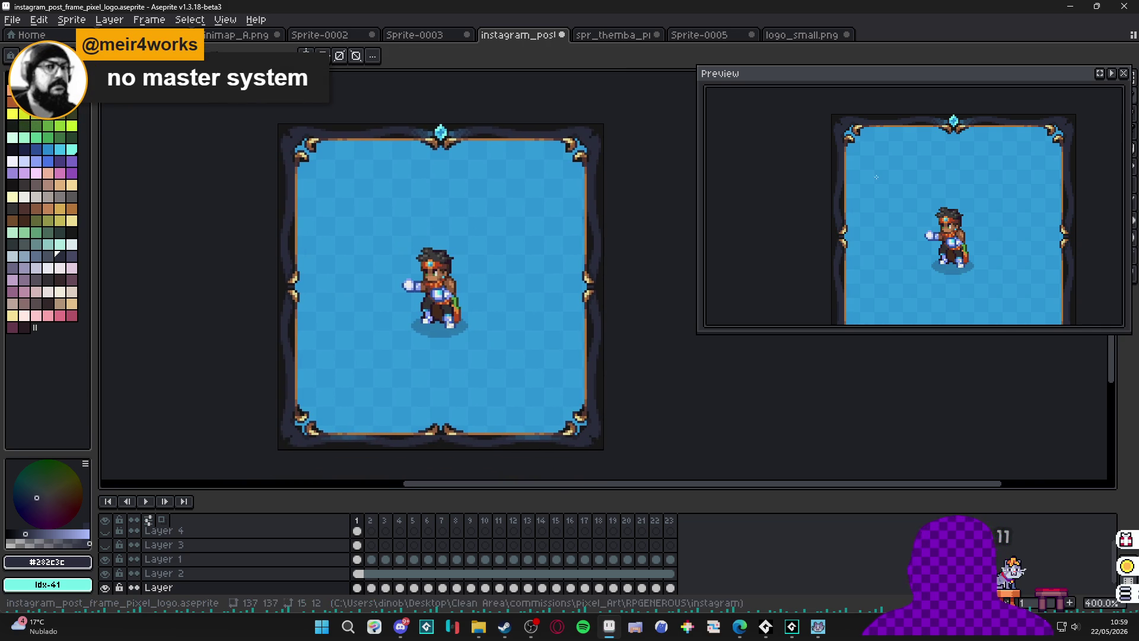
Glance at spr_themba, select frames 2–23 of the post, then switch to Discord.
left_click(620, 40)
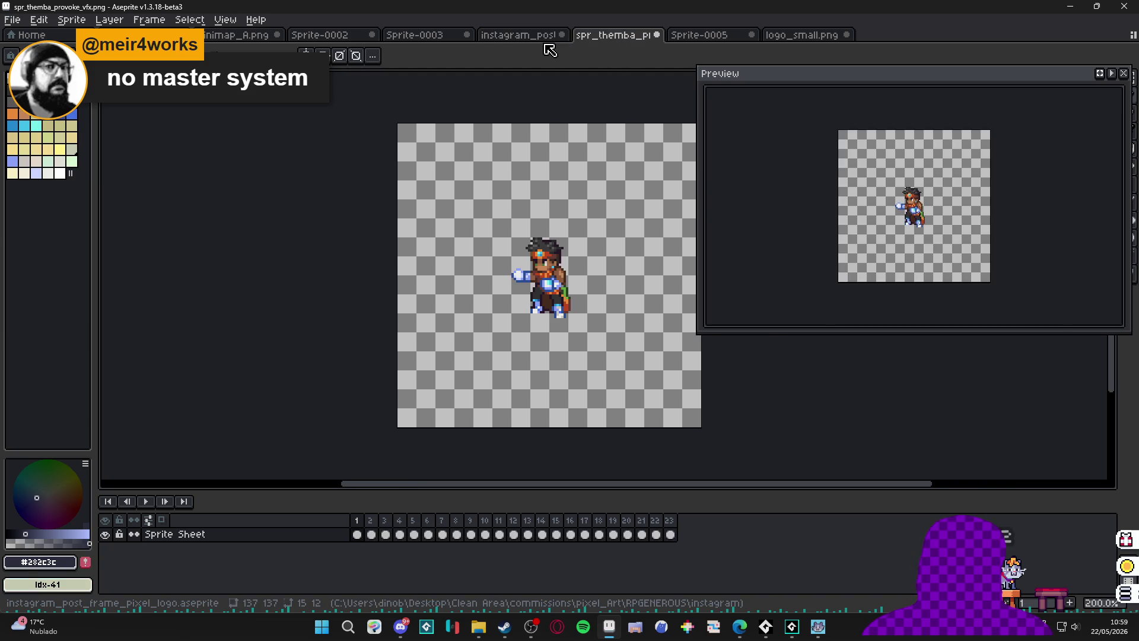
left_click(540, 41)
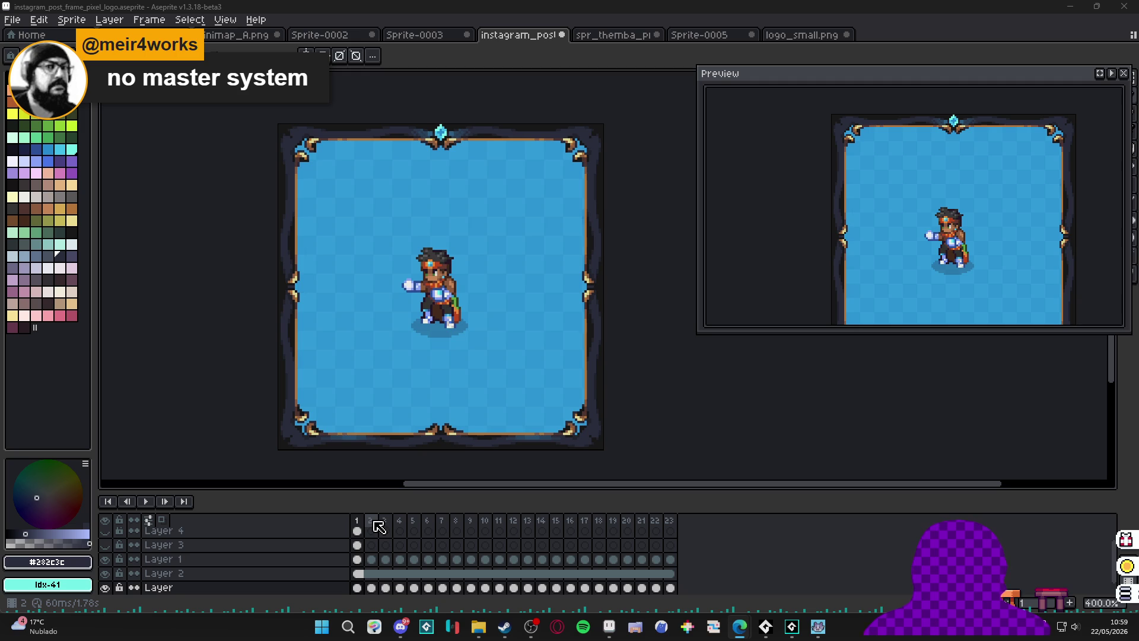
left_click_drag(374, 522, 727, 517)
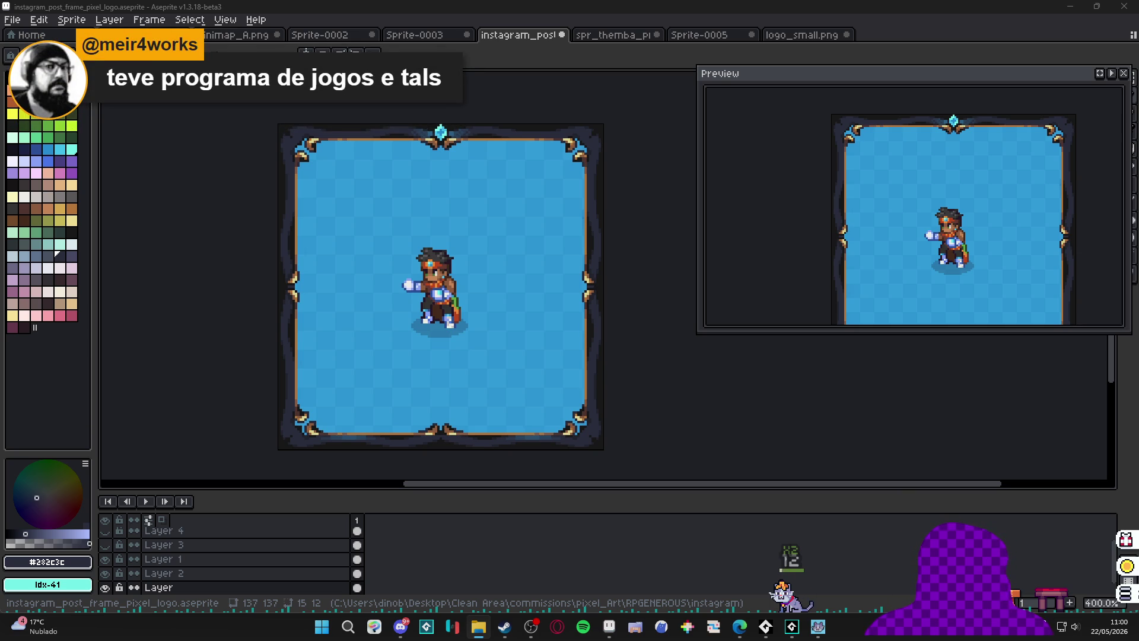
left_click(401, 627)
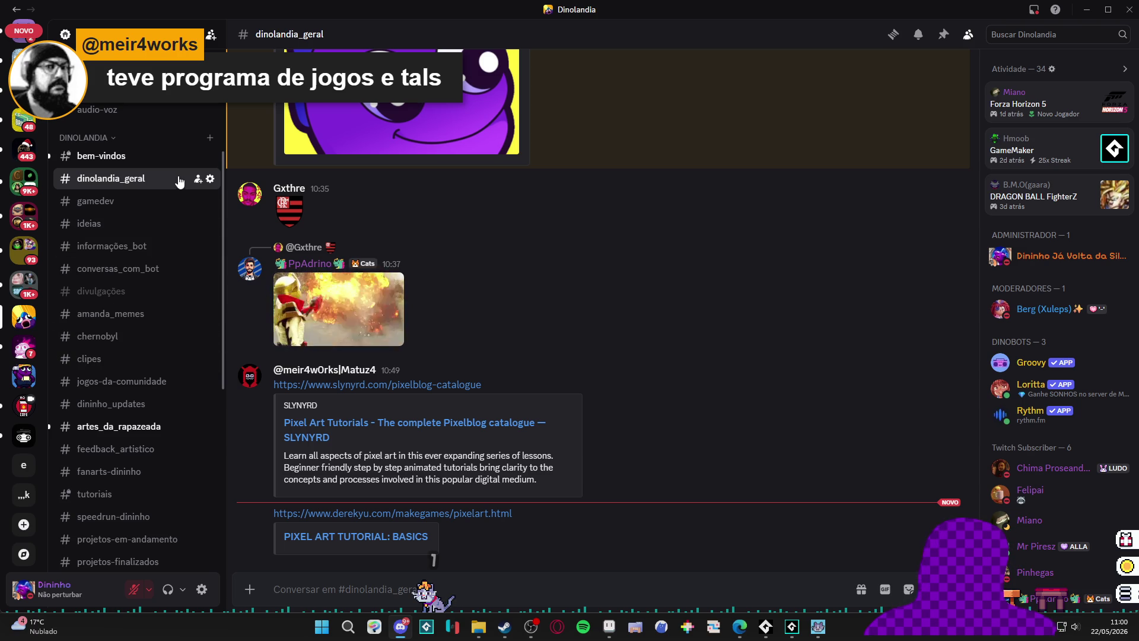
Go to the artes_da_rapazeada channel and enlarge the posted character GIF.
left_click(149, 156)
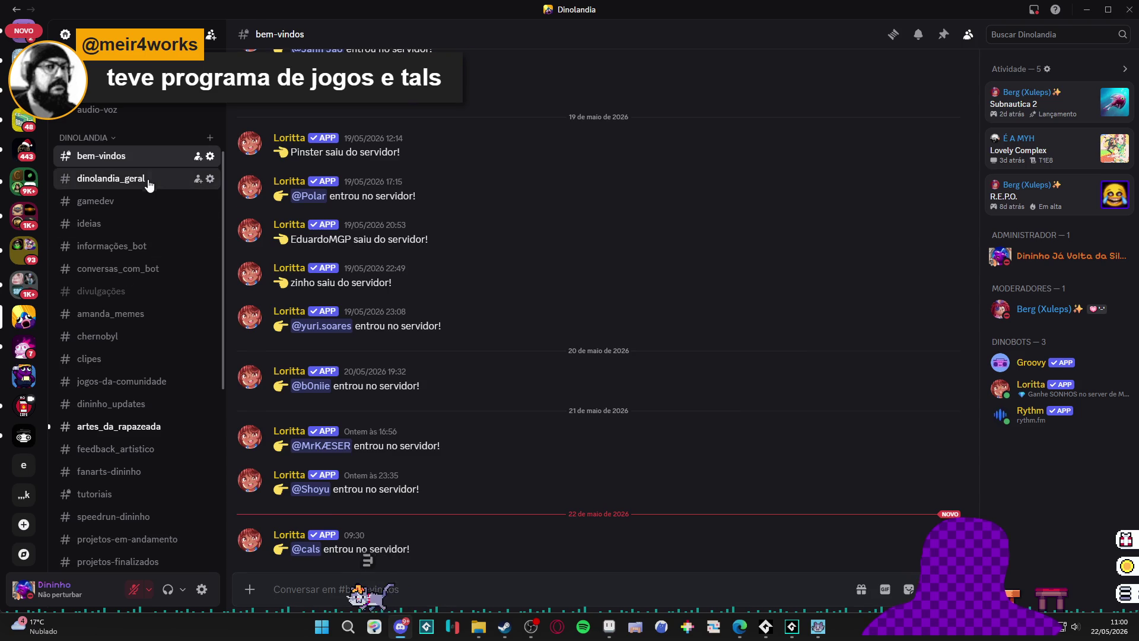
left_click(149, 181)
left_click(130, 428)
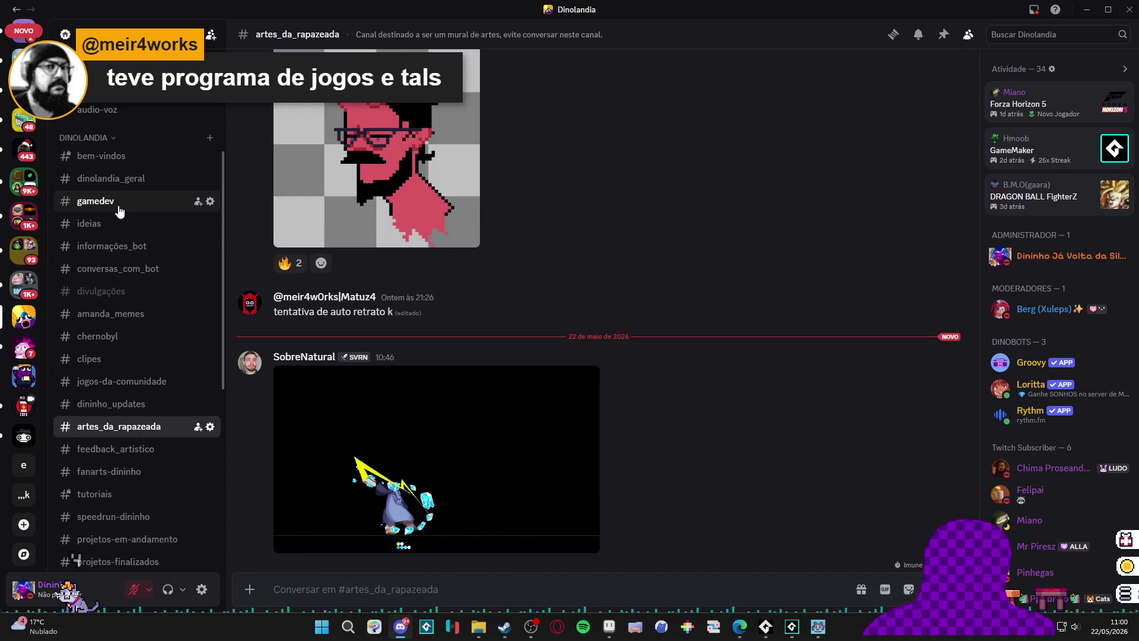
left_click(459, 424)
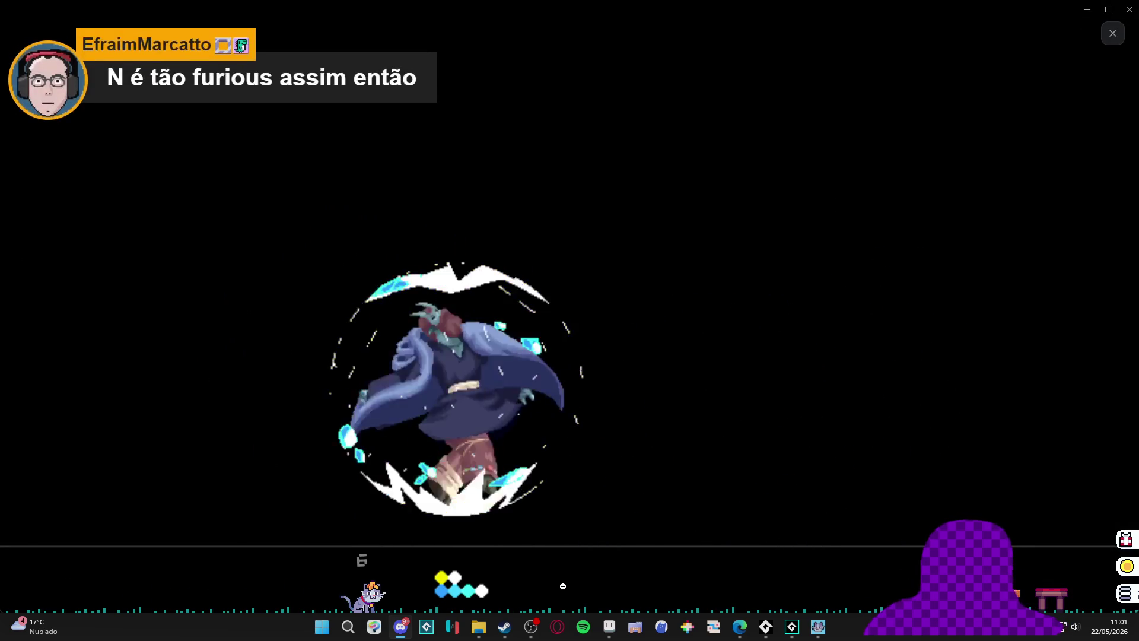
Close the enlarged GIF viewer with Esc.
key("Escape")
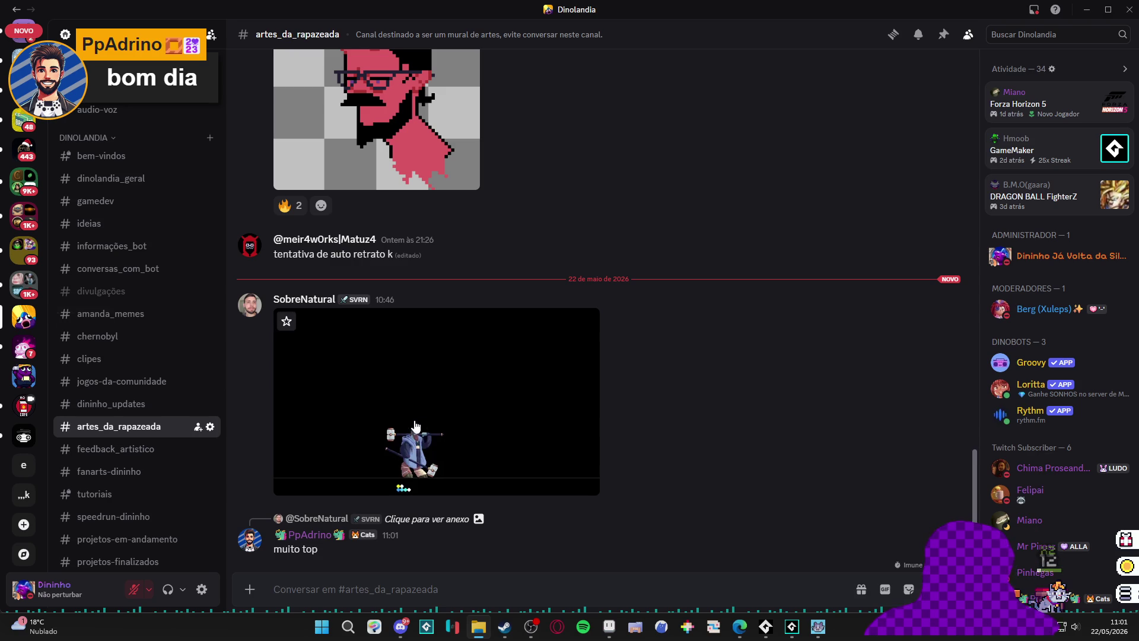
Scroll the Discord channel list, then Alt+Tab back to Aseprite.
scroll(146, 383, "down", 3)
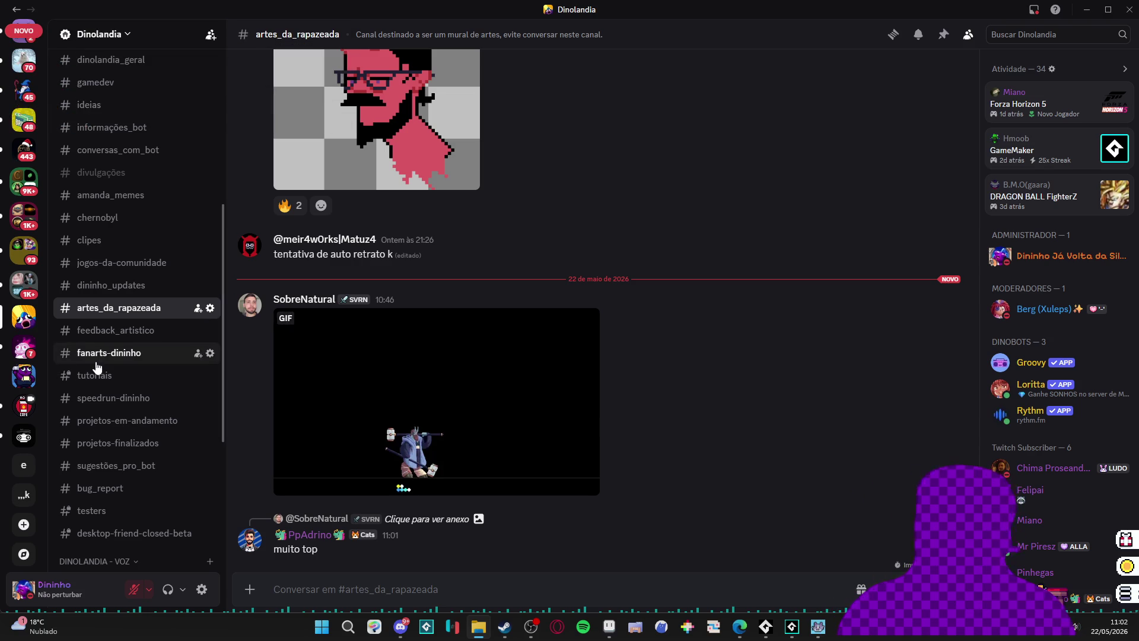
mouse_move(67, 339)
left_mouse_down()
mouse_move(66, 287)
mouse_move(698, 255)
left_mouse_up()
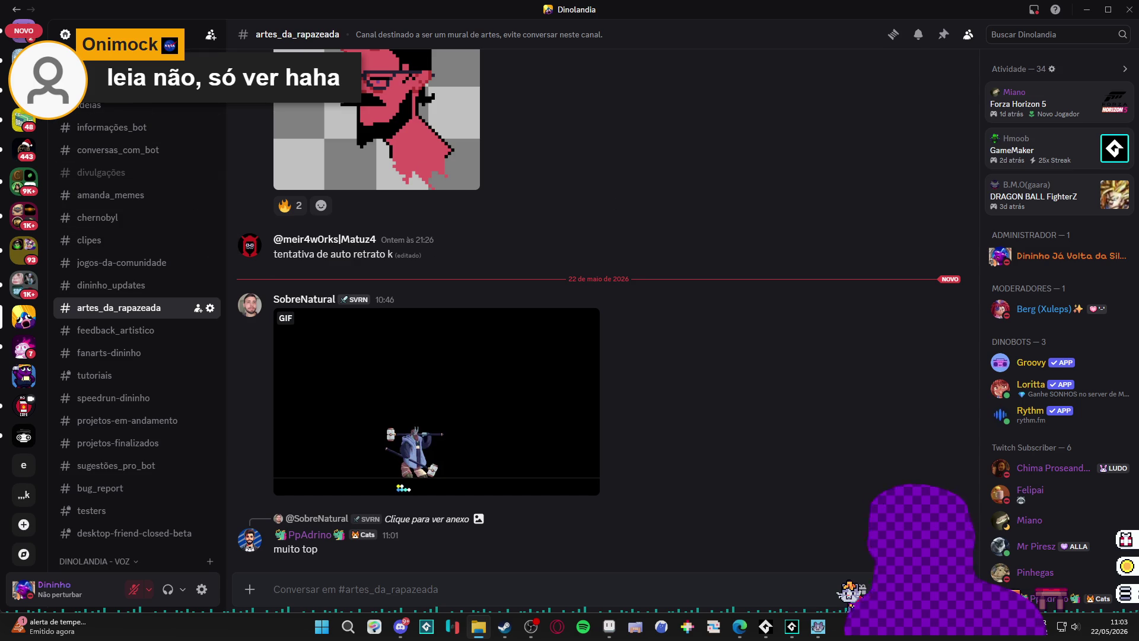
key("alt+Tab")
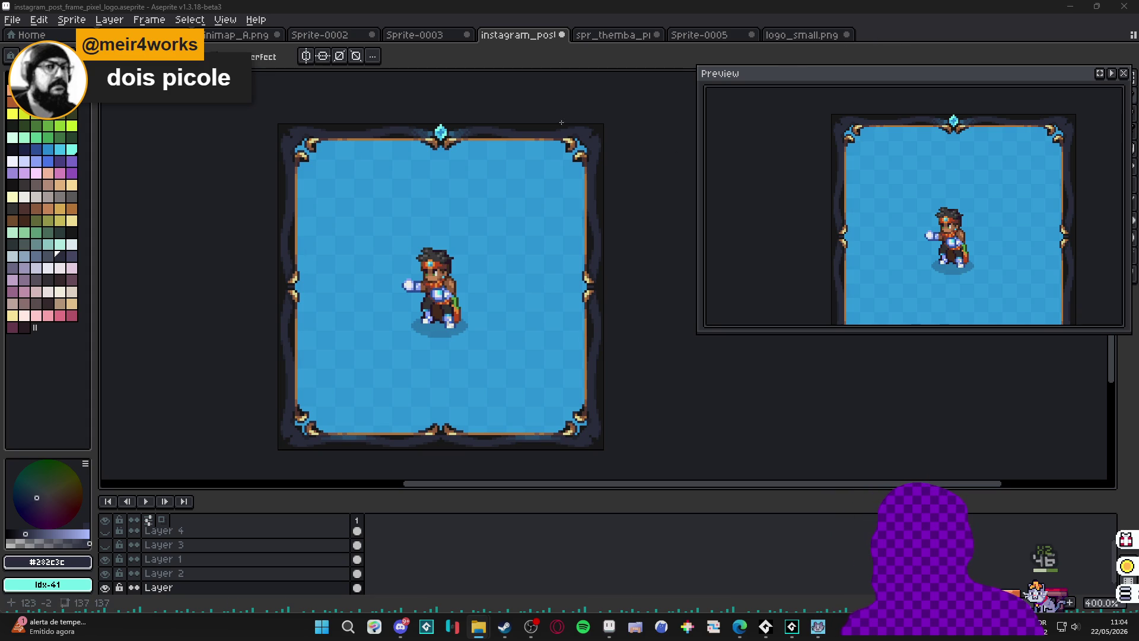
Bring up the provoke folder window, maximize it, and select spr_themba_provoke_vfx.
mouse_move(482, 619)
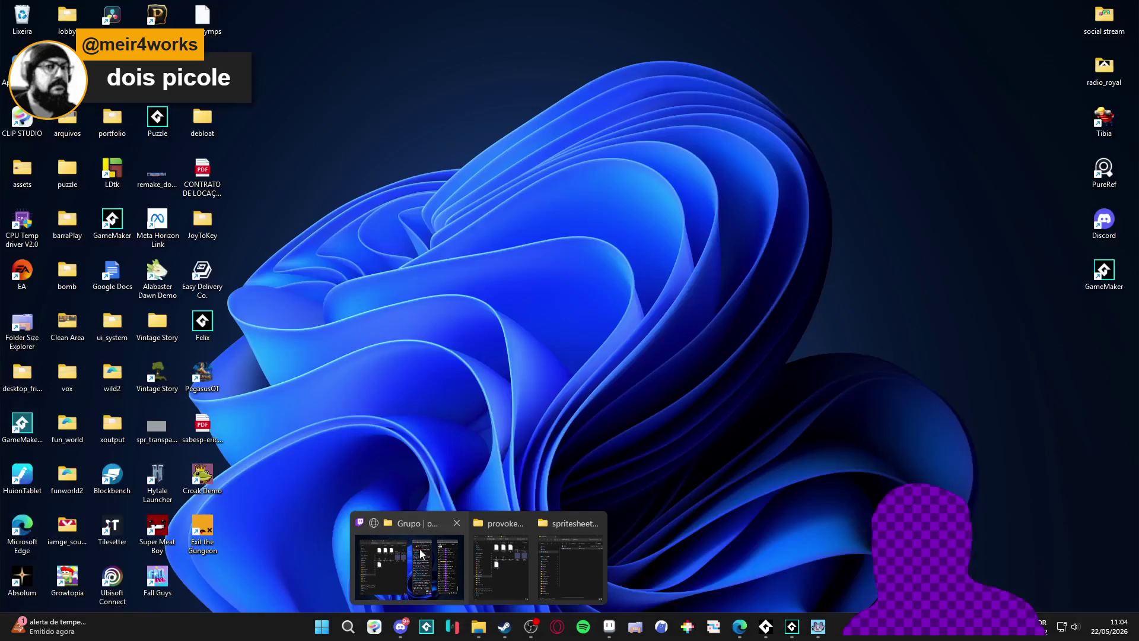
left_click(526, 563)
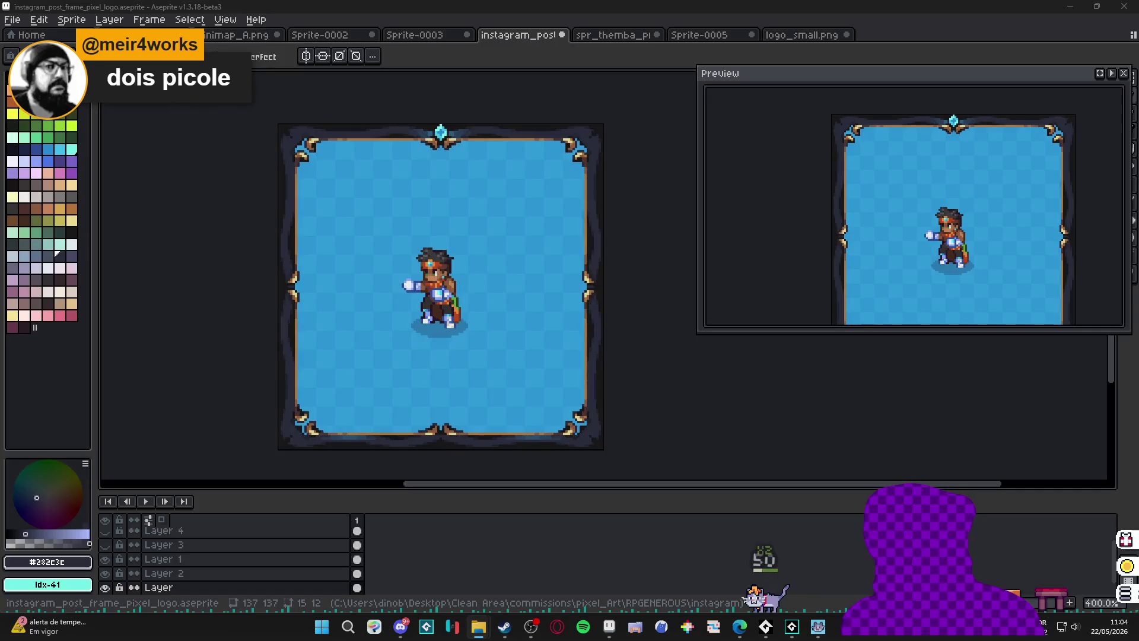
left_click_drag(935, 193, 686, 61)
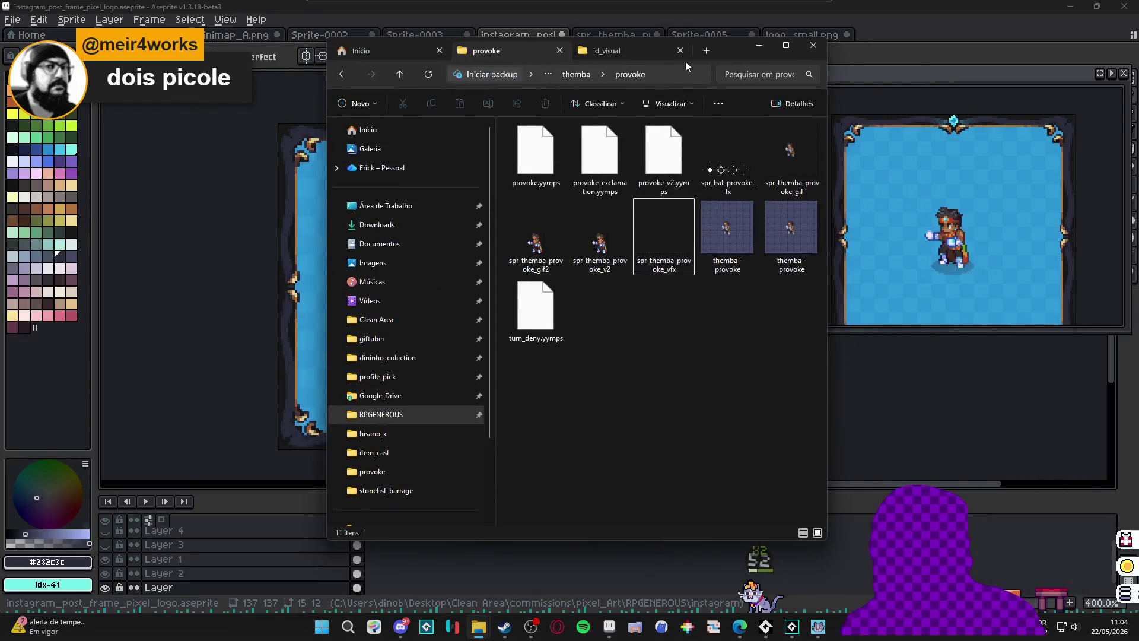
double_click(731, 54)
left_click_drag(657, 115, 551, 319)
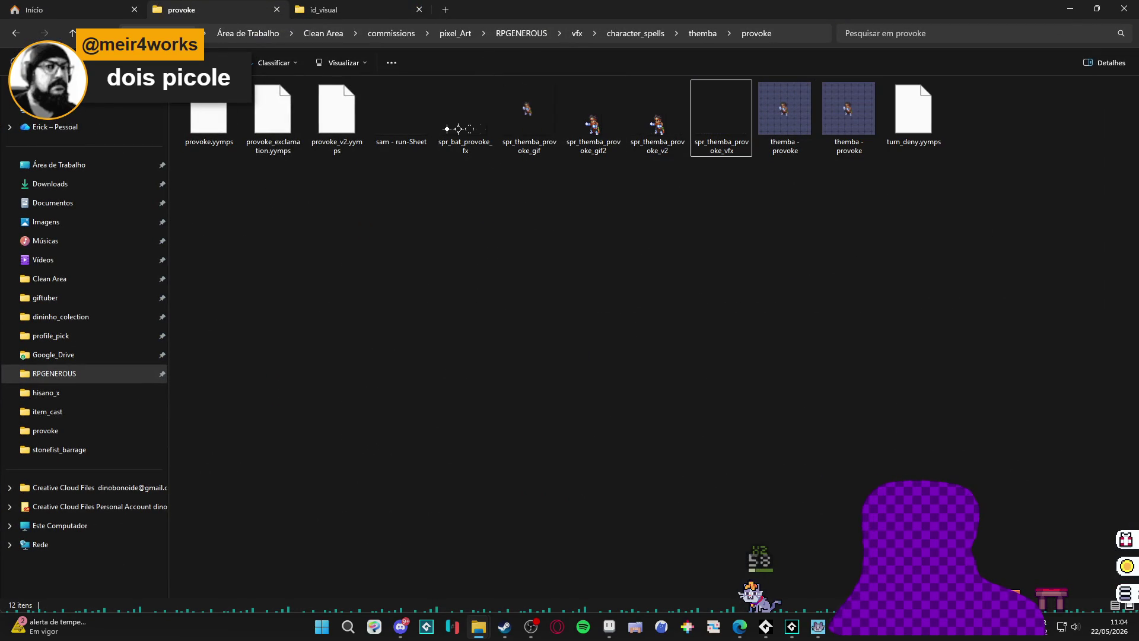
left_click(697, 150)
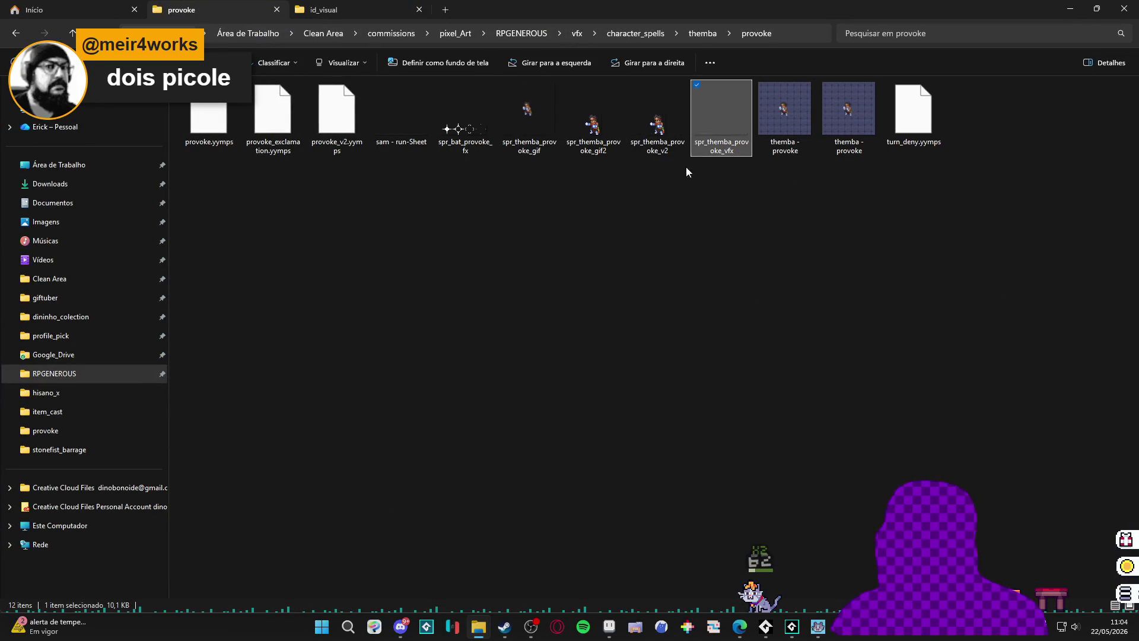
left_click(421, 136)
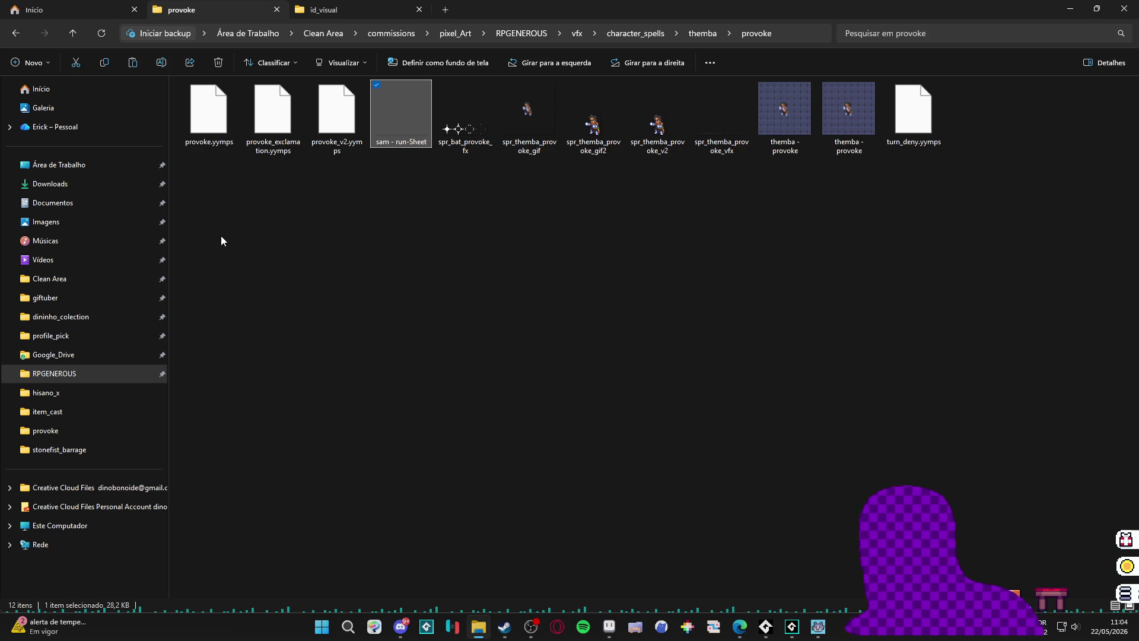
Flip between the Início and provoke tabs, then open Clean Area's wack folder.
left_click(122, 10)
left_click(200, 5)
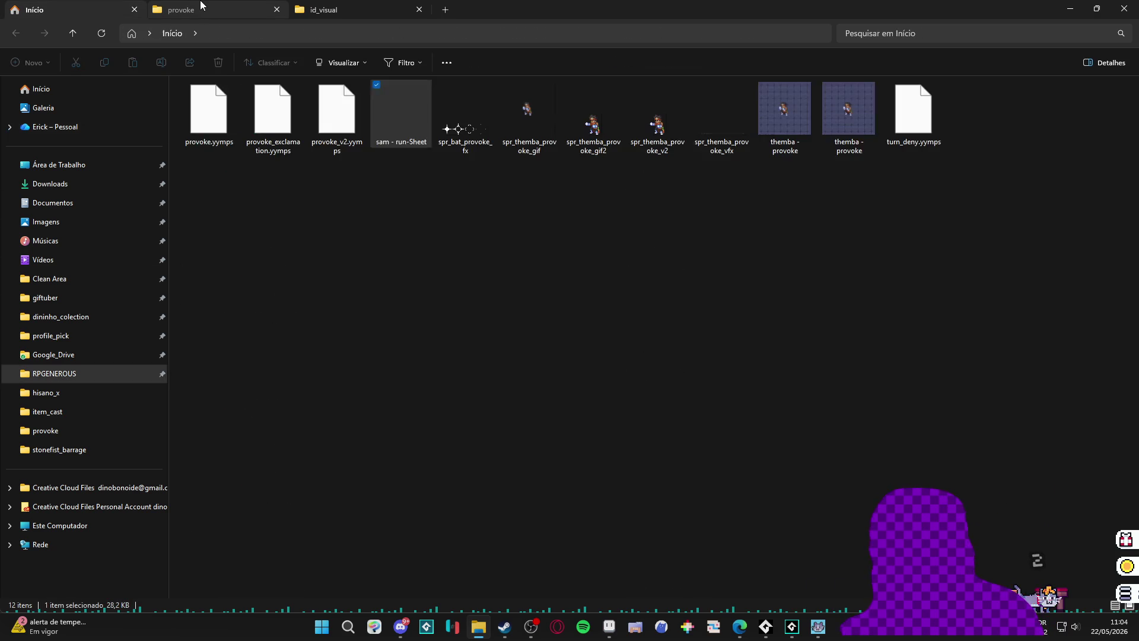
left_click(71, 5)
left_click(204, 8)
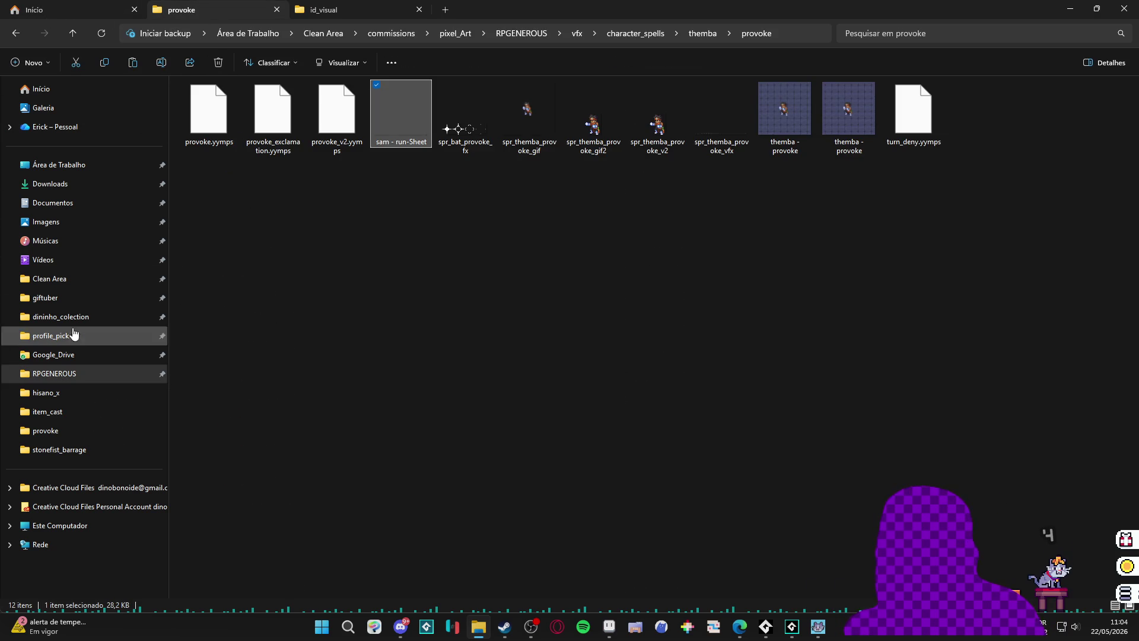
left_click(84, 279)
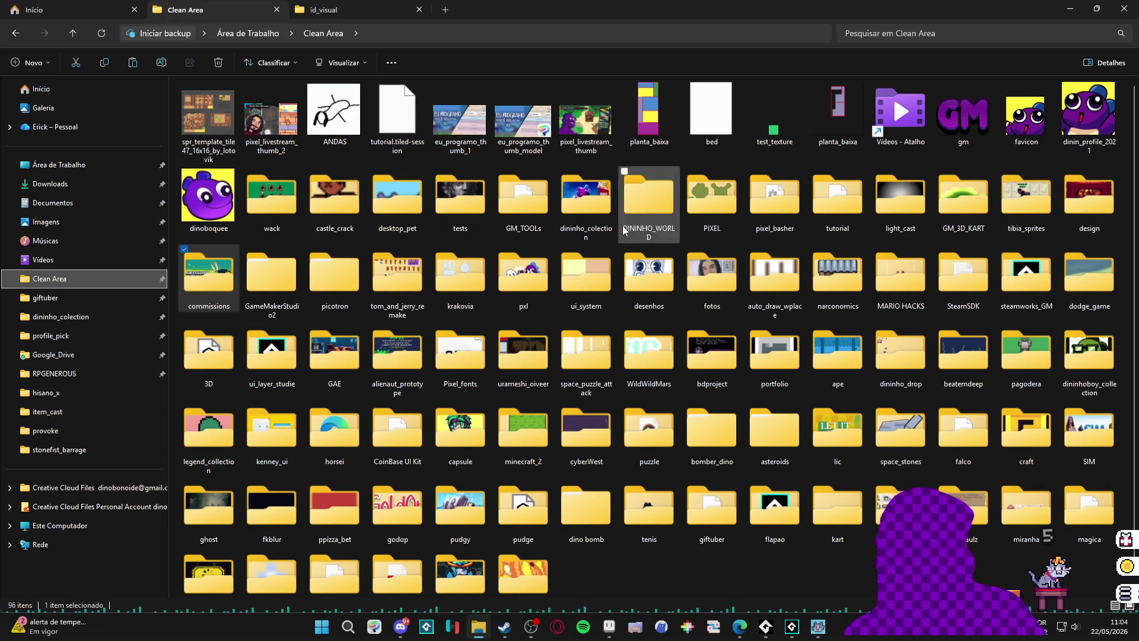
double_click(284, 211)
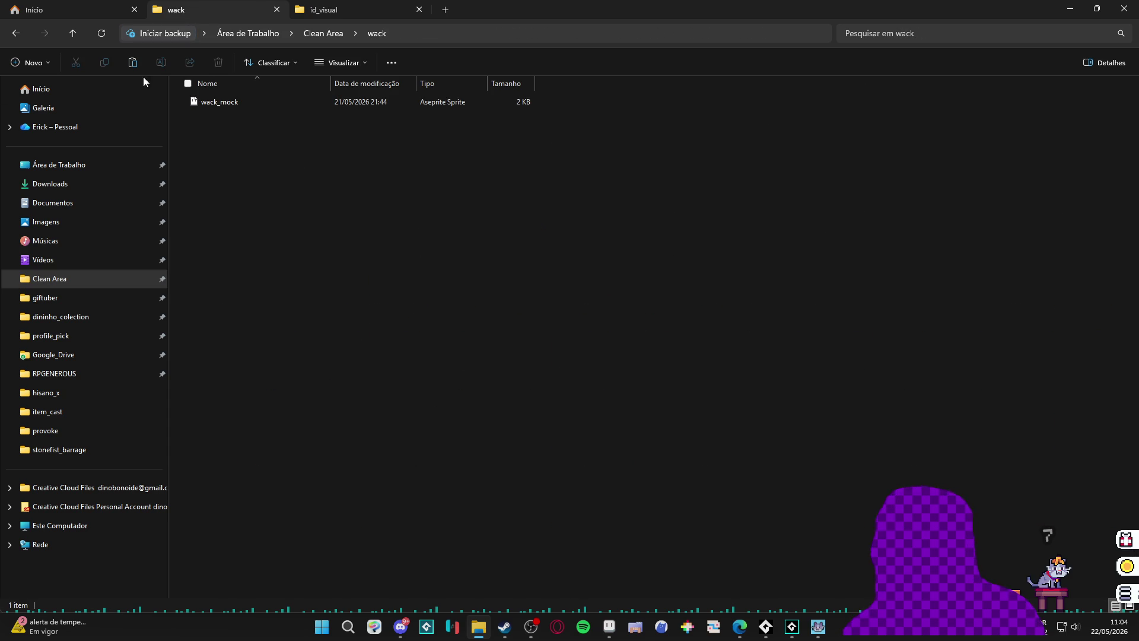
Enlarge the icons to preview wack_mock, then go back to Clean Area.
scroll(261, 102, "up", 3, "ctrl")
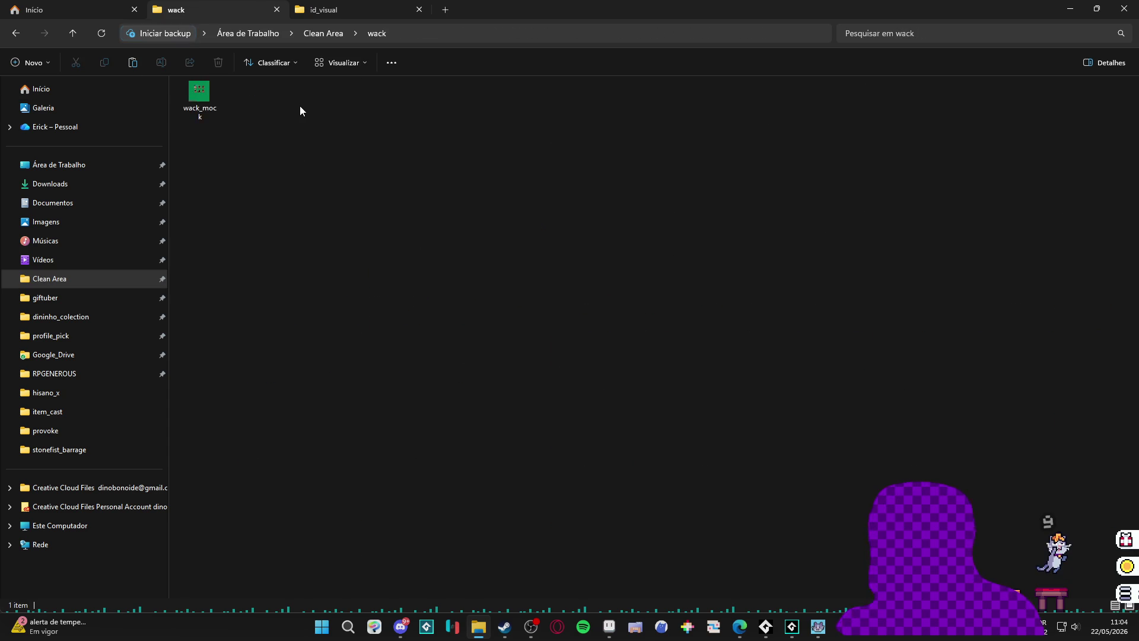
scroll(277, 106, "up", 3, "ctrl")
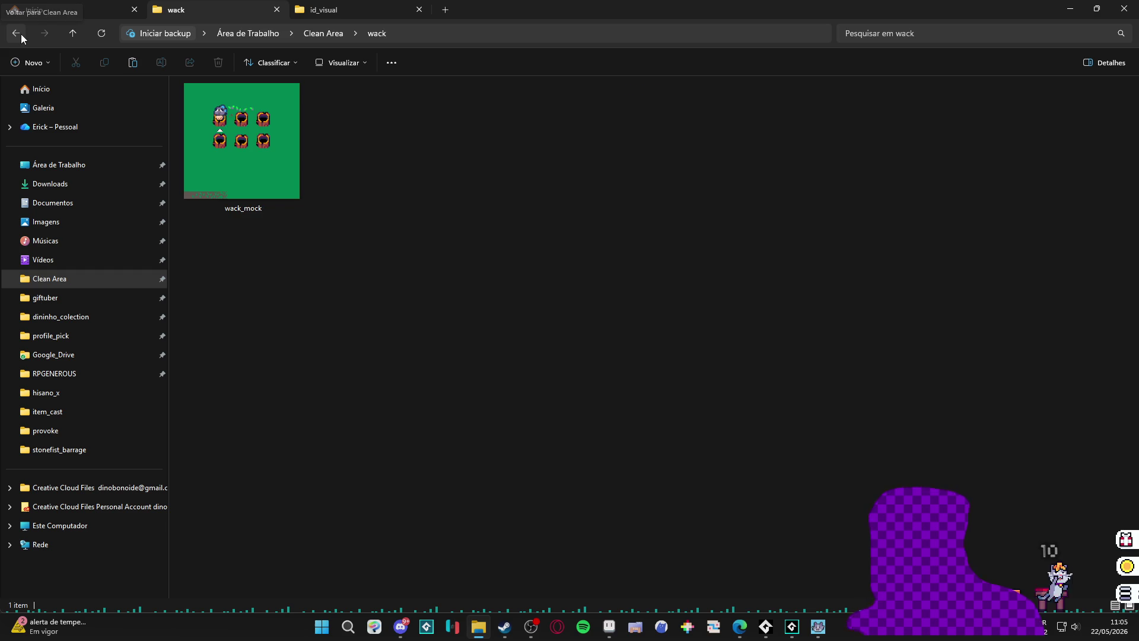
left_click(21, 34)
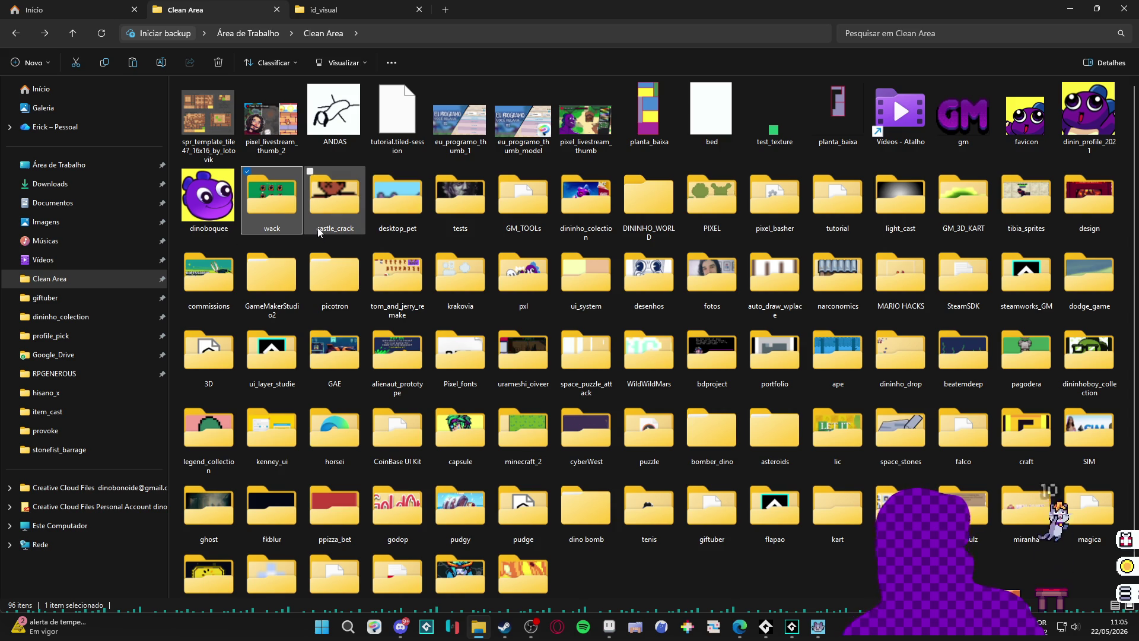
mouse_move(318, 231)
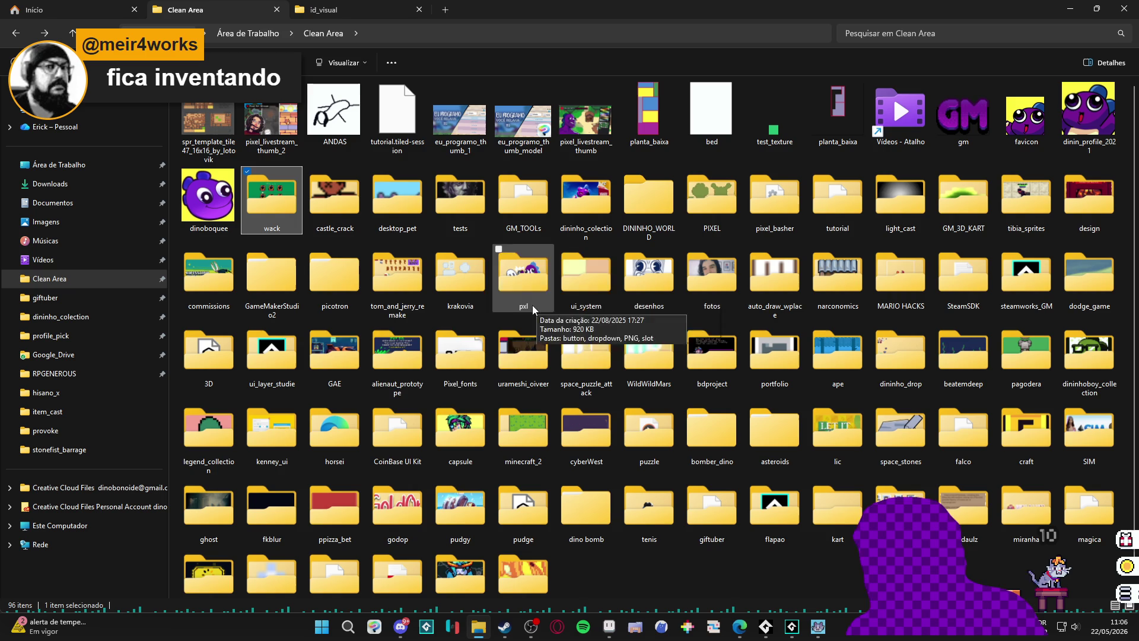
double_click(329, 365)
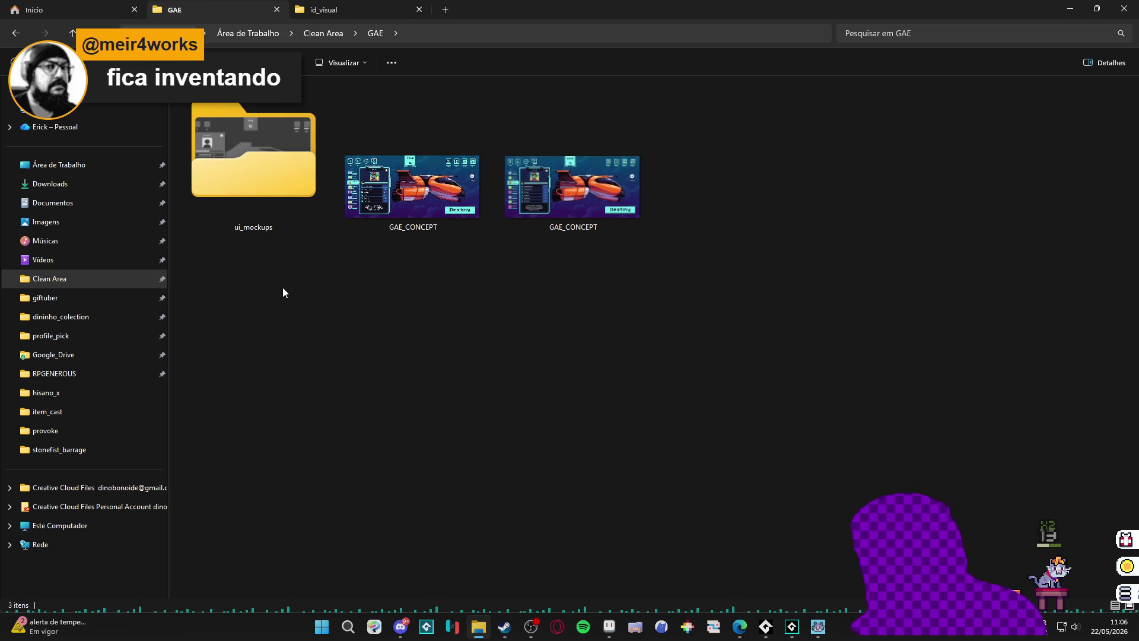
Return to the Clean Area folder and pick the wack folder among its project folders.
left_click(15, 35)
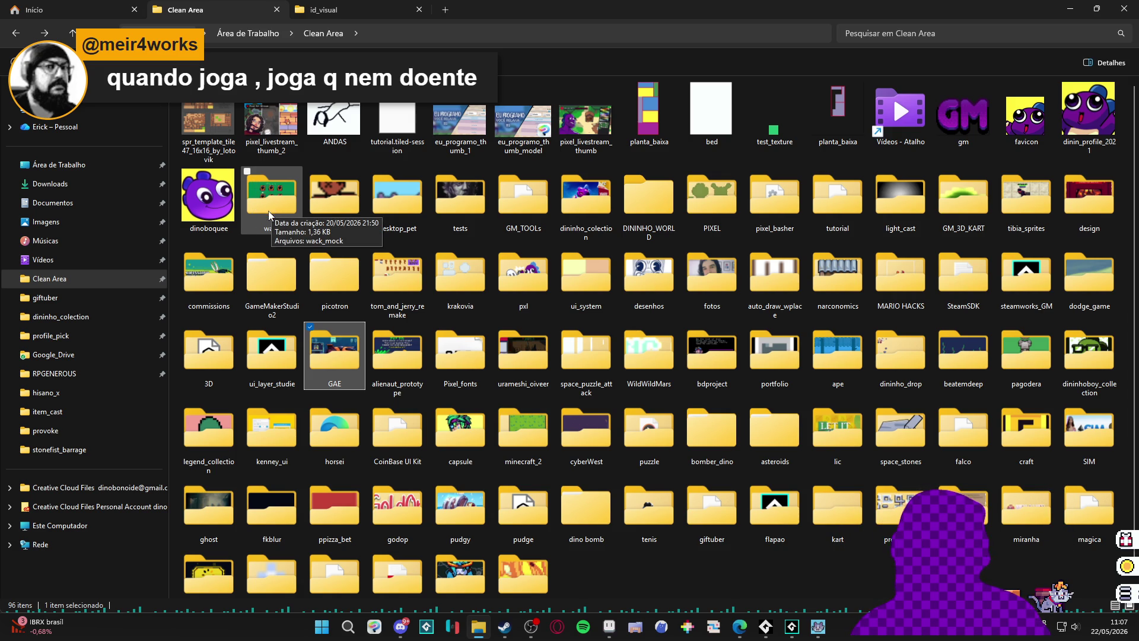
left_click(272, 201)
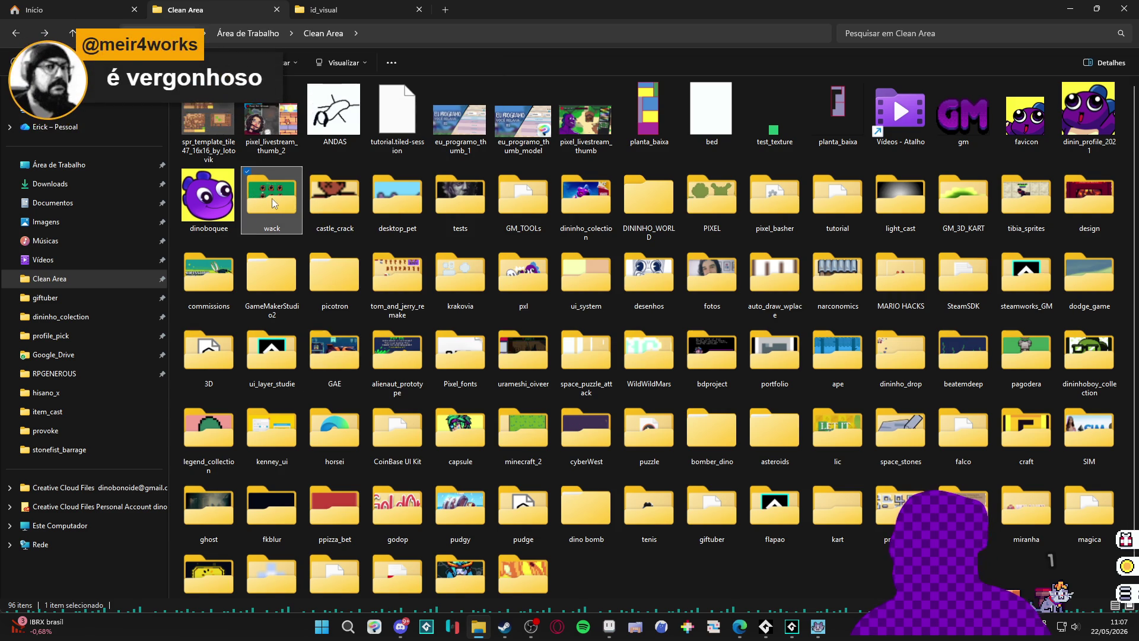
Open the wack folder in Clean Area to show the wack_mock image, reopening it several times.
double_click(271, 199)
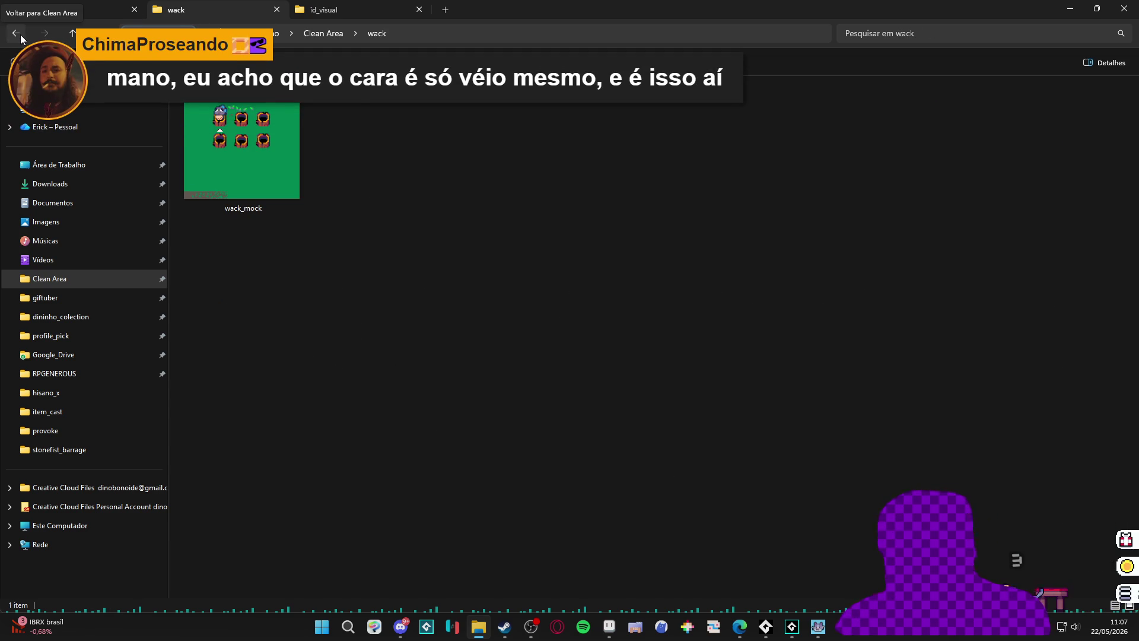
left_click(18, 33)
double_click(260, 203)
left_click(255, 212)
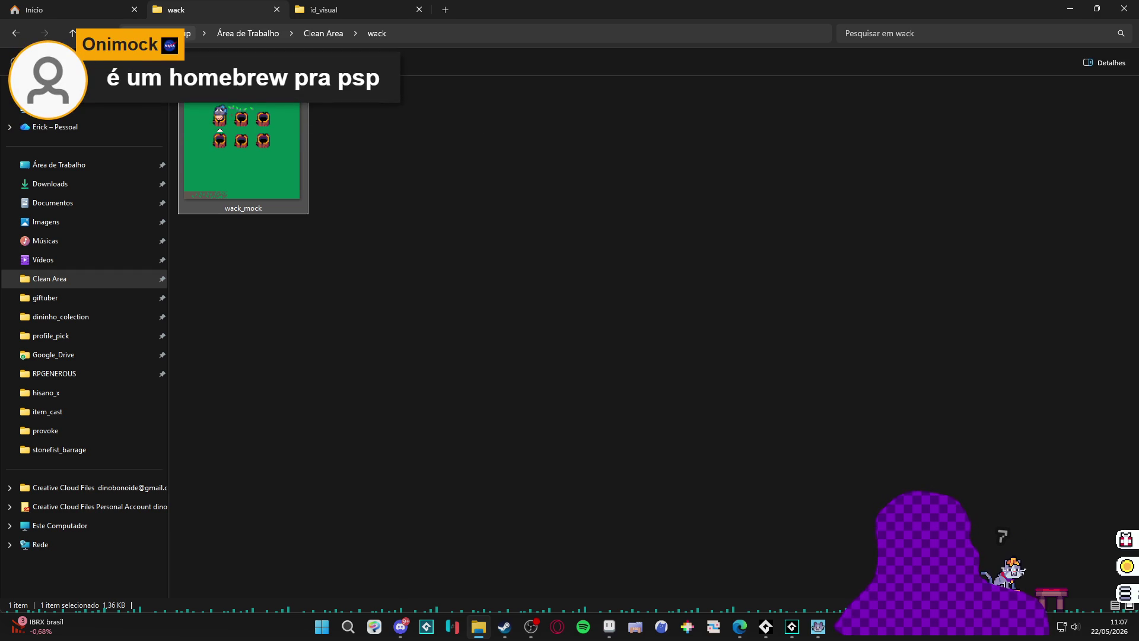
left_click(373, 304)
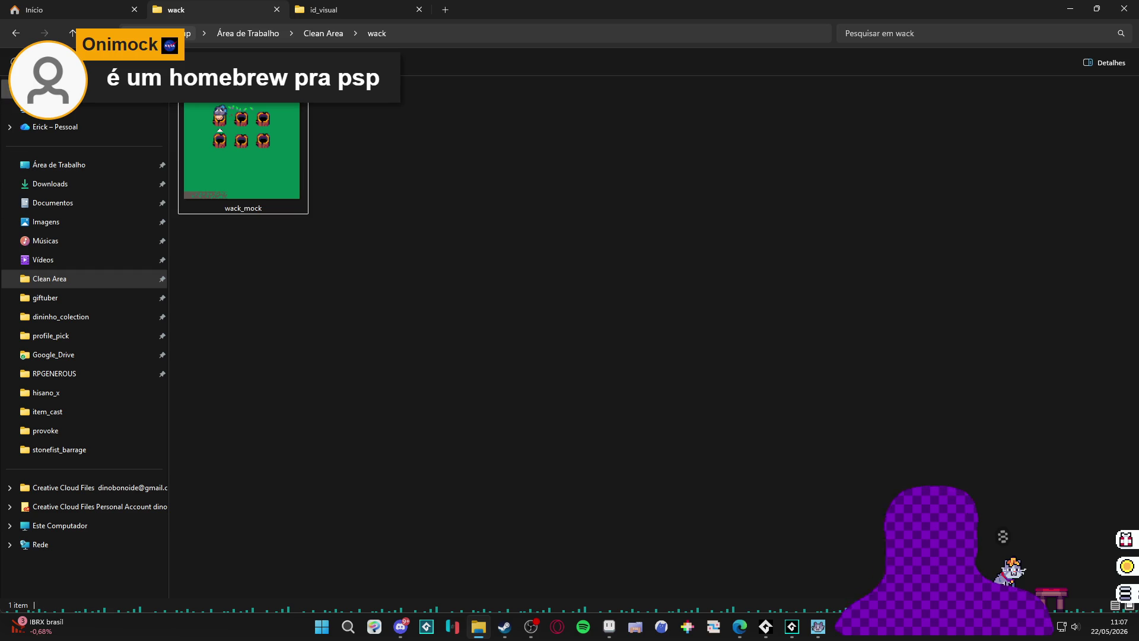
left_click(12, 34)
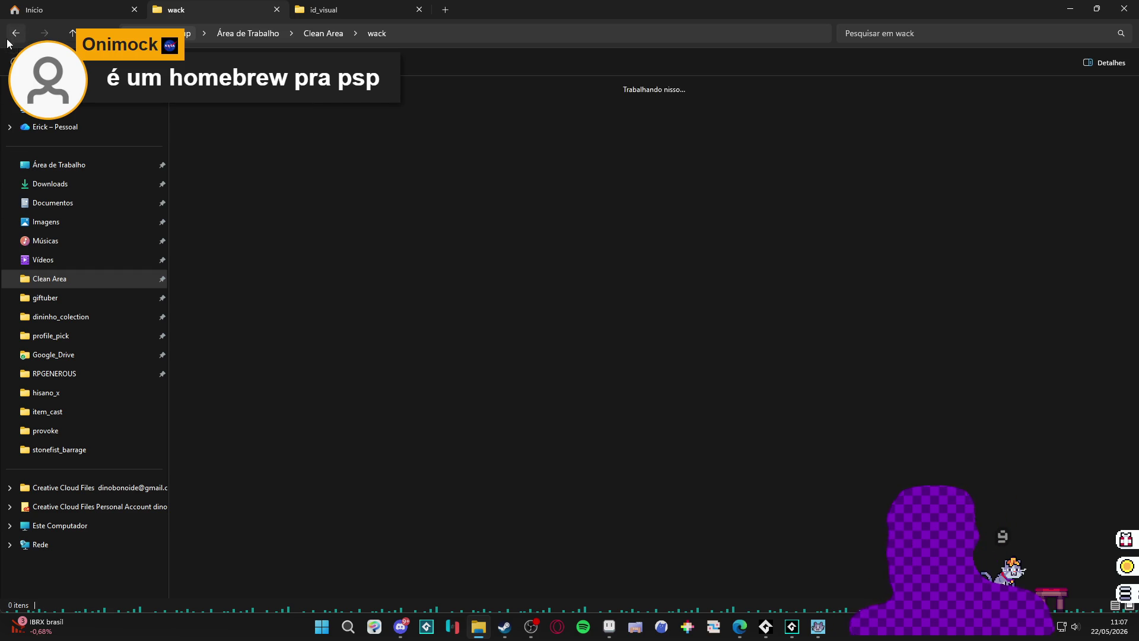
double_click(284, 210)
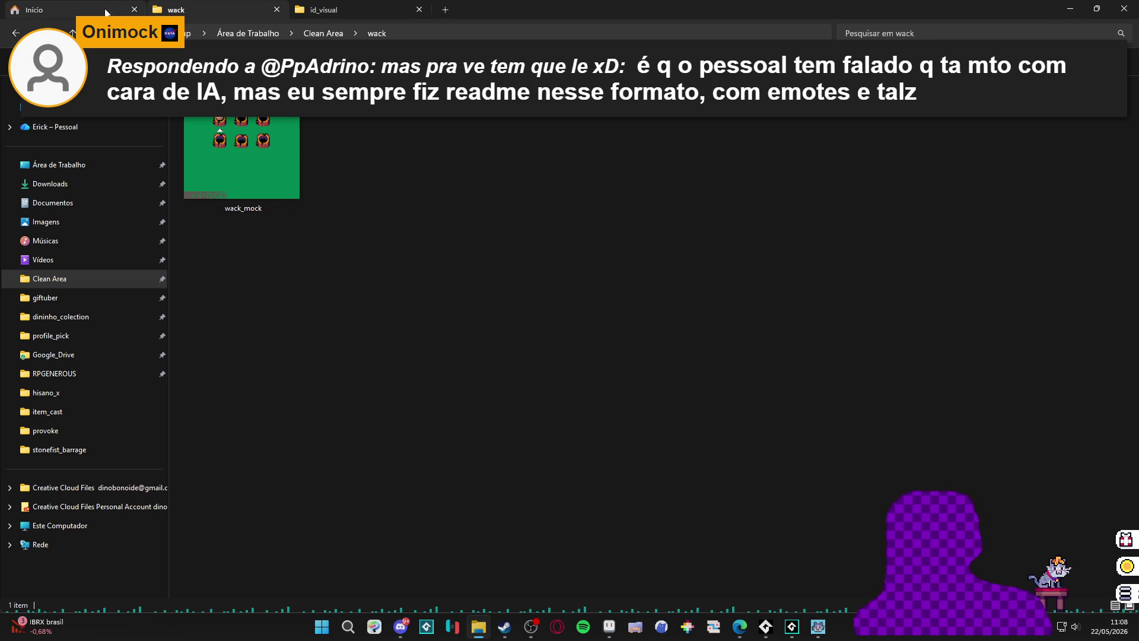
key("alt+Up")
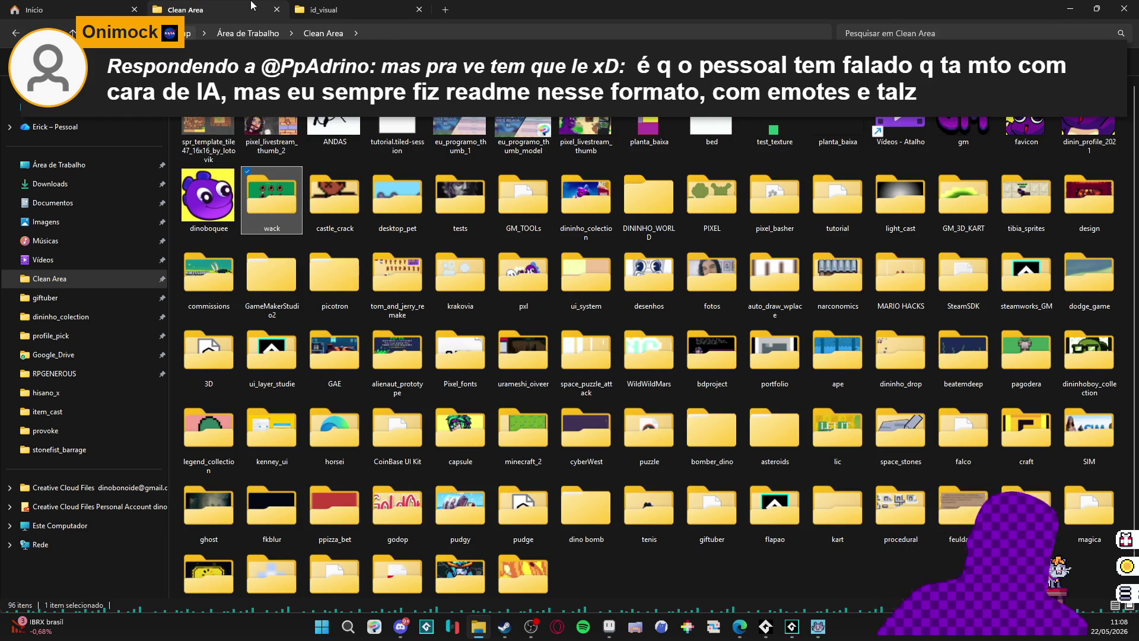
key("Return")
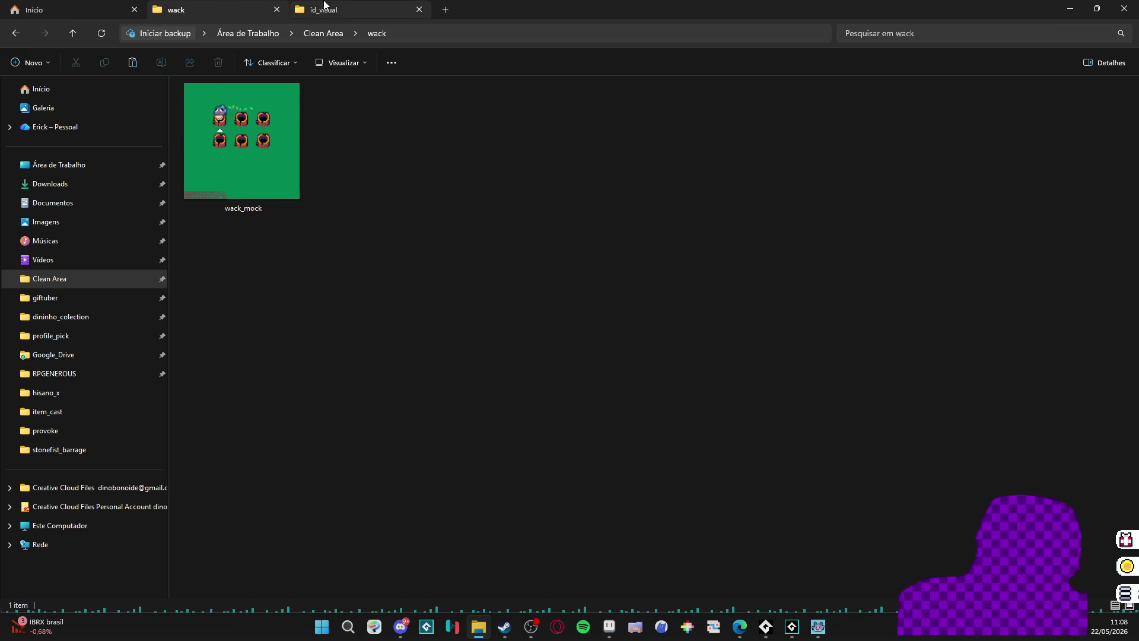
Browse RPGENEROUS > characters > Main Animation Deliveries 24-04-26 > Main Characters to the Sam folder.
left_click(18, 34)
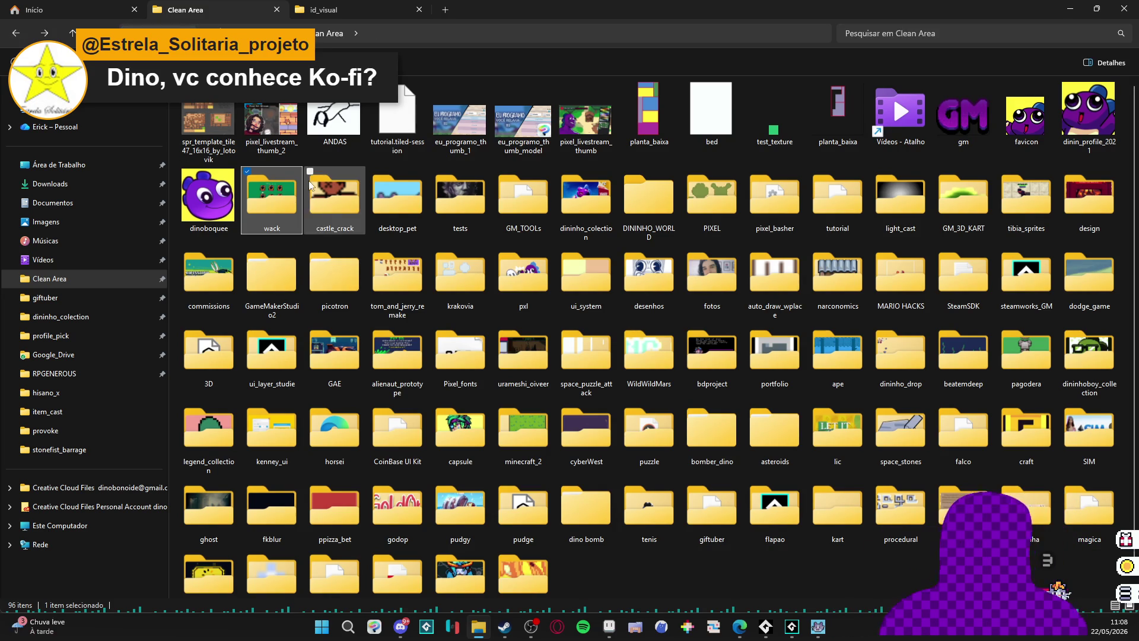
left_click(90, 369)
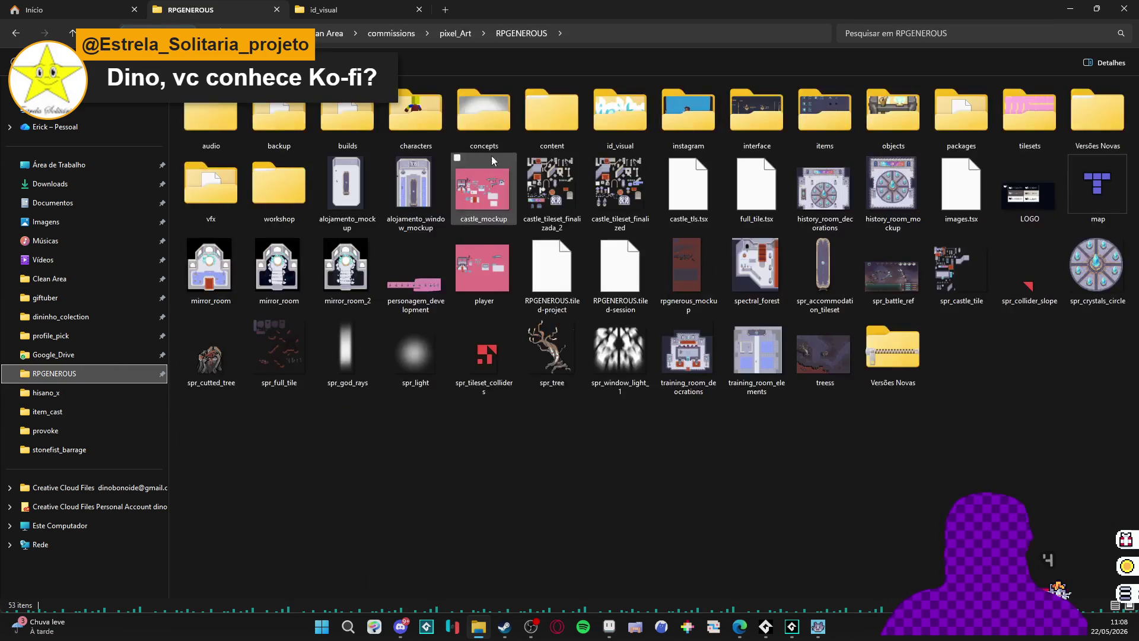
left_click(211, 179)
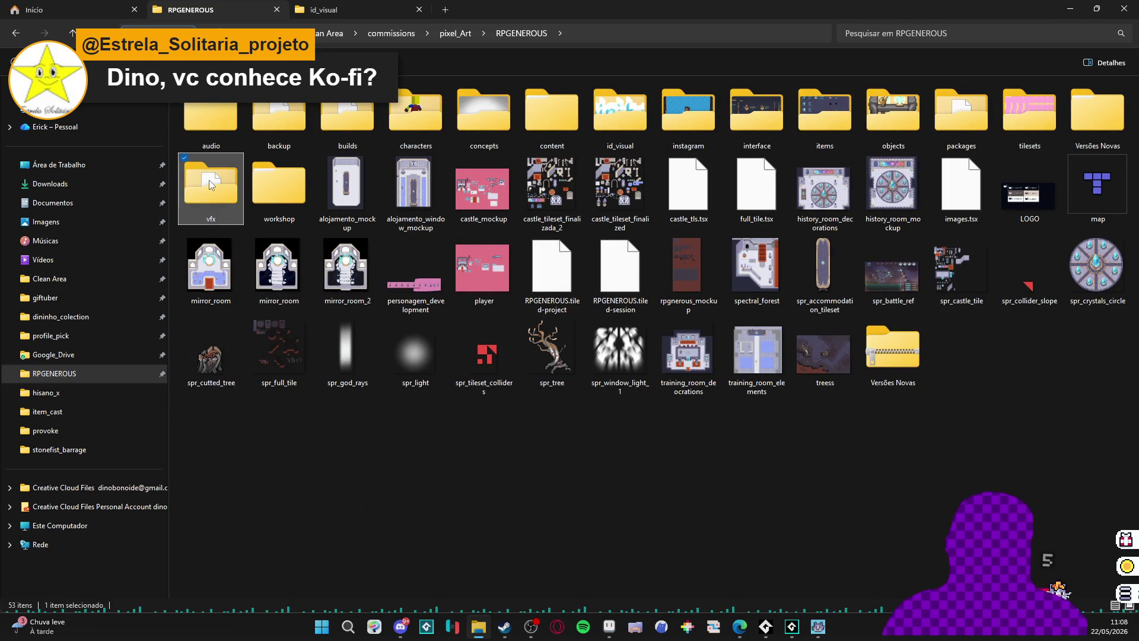
double_click(408, 107)
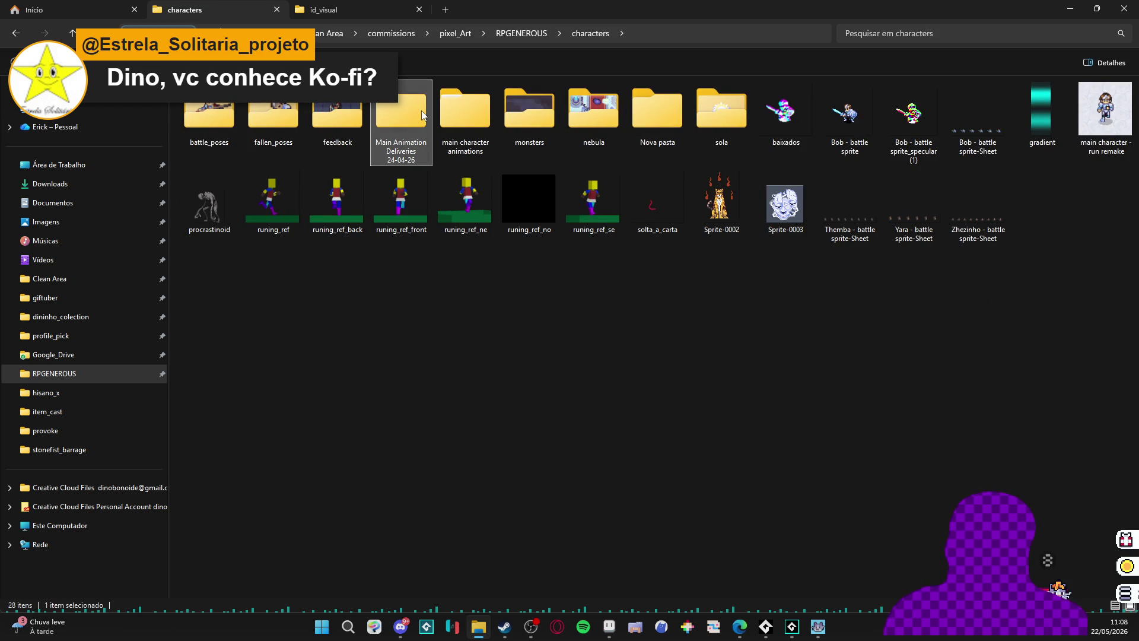
double_click(462, 121)
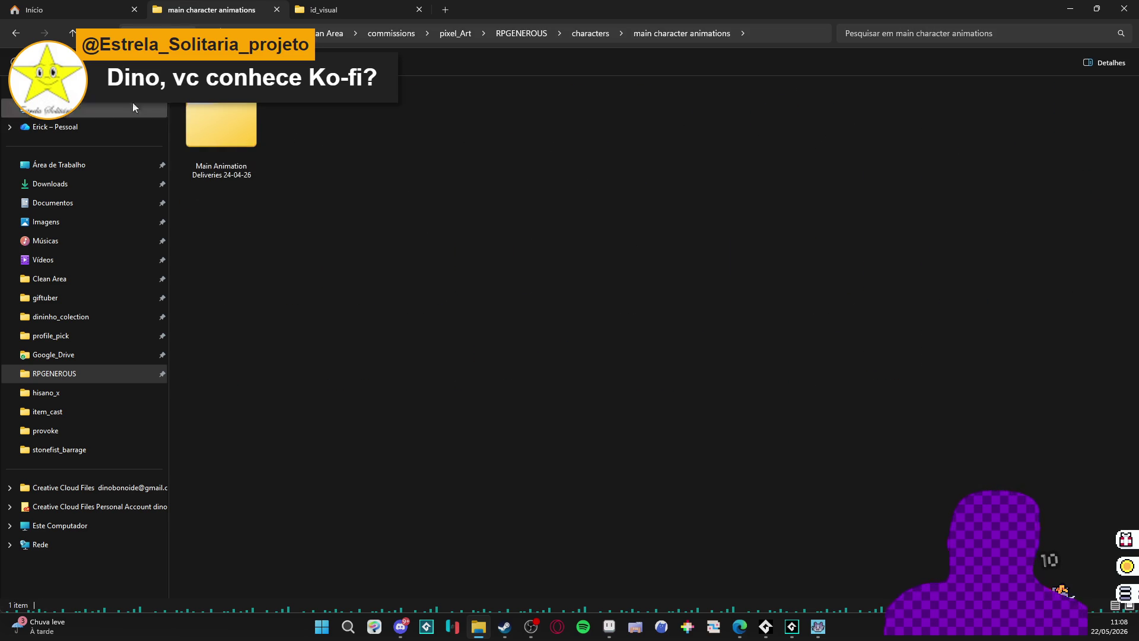
key("alt+Left")
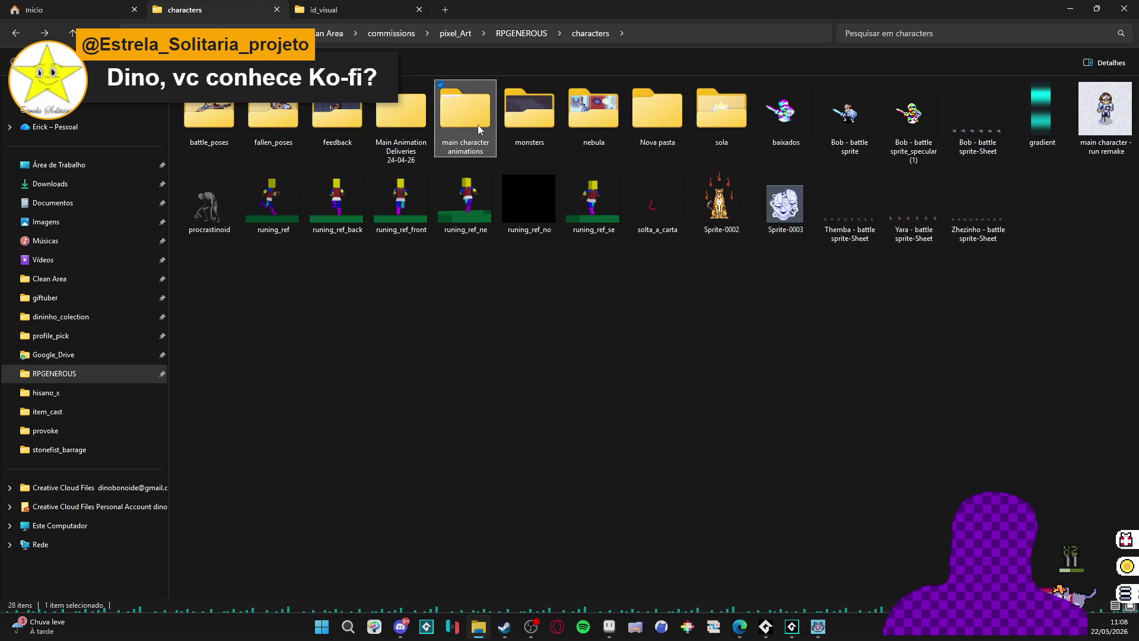
double_click(402, 98)
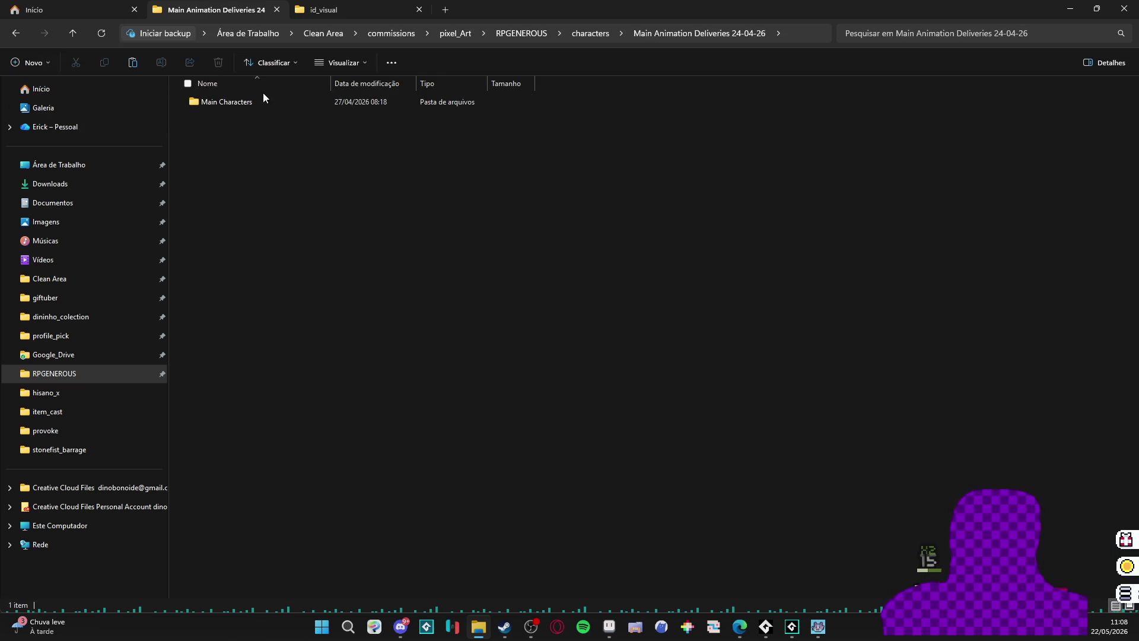
double_click(261, 100)
left_click(241, 105)
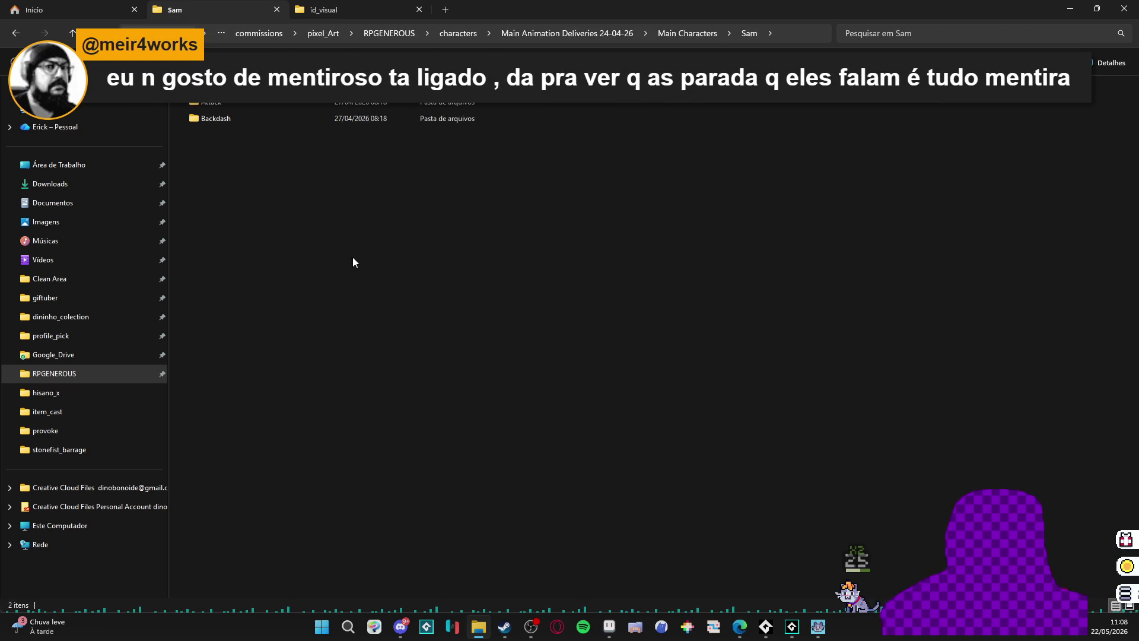
Go through main character animations to Sam > Run and open sam - run-Sheet in Aseprite at 50% zoom.
left_click(18, 33)
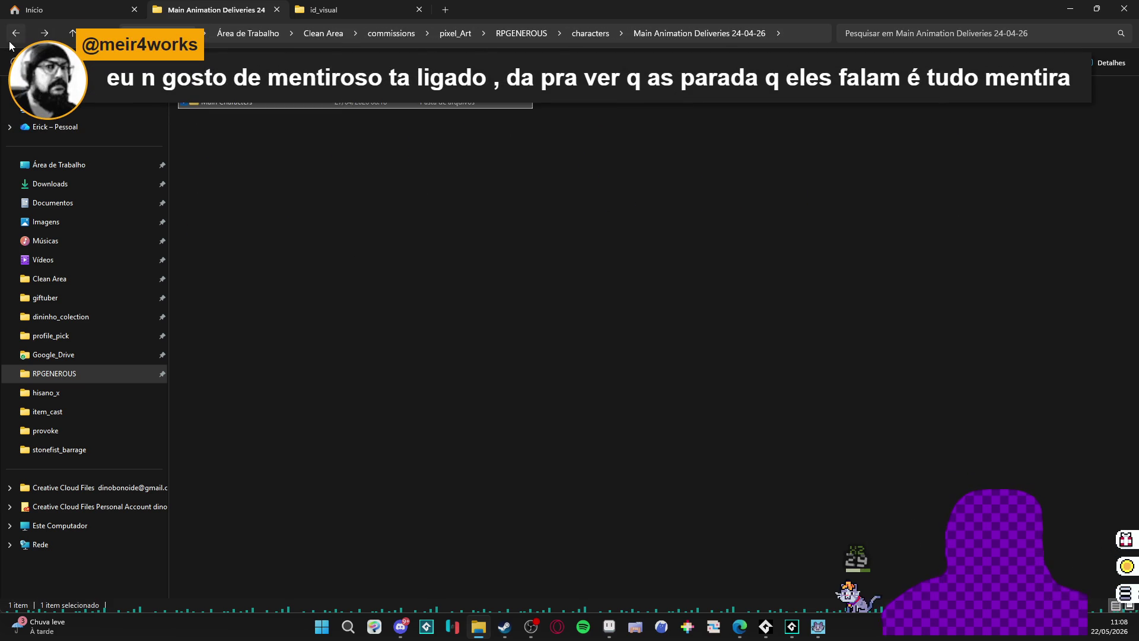
left_click(17, 33)
double_click(469, 143)
double_click(229, 117)
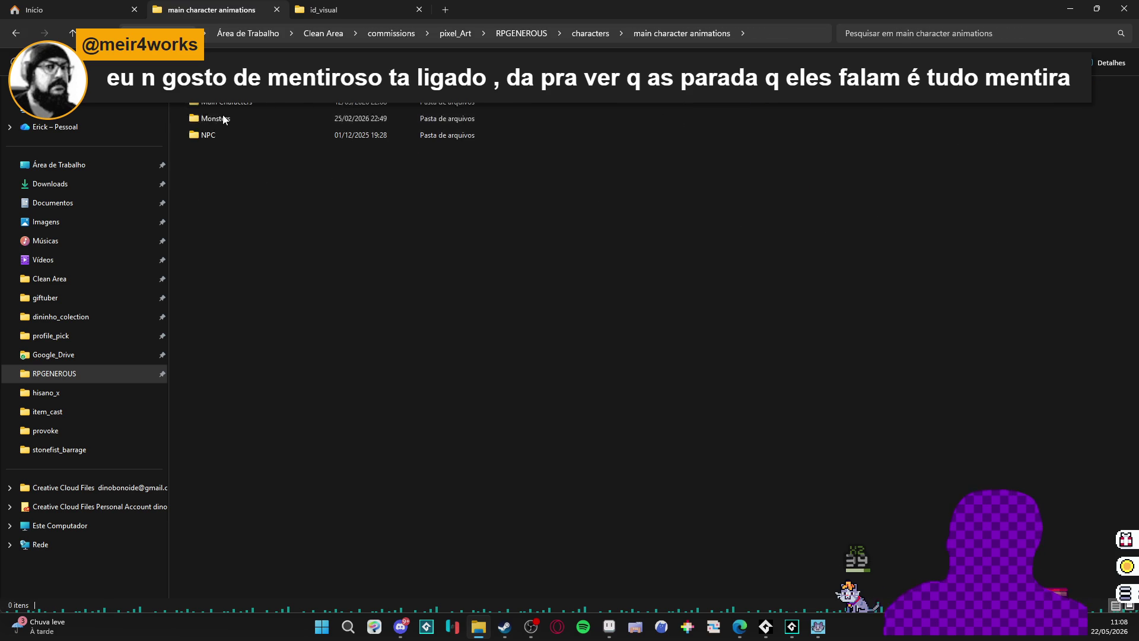
double_click(228, 118)
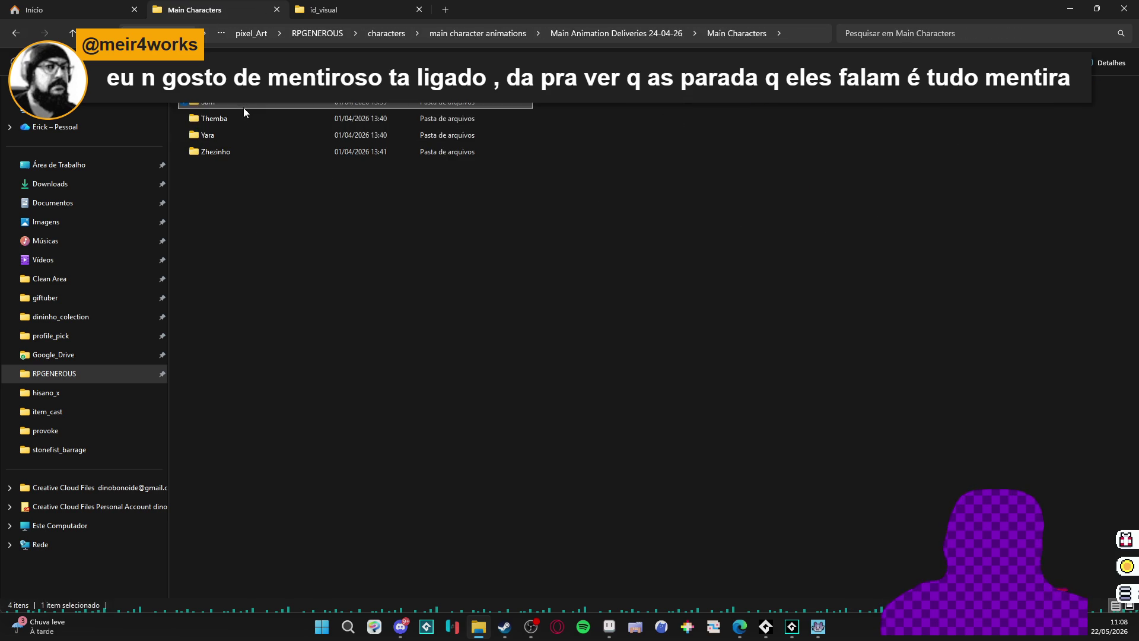
double_click(243, 108)
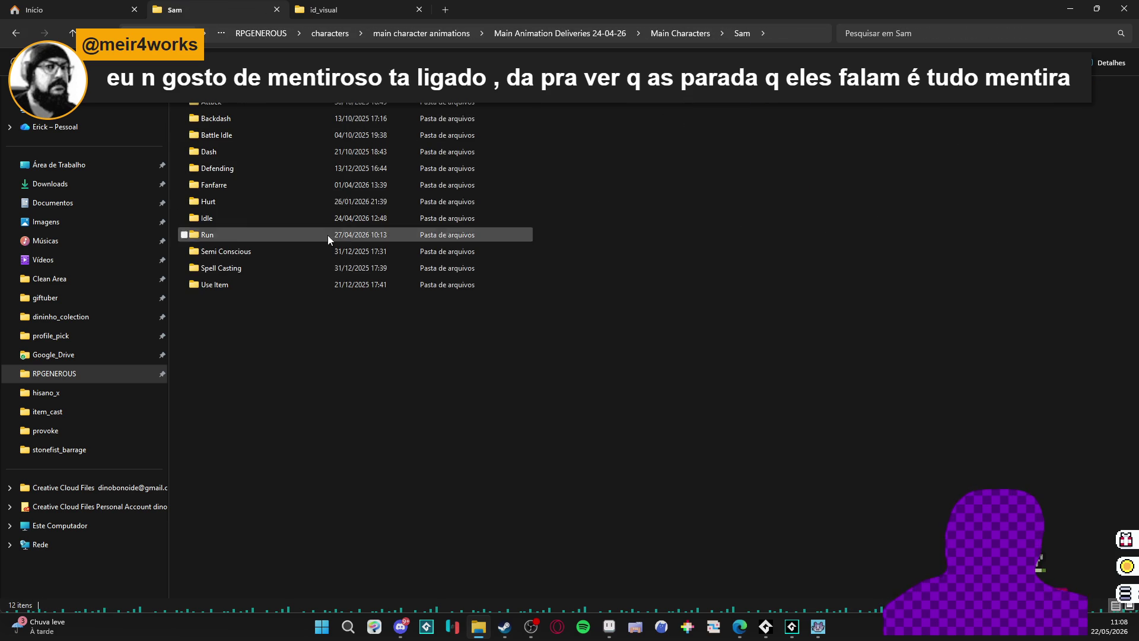
double_click(248, 234)
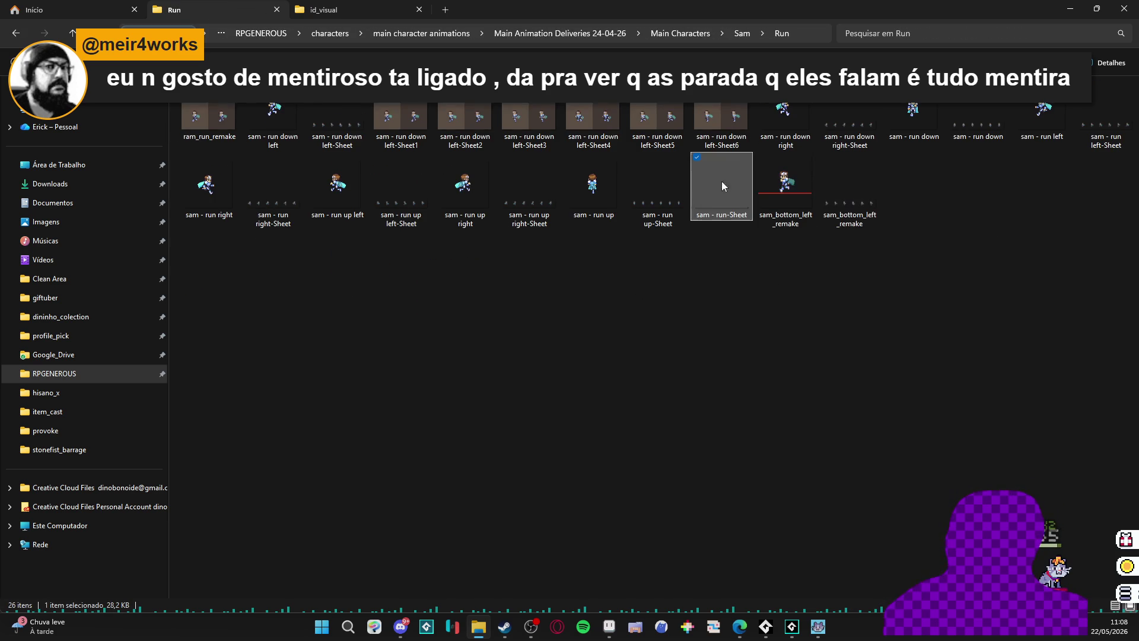
double_click(734, 220)
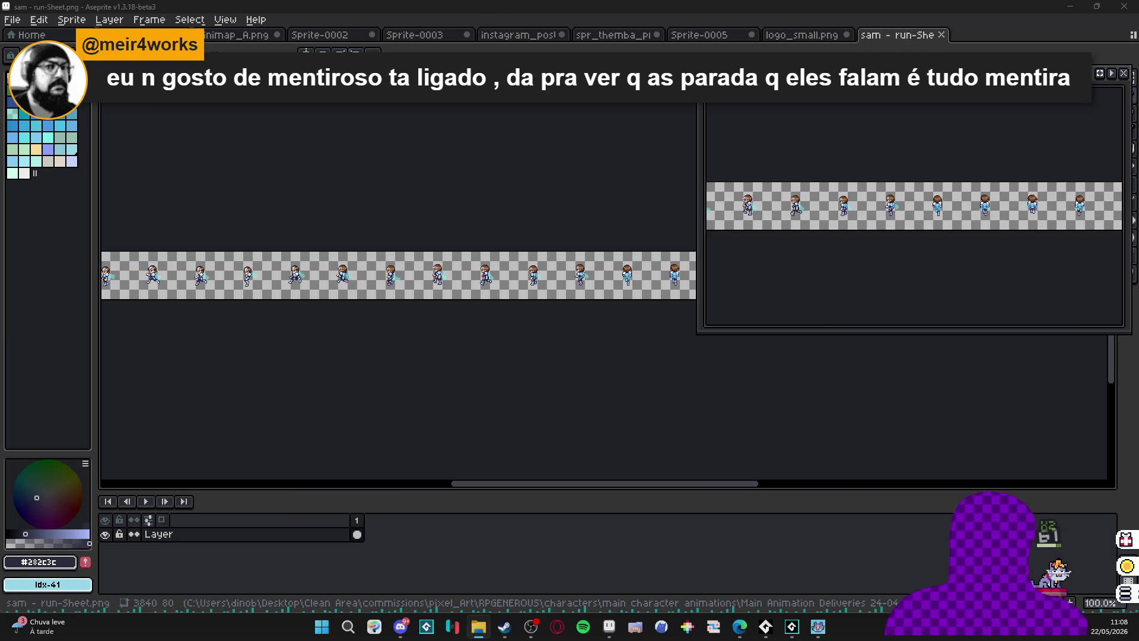
key("minus")
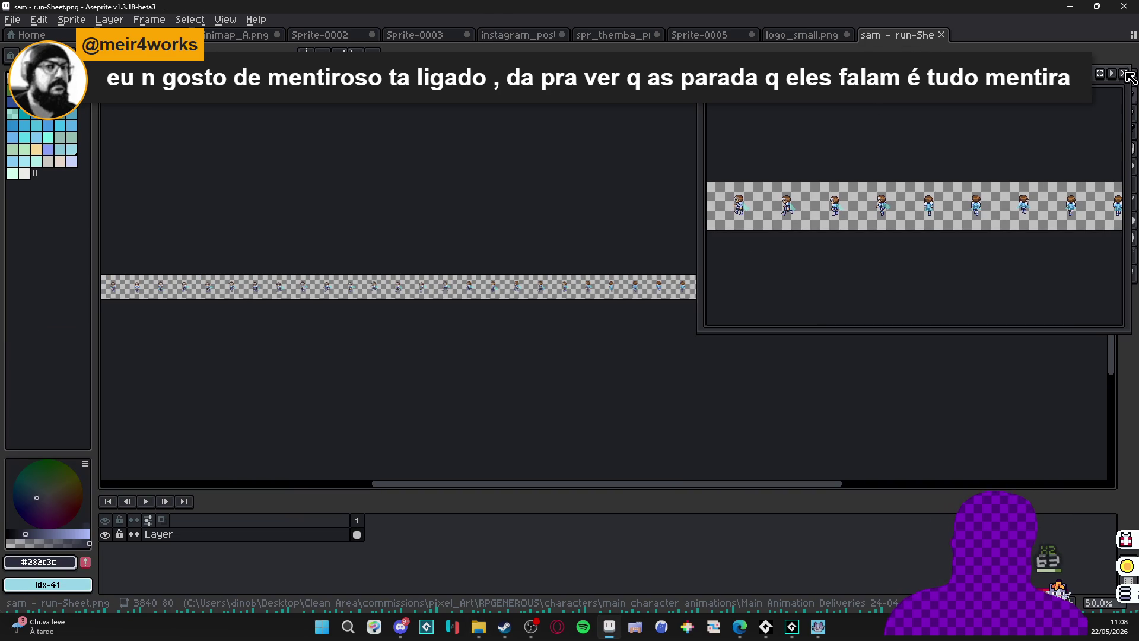